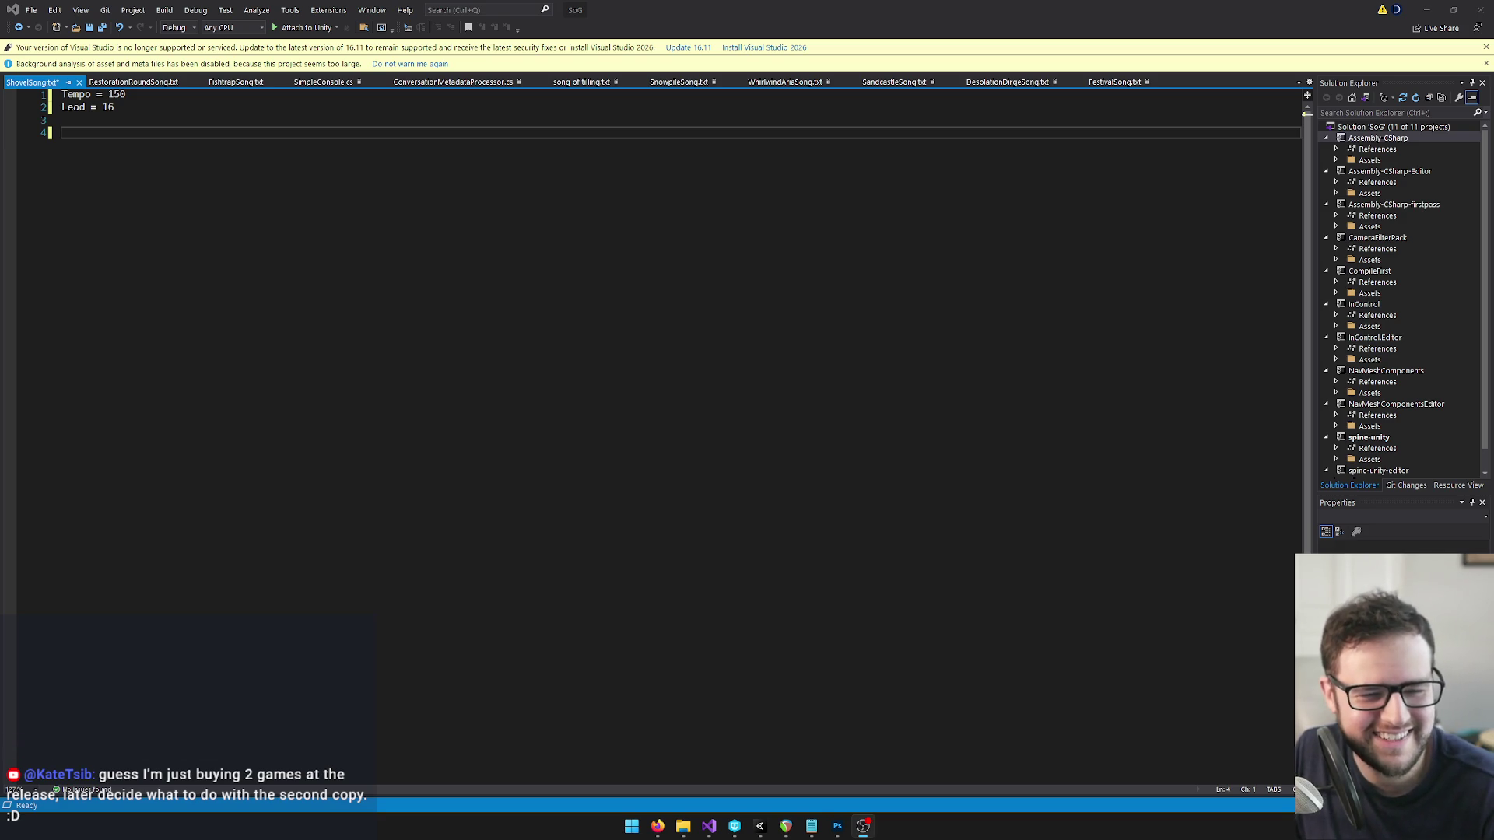
Switch from ShovelSong.txt in Visual Studio to the REAPER Shovel Song project.
{"action": "left_click", "coordinate": [777, 826]}
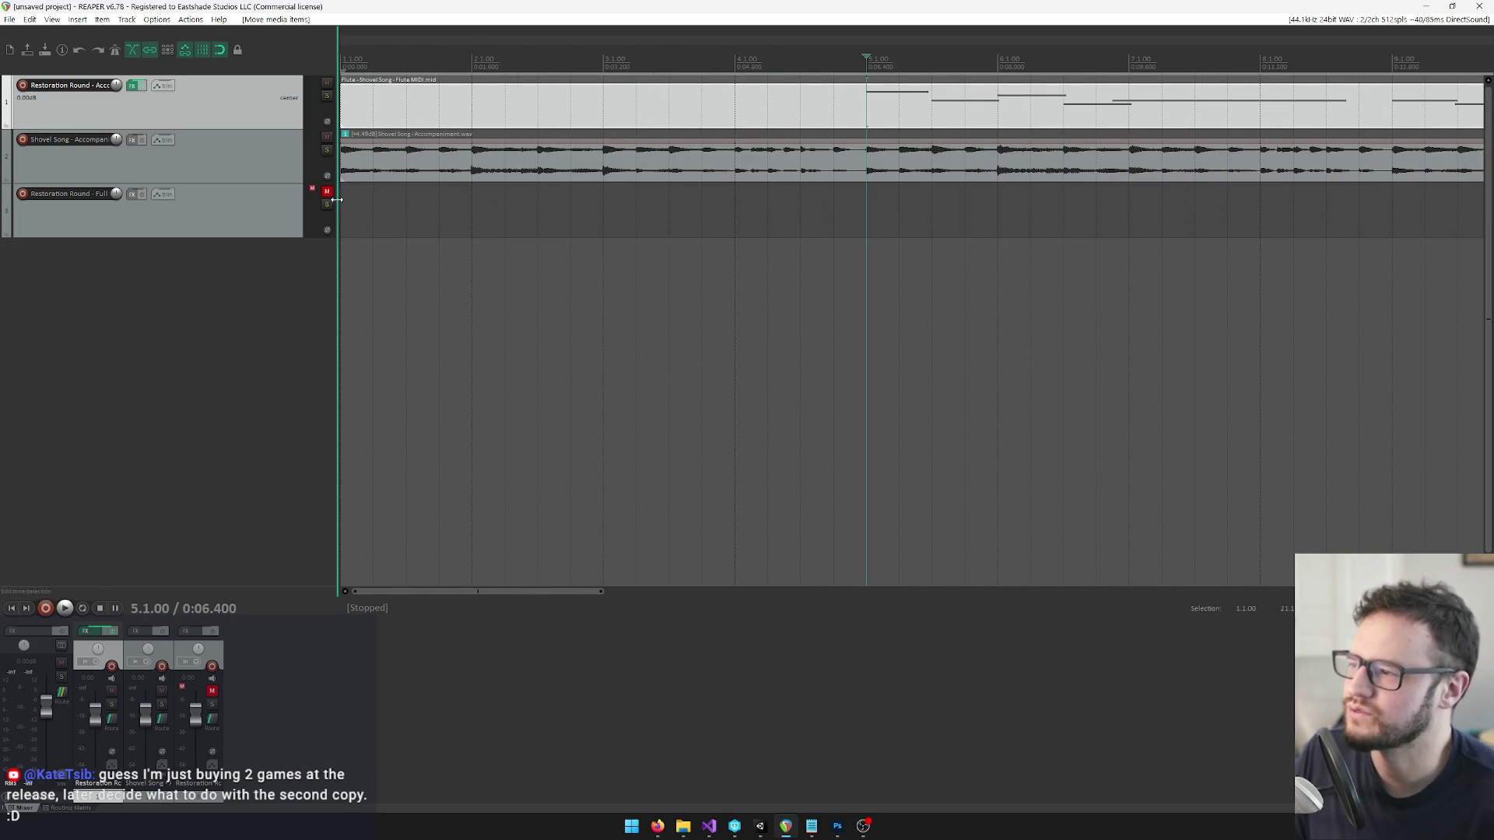
{"action": "key", "text": "space"}
{"action": "scroll", "coordinate": [804, 241], "scroll_direction": "down", "scroll_amount": 2}
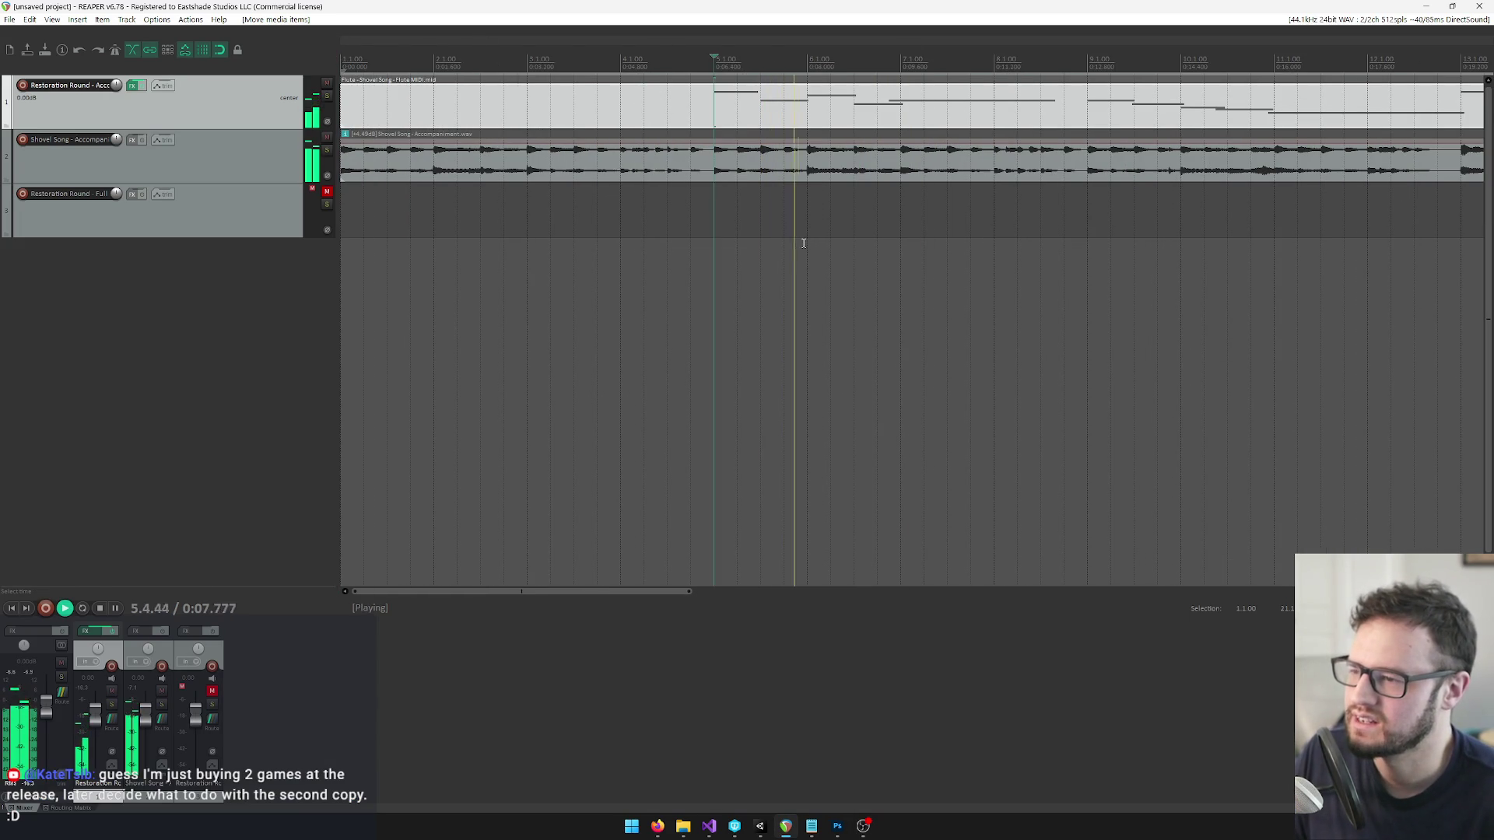
{"action": "scroll", "coordinate": [616, 131], "scroll_direction": "down", "scroll_amount": 2}
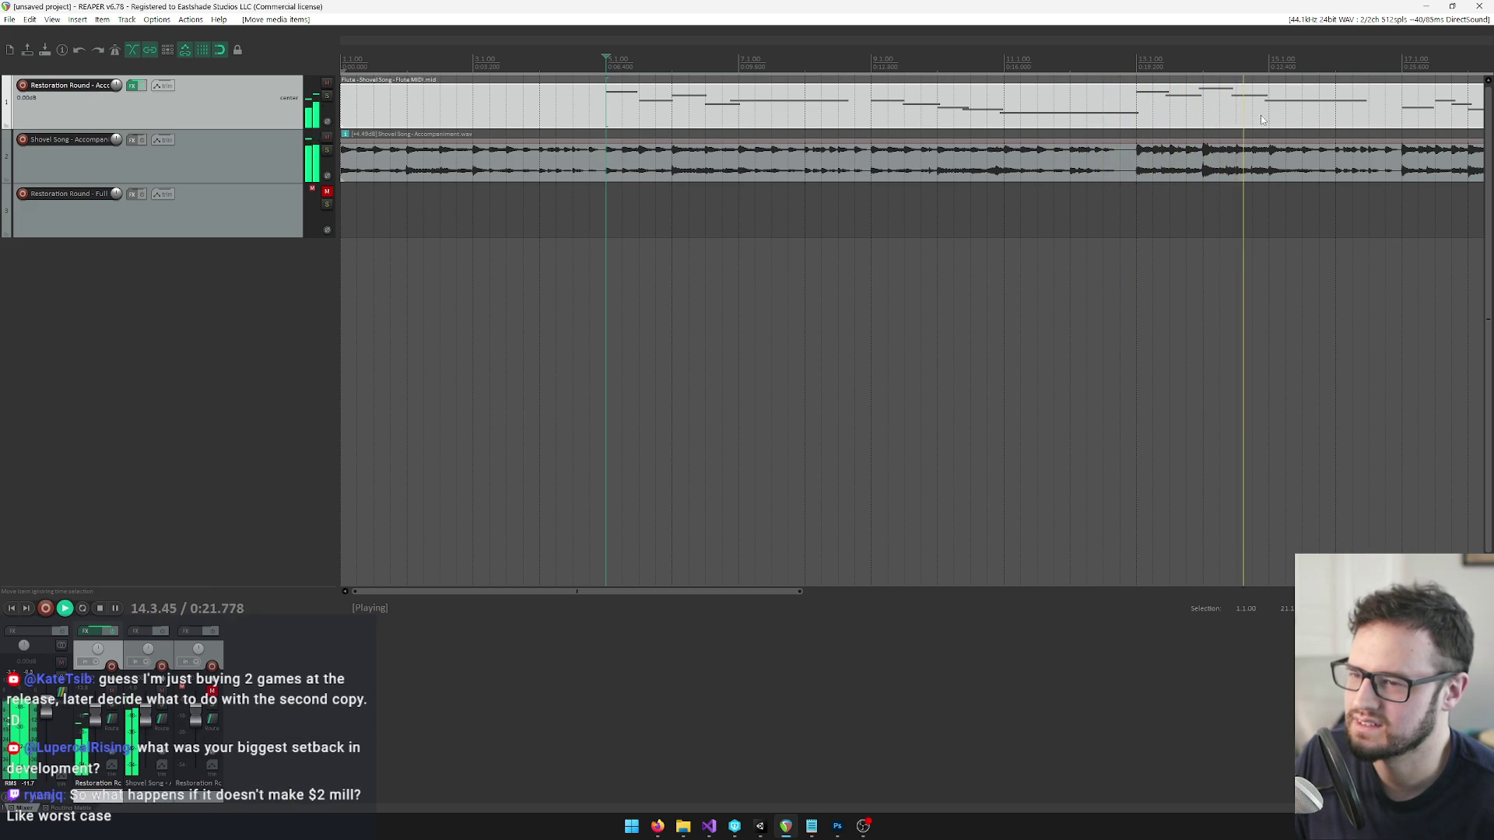
{"action": "key", "text": "space"}
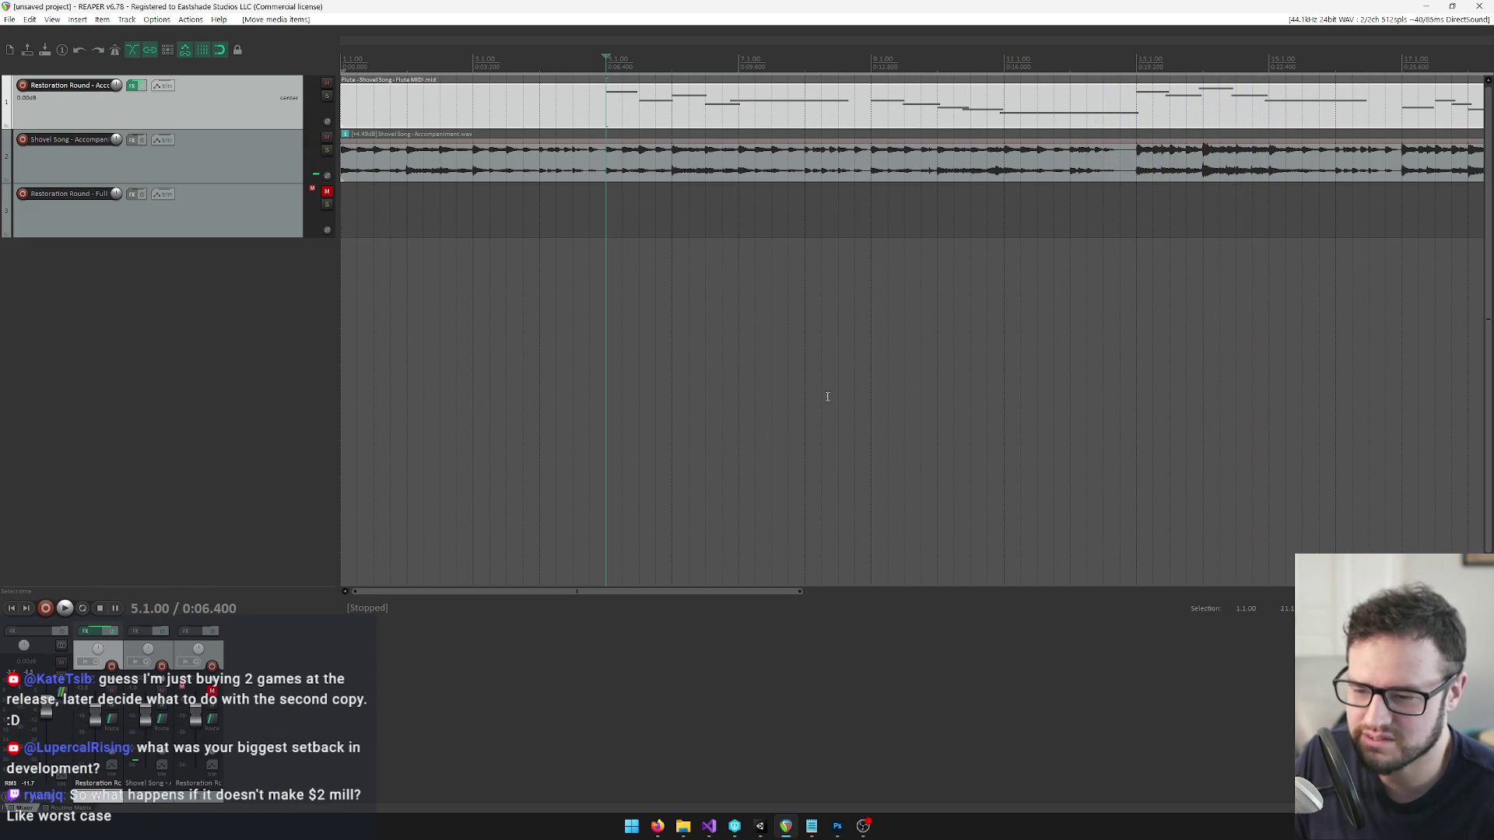
{"action": "mouse_move", "coordinate": [683, 825]}
{"action": "mouse_move", "coordinate": [853, 766]}
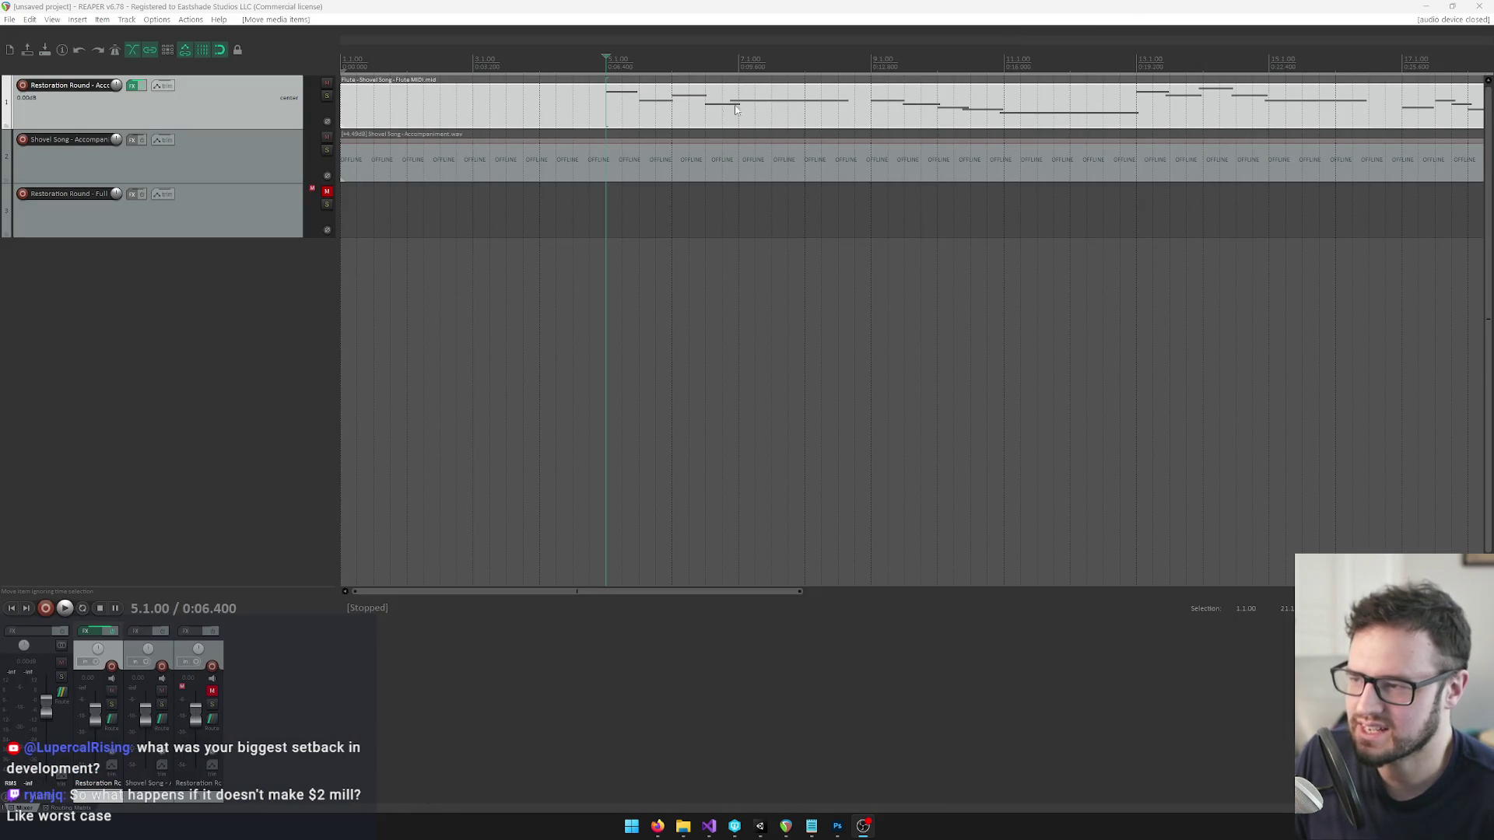
Open the Flute MIDI item in the piano roll and play it back from around bar 10.
{"action": "double_click", "coordinate": [678, 106]}
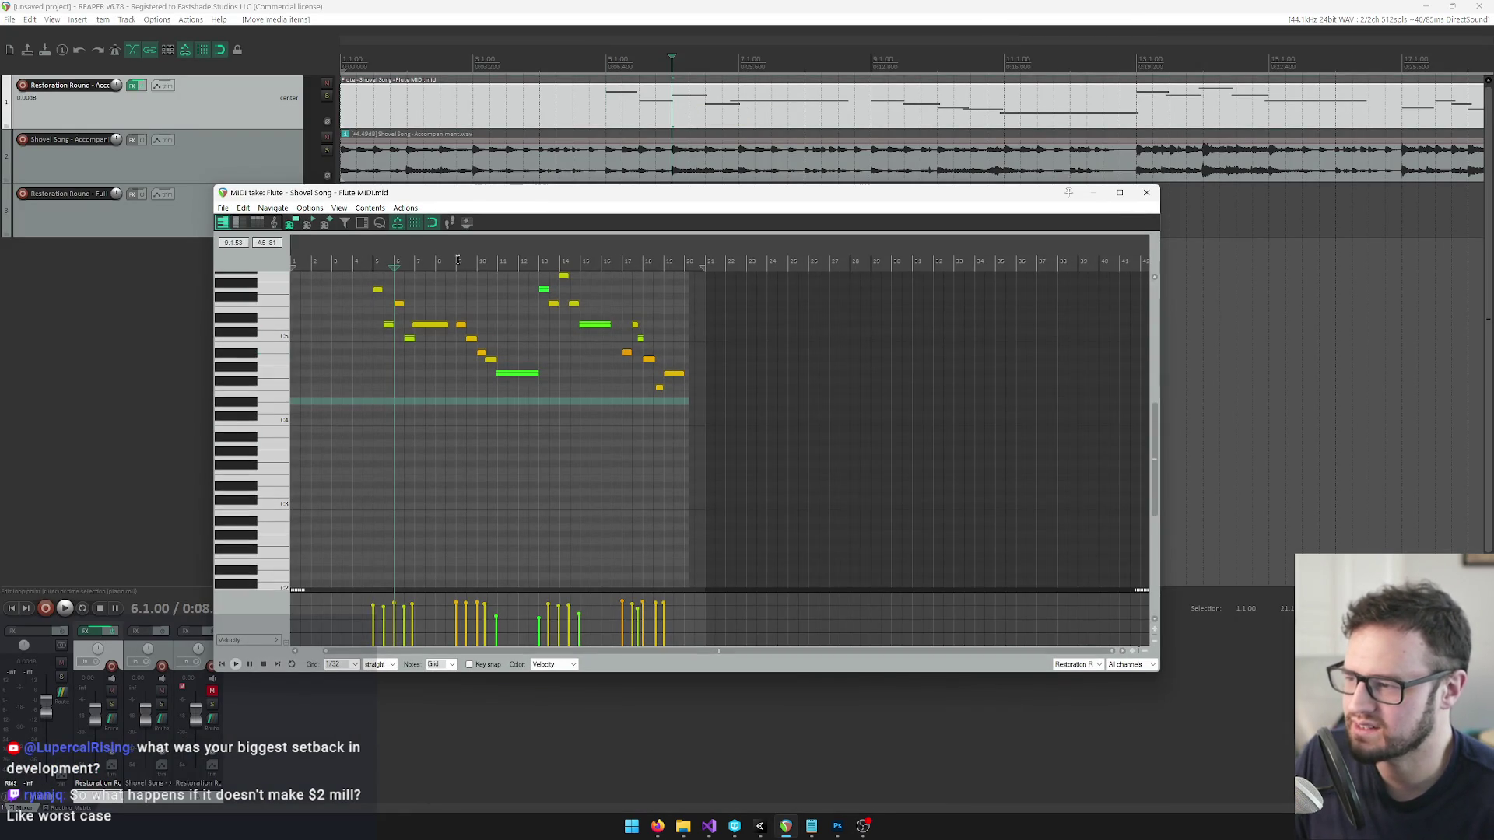
{"action": "key", "text": "space"}
{"action": "scroll", "coordinate": [645, 365], "scroll_direction": "up", "scroll_amount": 5}
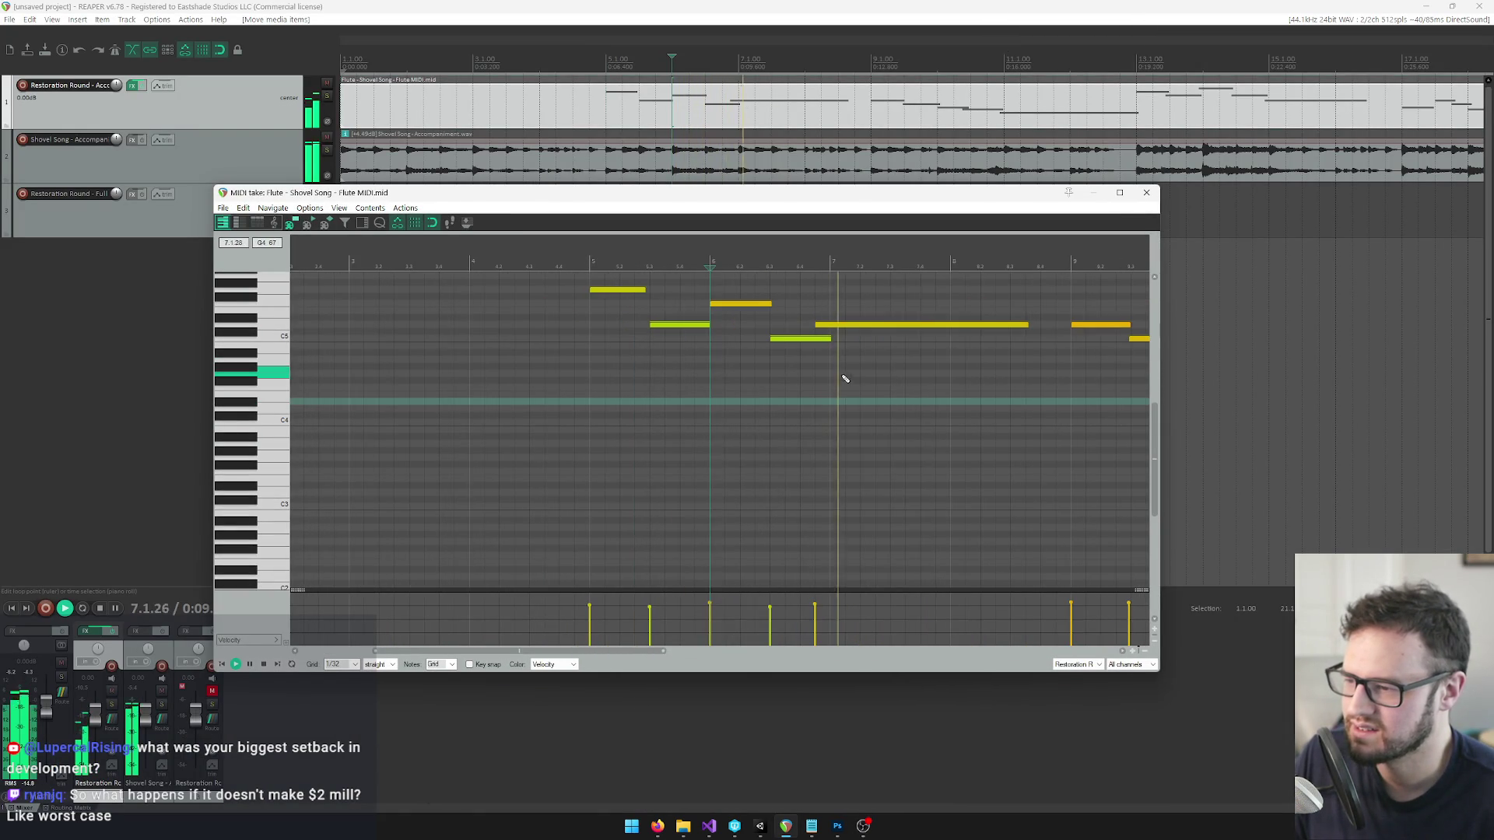
{"action": "scroll", "coordinate": [844, 319], "scroll_direction": "down", "scroll_amount": 1}
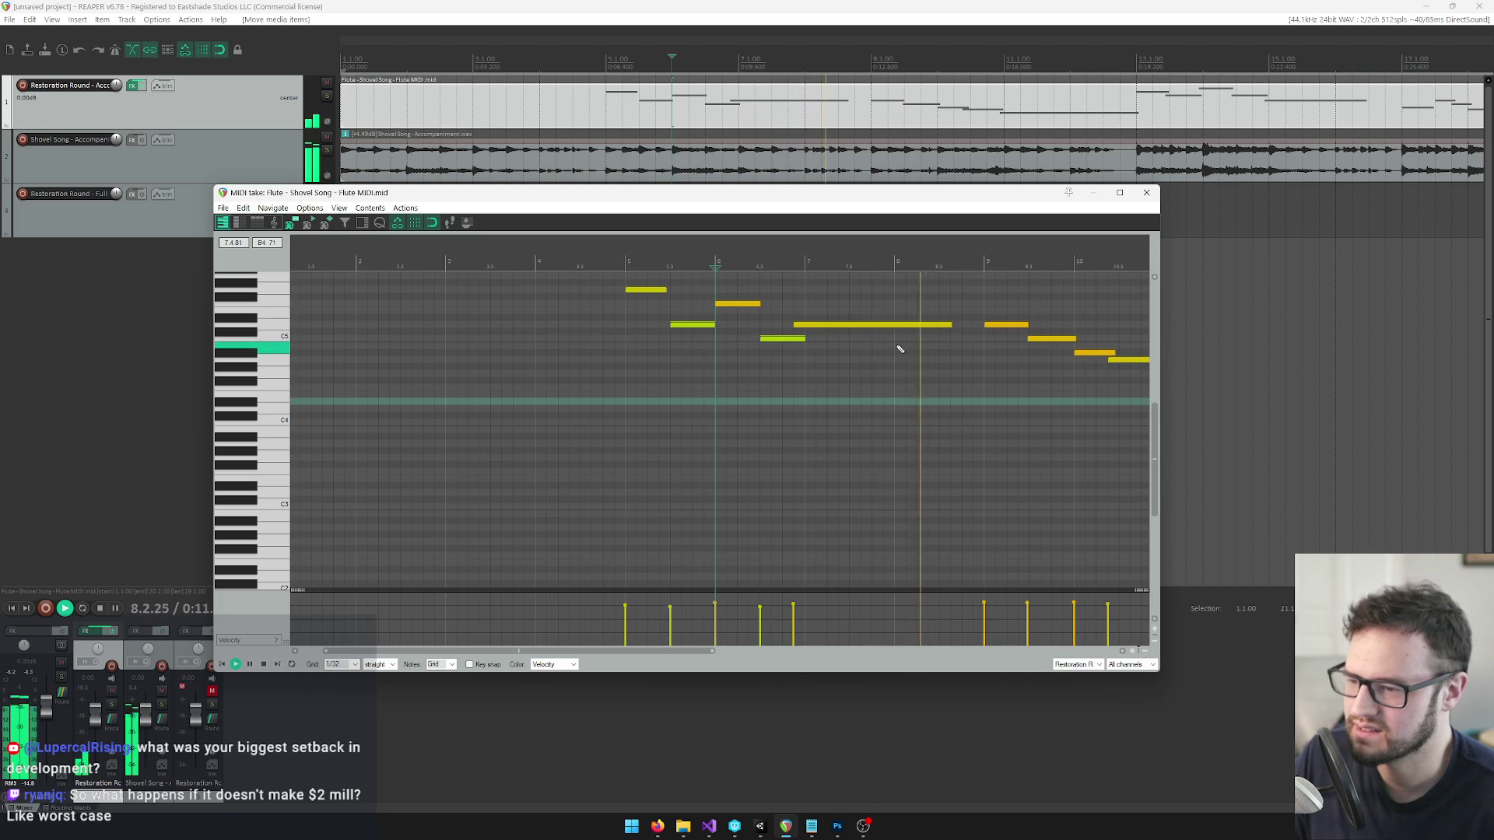
{"action": "scroll", "coordinate": [1030, 377], "scroll_direction": "down", "scroll_amount": 1}
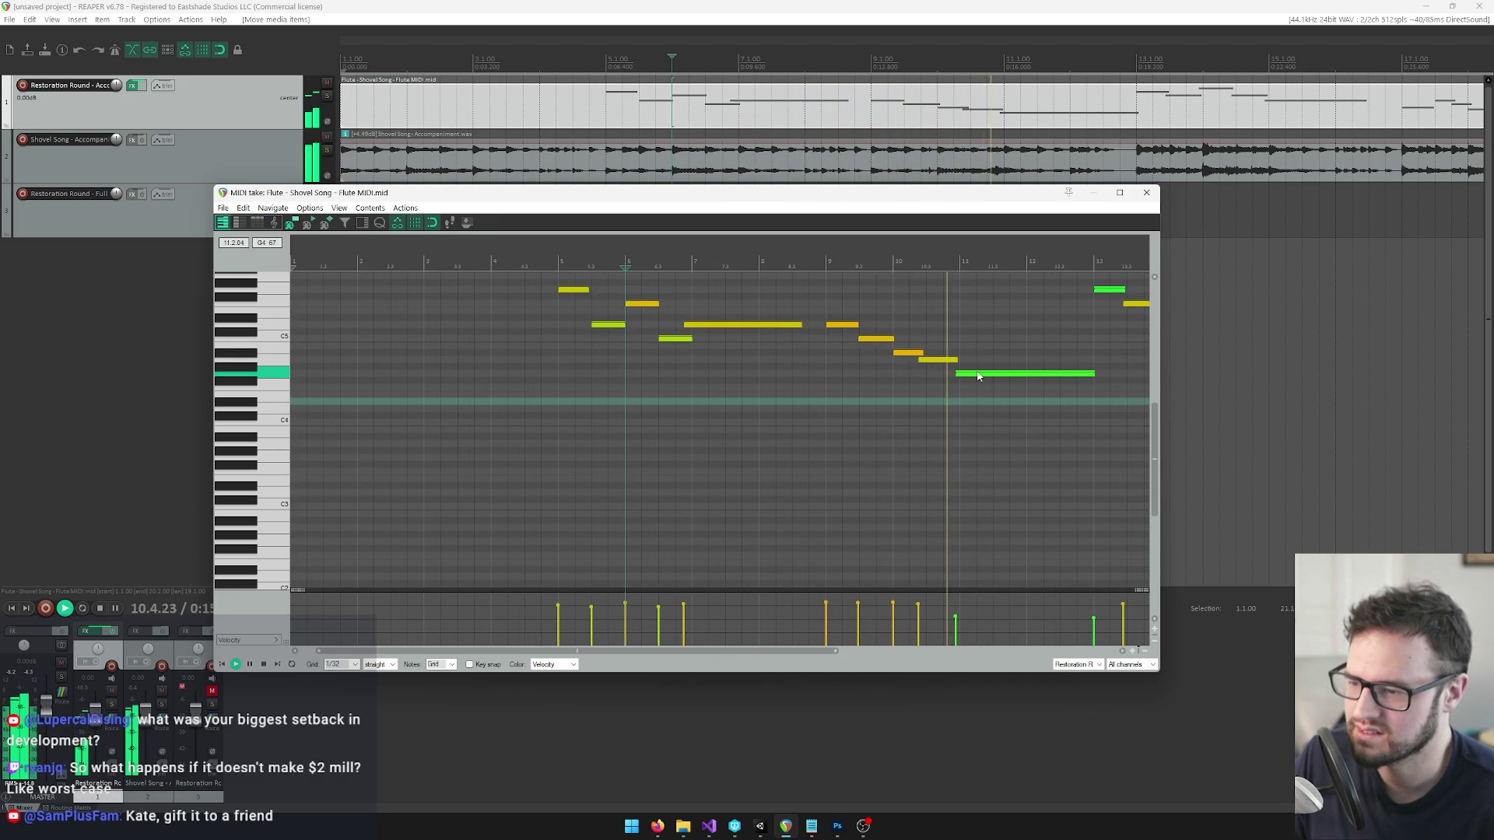
{"action": "key", "text": "space"}
{"action": "left_click", "coordinate": [986, 376]}
{"action": "left_click", "coordinate": [926, 260]}
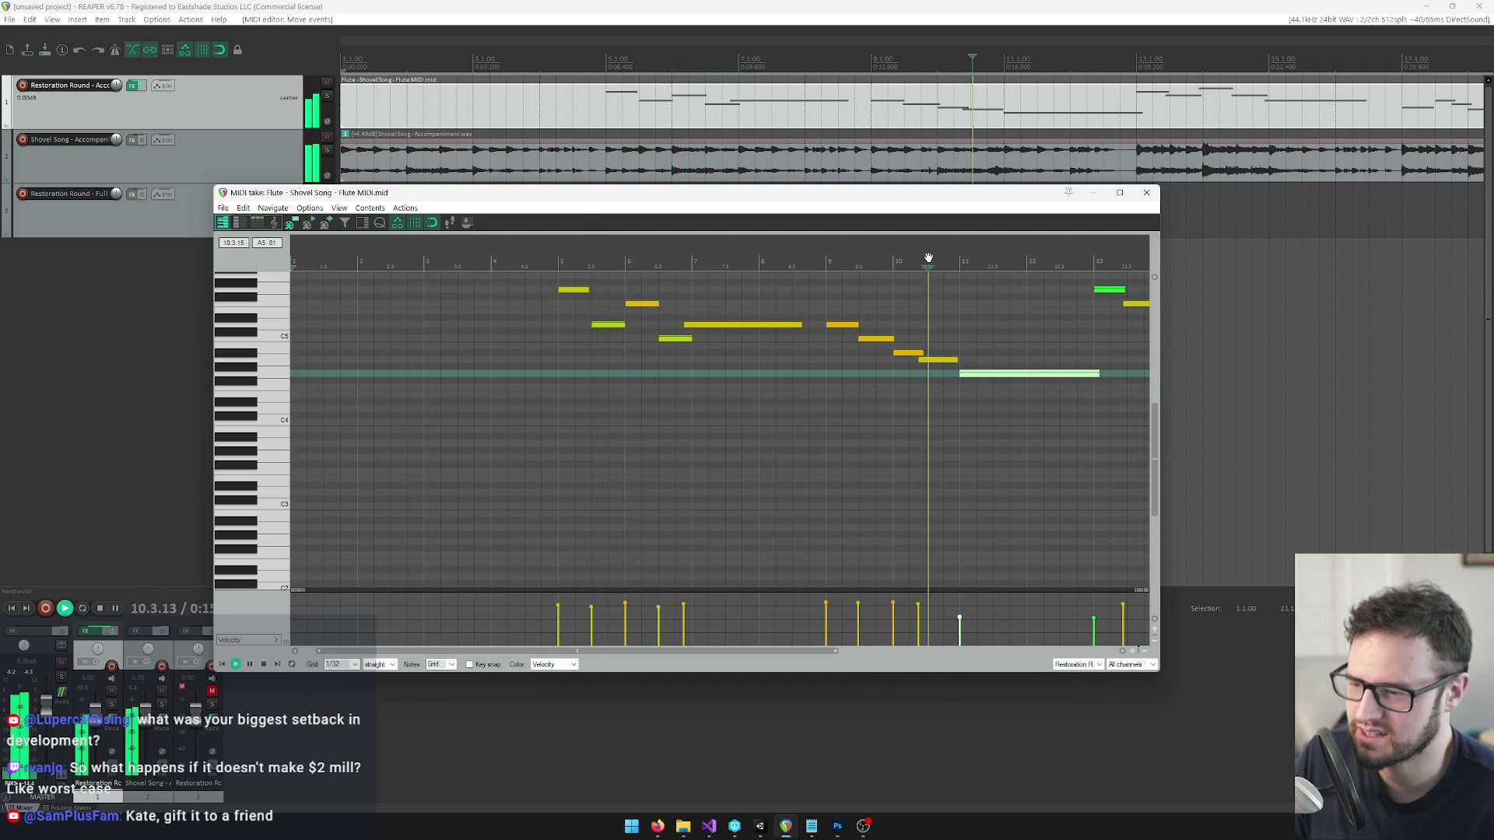
{"action": "key", "text": "space"}
{"action": "scroll", "coordinate": [1003, 402], "scroll_direction": "up", "scroll_amount": 3}
{"action": "scroll", "coordinate": [917, 427], "scroll_direction": "down", "scroll_amount": 1}
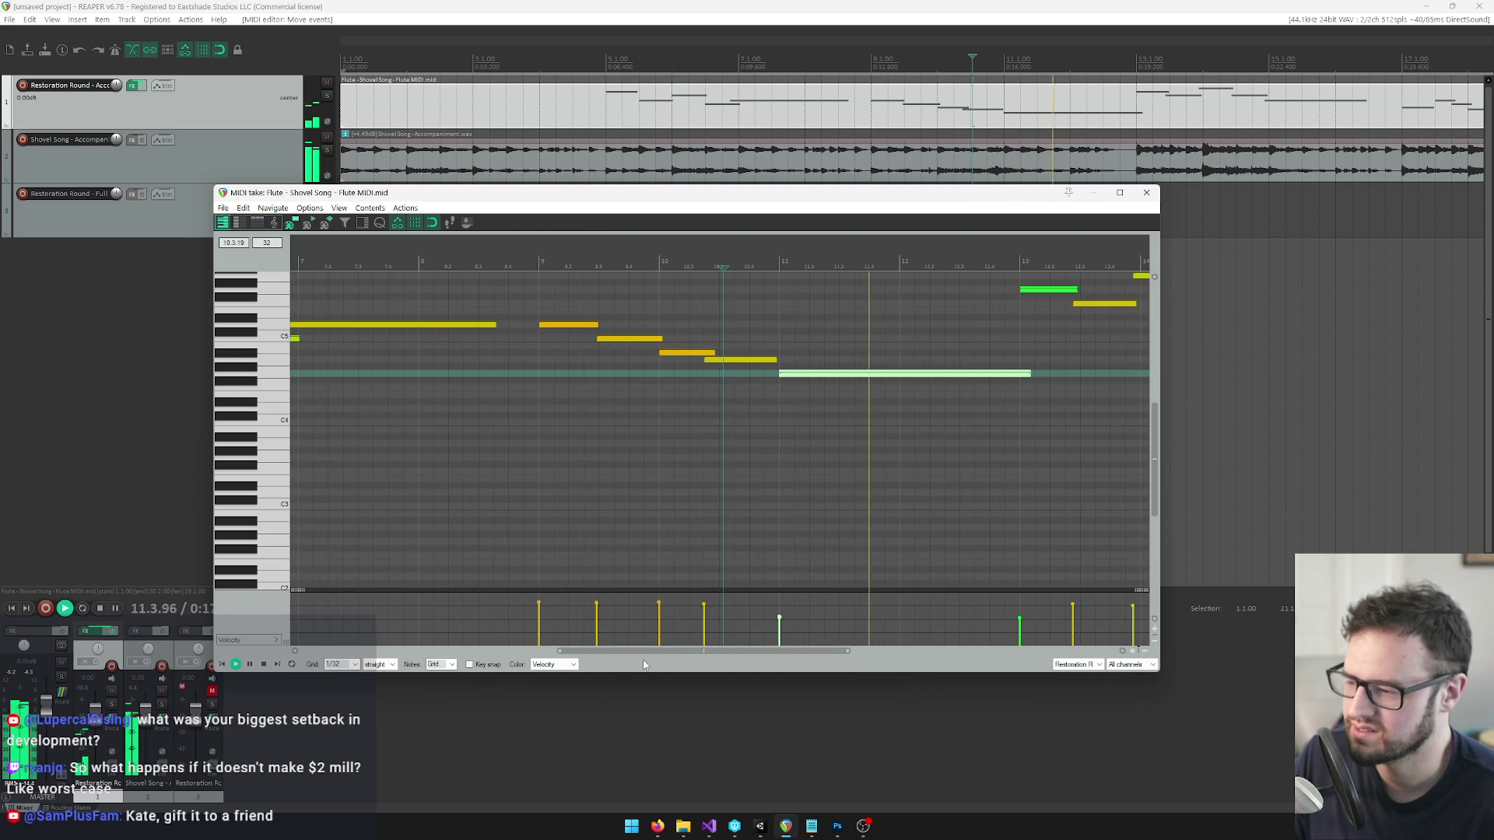
{"action": "left_click_drag", "start_coordinate": [649, 654], "coordinate": [729, 651]}
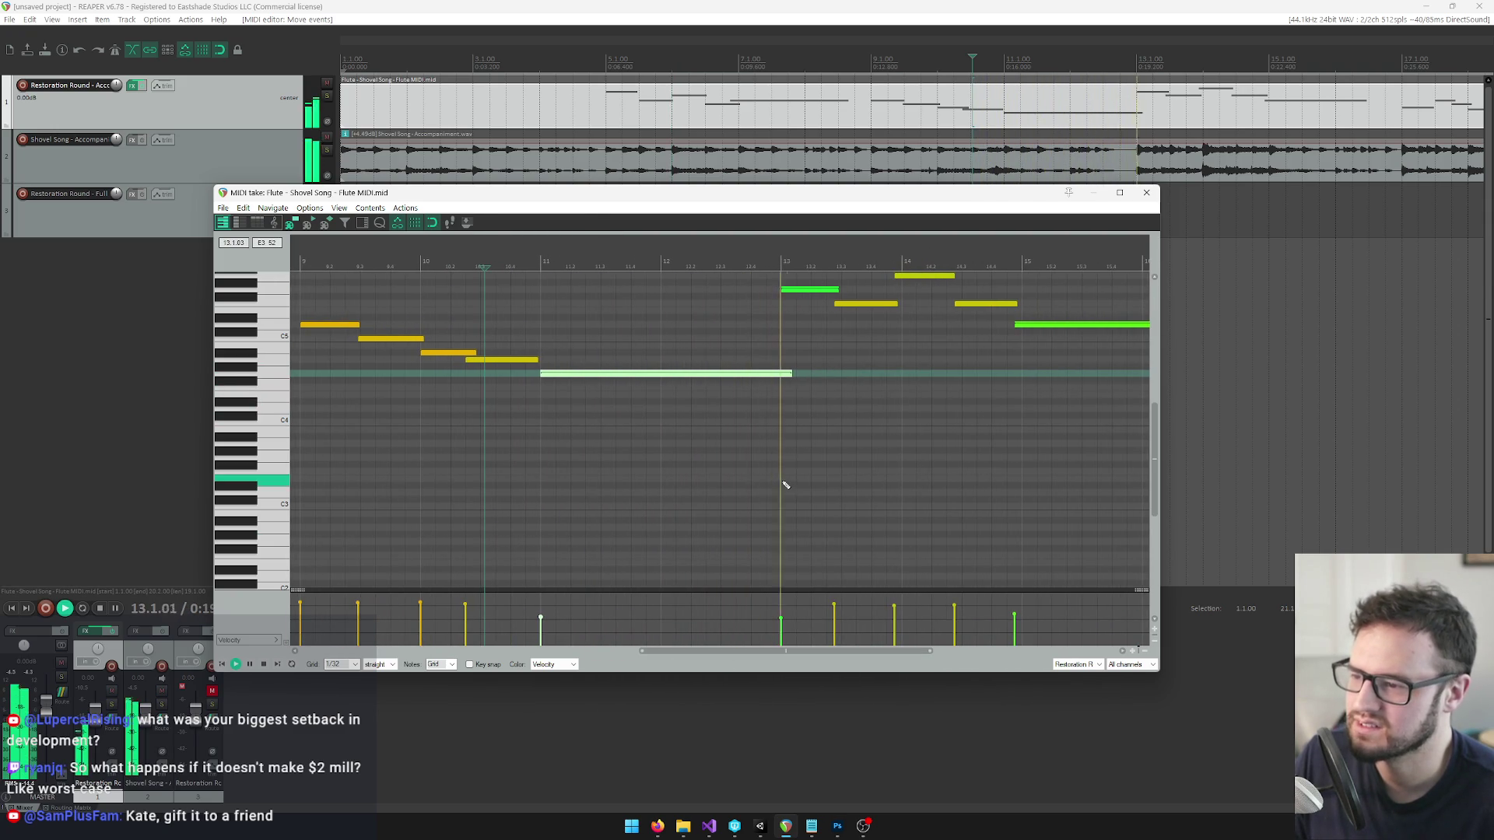
Shift three notes after bar 12 slightly later, replaying from bar 13.
{"action": "left_click", "coordinate": [860, 305]}
{"action": "left_click_drag", "start_coordinate": [860, 308], "coordinate": [866, 308]}
{"action": "left_click", "coordinate": [778, 262]}
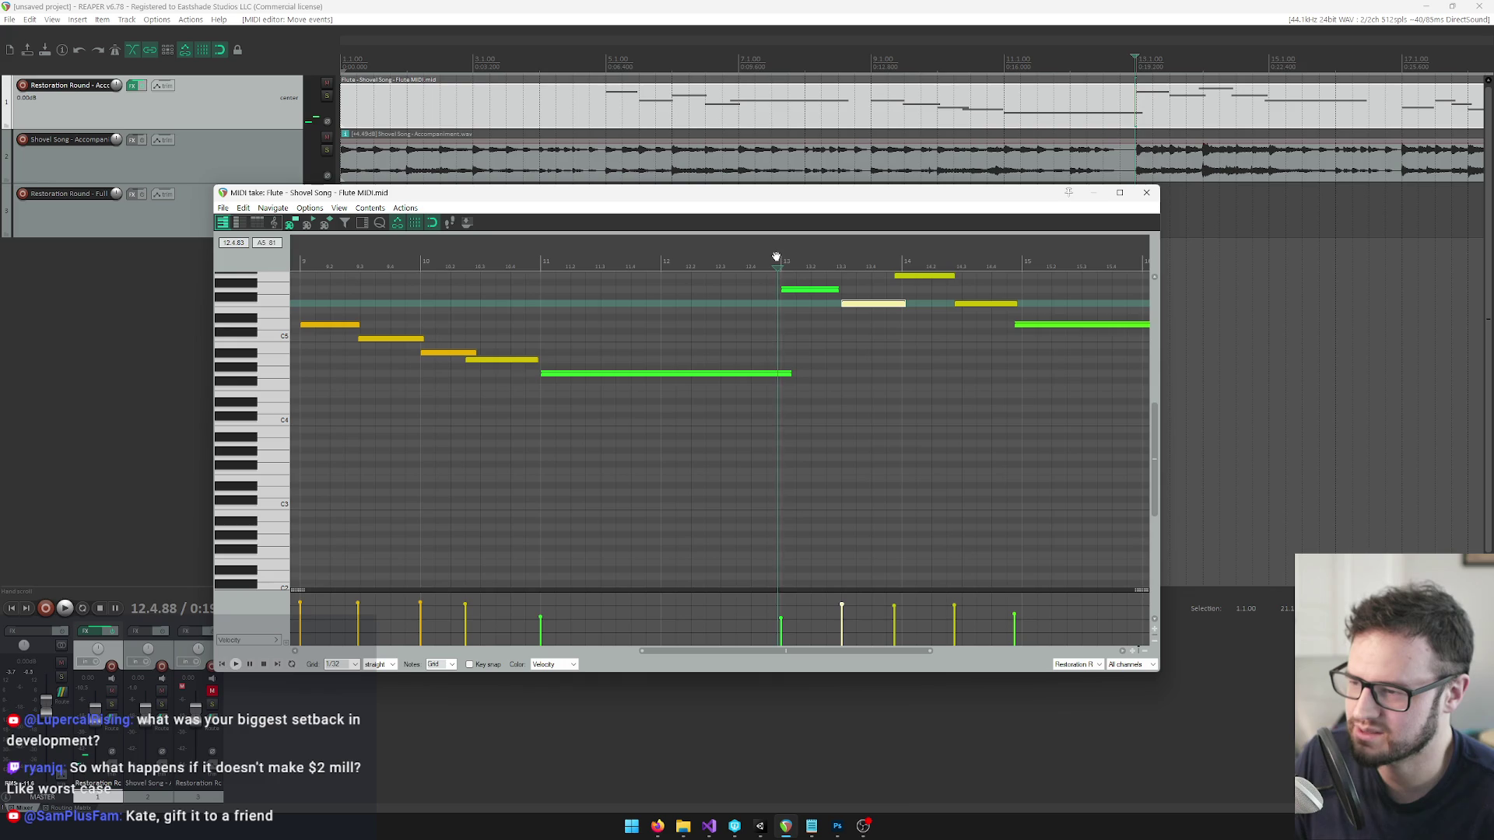
{"action": "key", "text": "space"}
{"action": "key", "text": "space"}
{"action": "left_click_drag", "start_coordinate": [904, 274], "coordinate": [910, 274]}
{"action": "left_click", "coordinate": [977, 306]}
{"action": "left_click_drag", "start_coordinate": [977, 309], "coordinate": [985, 309]}
{"action": "left_click", "coordinate": [1043, 330]}
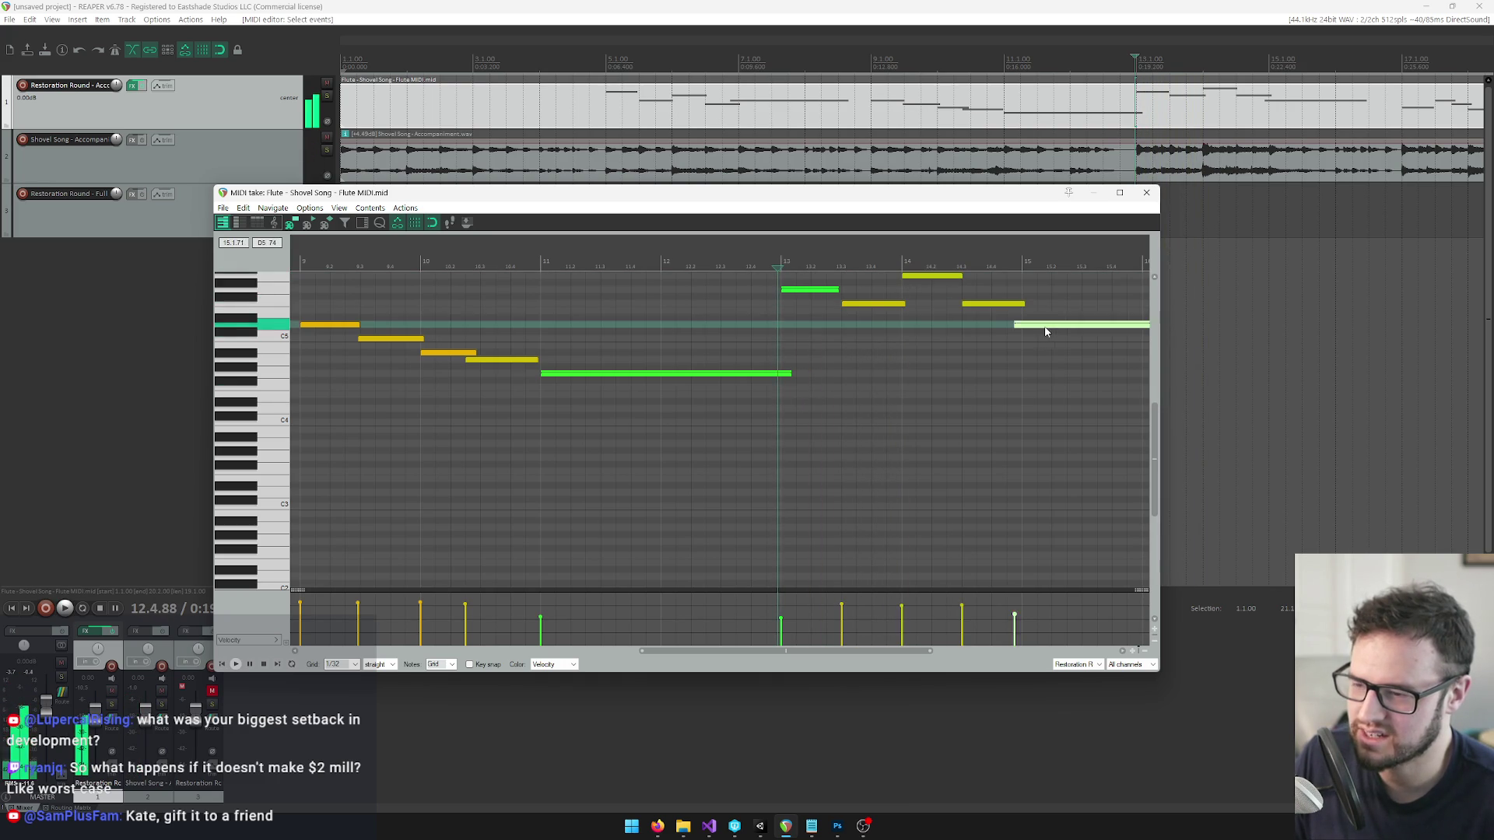
Select every flute note and raise all velocities to the maximum, 127.
{"action": "key", "text": "ctrl+a"}
{"action": "scroll", "coordinate": [1004, 389], "scroll_direction": "down", "scroll_amount": 5}
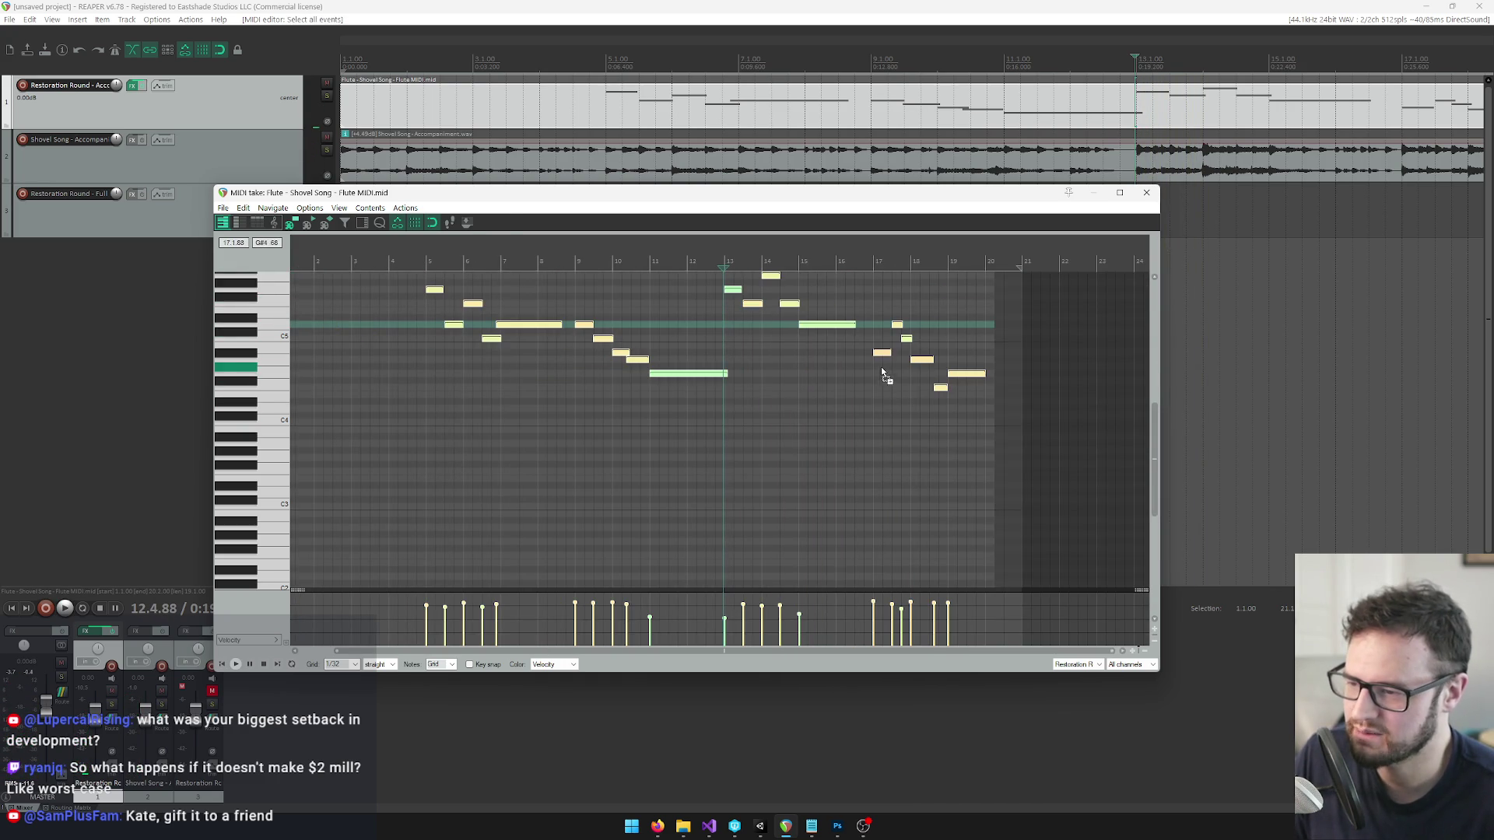
{"action": "left_click_drag", "start_coordinate": [800, 617], "coordinate": [800, 507]}
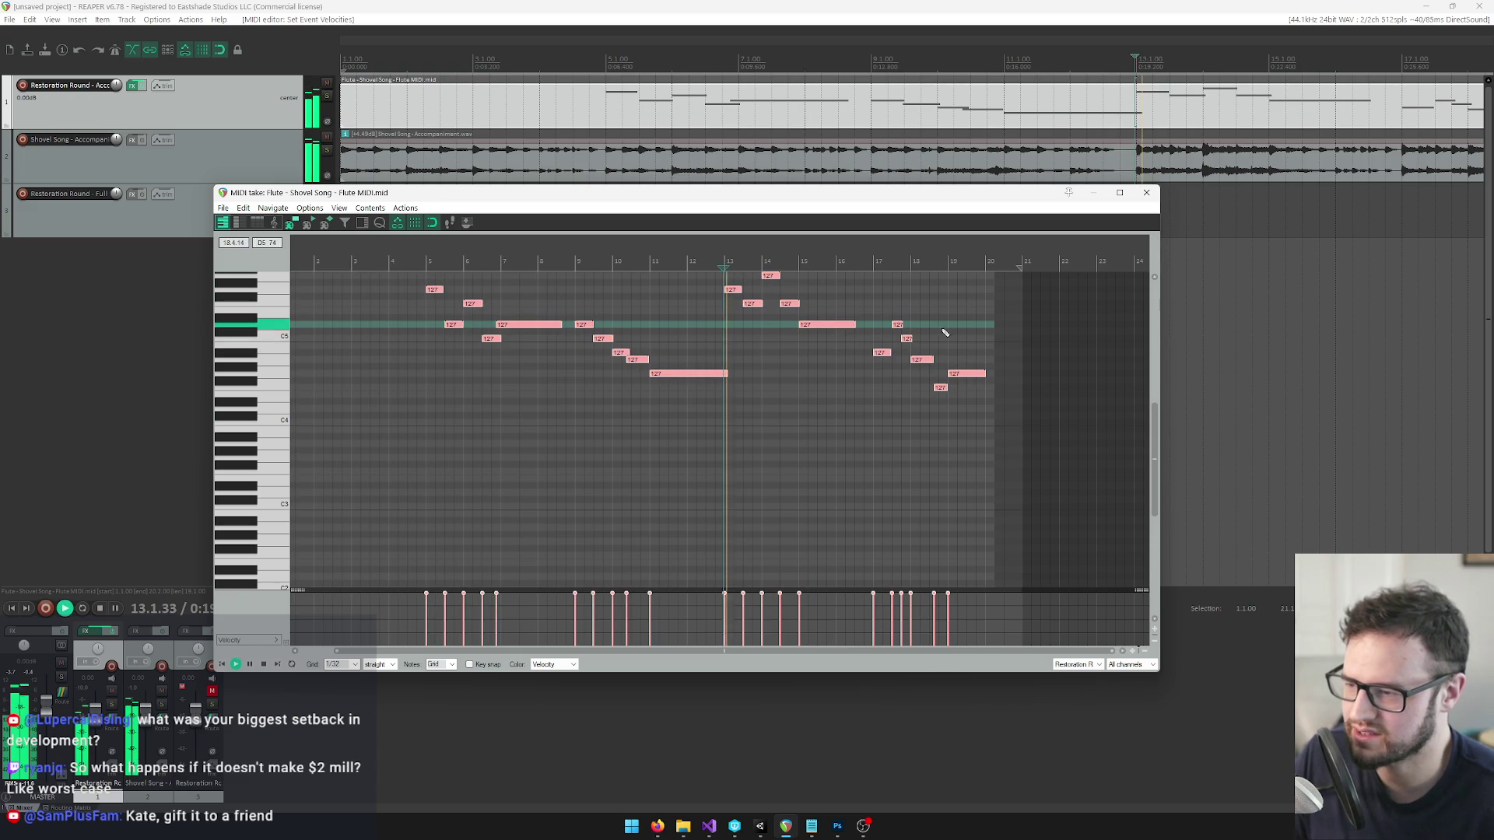
Play the flute part from just before bar 5 and listen through to bar 14.
{"action": "scroll", "coordinate": [926, 323], "scroll_direction": "up", "scroll_amount": 2}
{"action": "left_click", "coordinate": [319, 262]}
{"action": "scroll", "coordinate": [773, 437], "scroll_direction": "up", "scroll_amount": 3}
{"action": "key", "text": "space"}
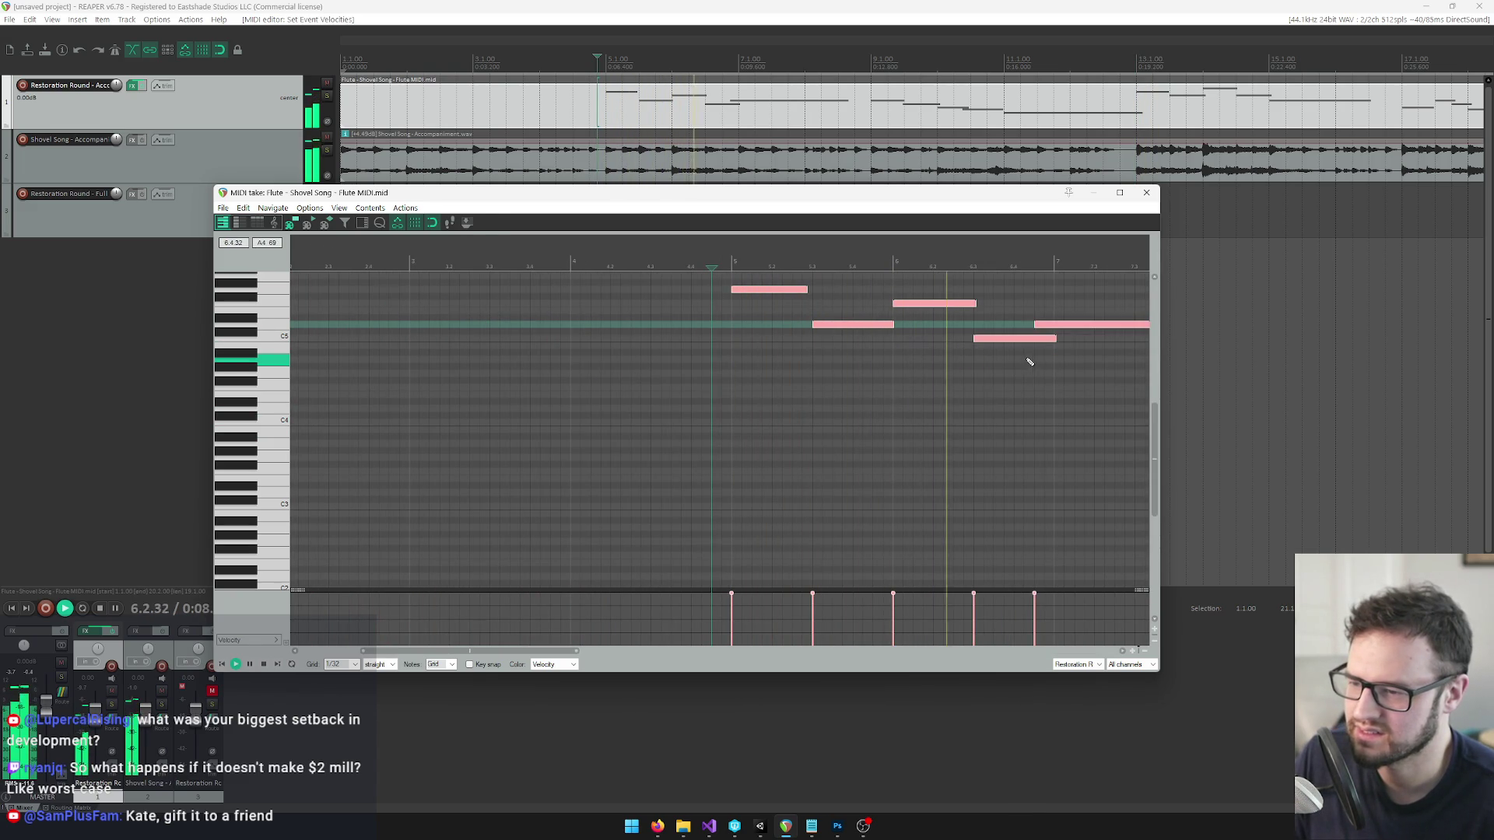
{"action": "scroll", "coordinate": [1035, 357], "scroll_direction": "down", "scroll_amount": 1}
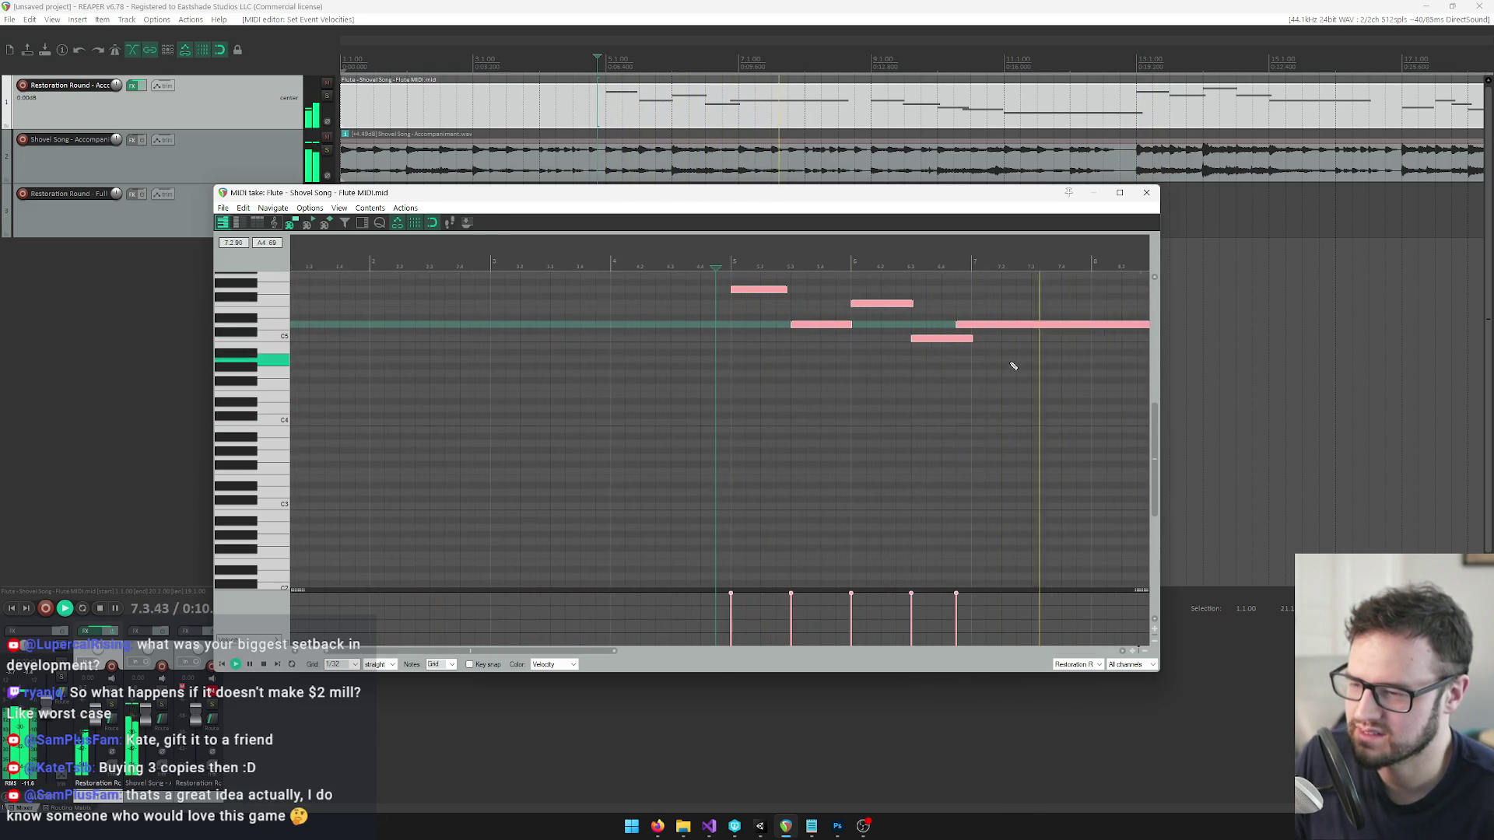
{"action": "scroll", "coordinate": [933, 342], "scroll_direction": "down", "scroll_amount": 4}
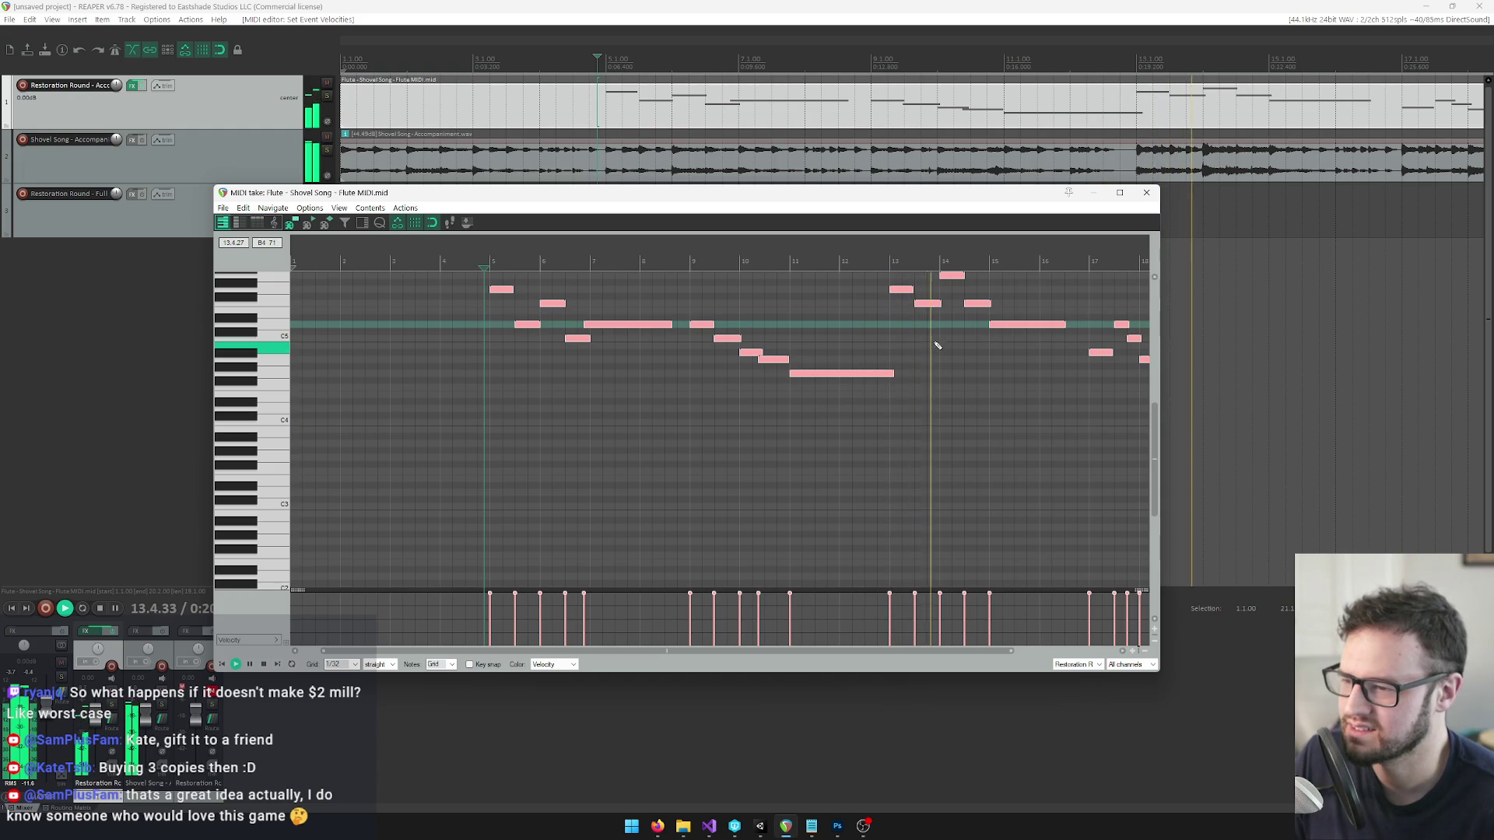
{"action": "left_click", "coordinate": [969, 261]}
{"action": "scroll", "coordinate": [934, 280], "scroll_direction": "up", "scroll_amount": 2}
Select the note just after bar 14, nudge it slightly earlier, and replay the passage.
{"action": "left_click", "coordinate": [805, 306]}
{"action": "left_click", "coordinate": [810, 307]}
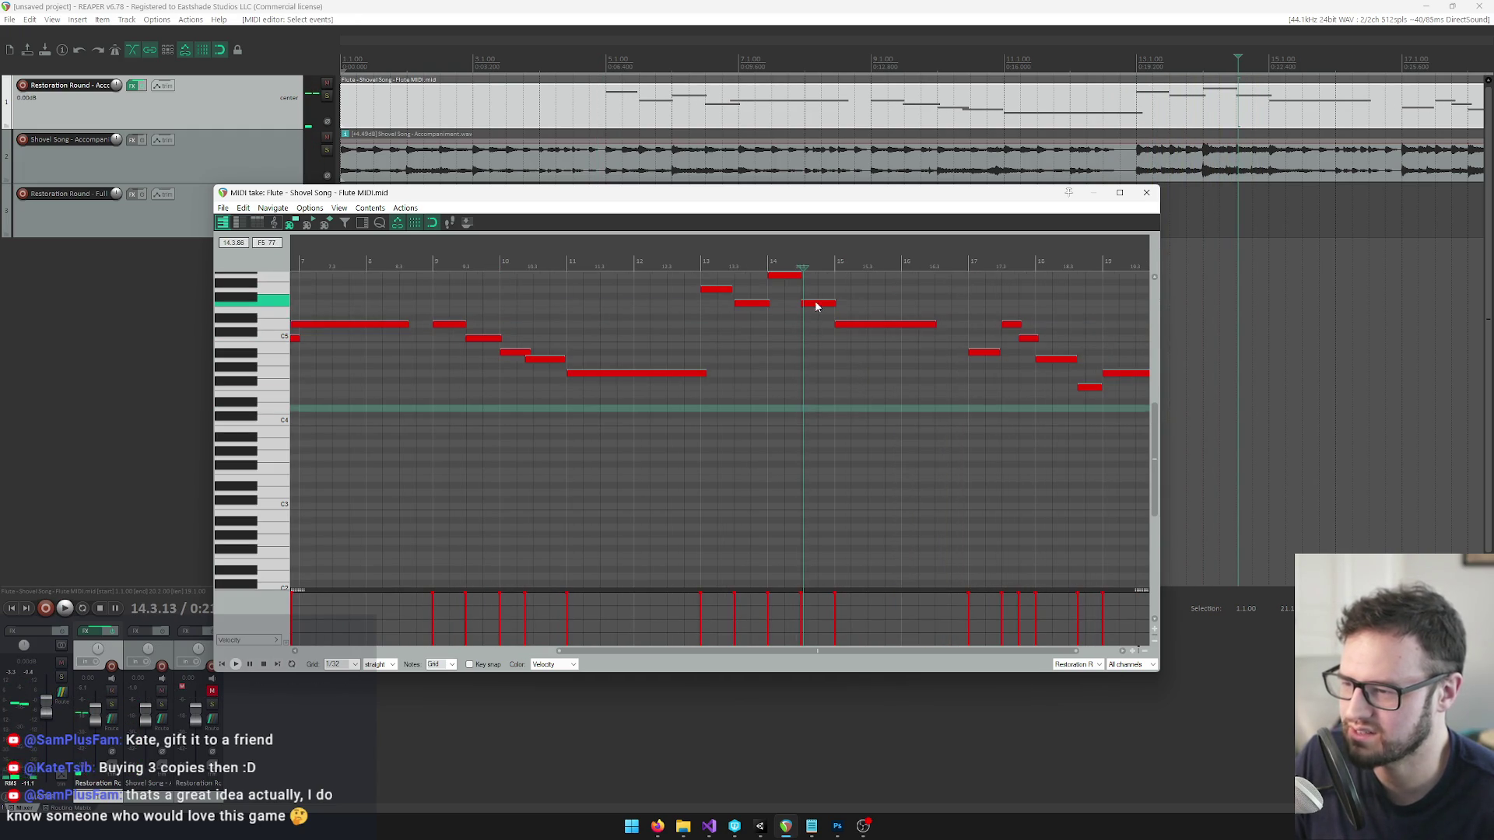
{"action": "left_click", "coordinate": [809, 307]}
{"action": "key", "text": "space"}
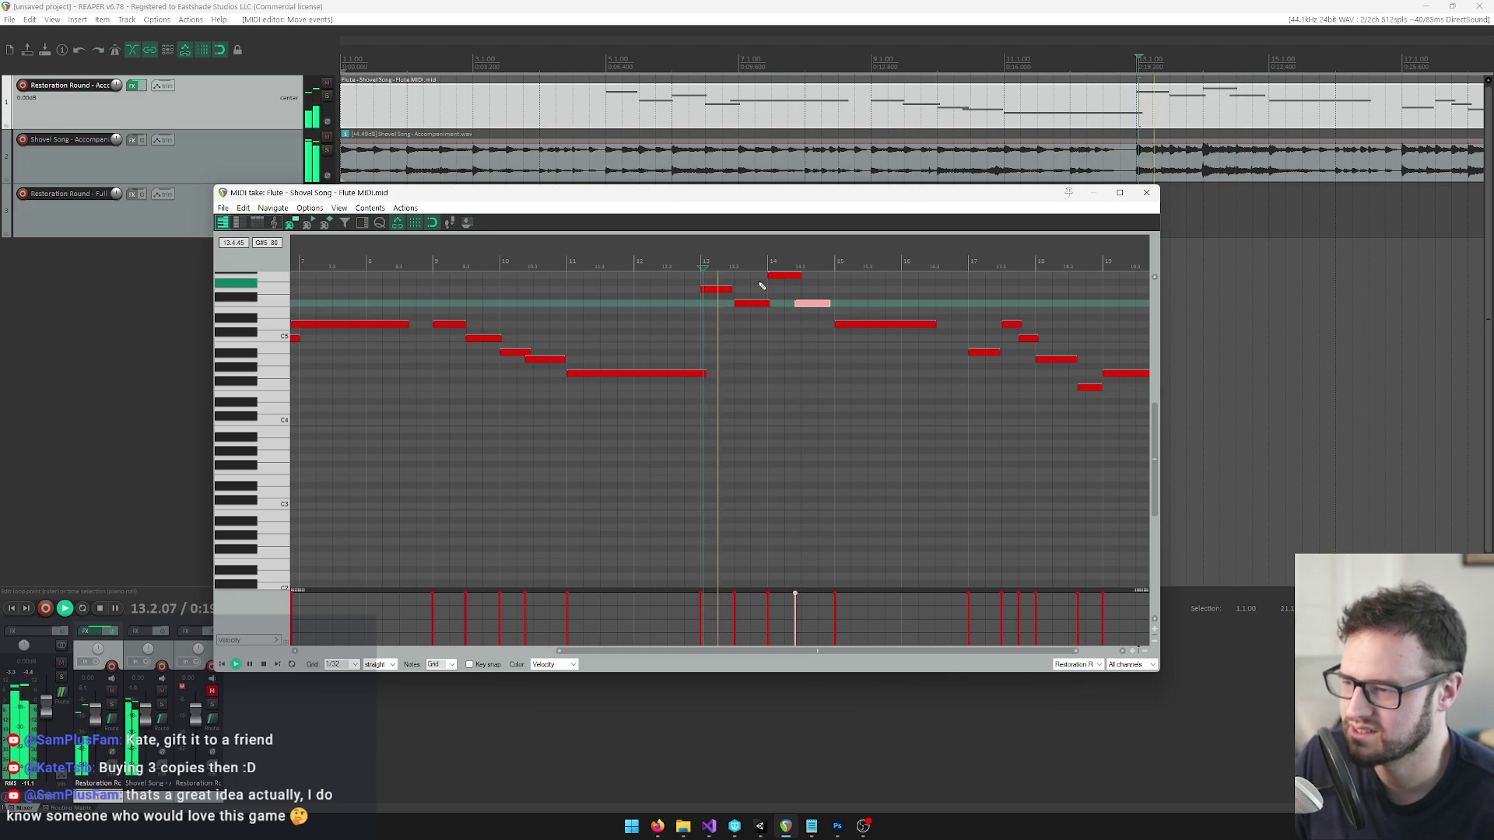
{"action": "key", "text": "space"}
{"action": "left_click_drag", "start_coordinate": [804, 305], "coordinate": [801, 306]}
{"action": "key", "text": "space"}
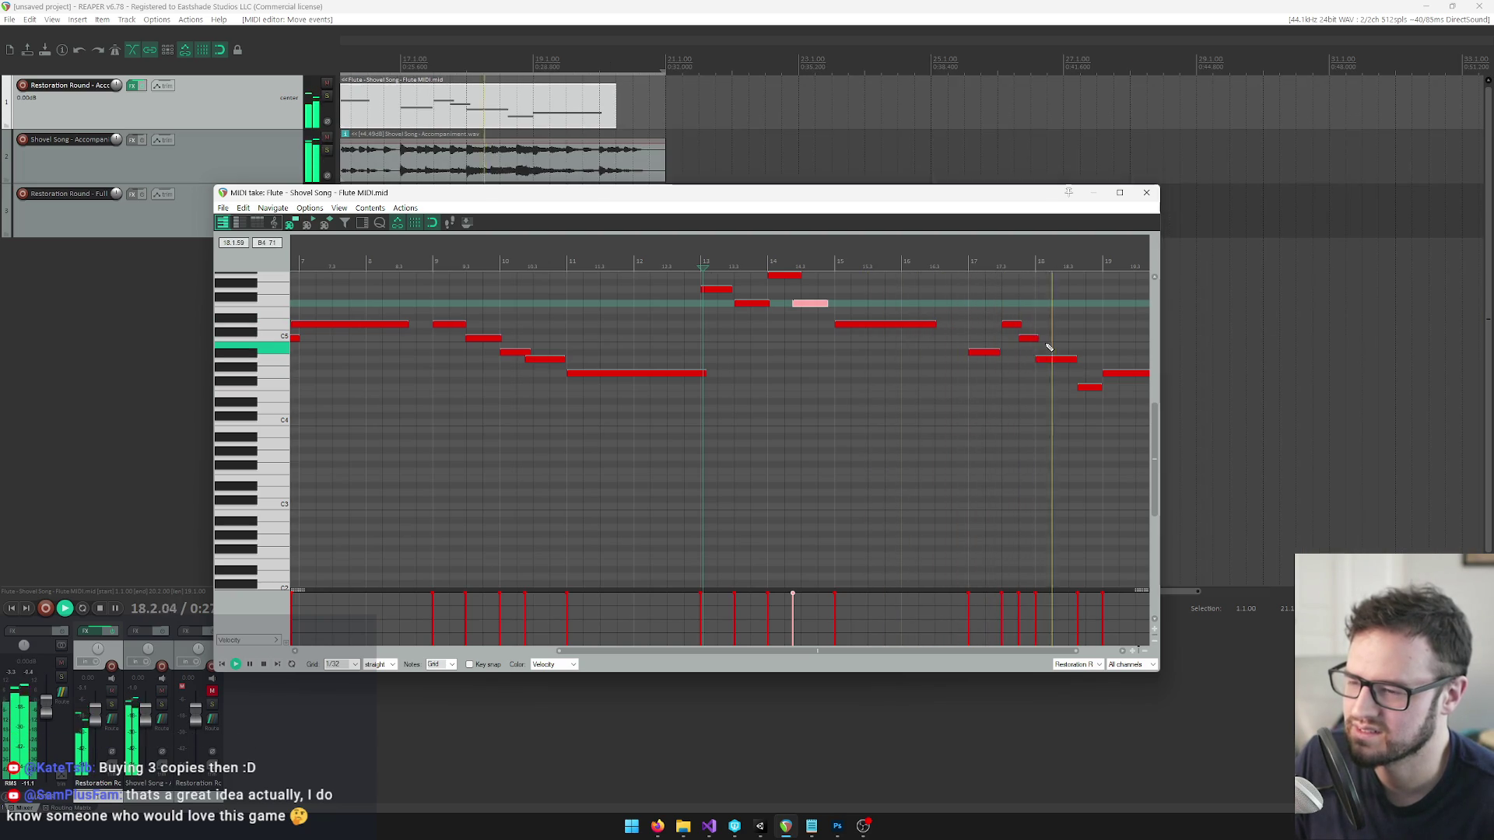
Play the passage around bar 18 to hear the low notes.
{"action": "scroll", "coordinate": [1027, 389], "scroll_direction": "down", "scroll_amount": 5}
{"action": "scroll", "coordinate": [933, 335], "scroll_direction": "up", "scroll_amount": 4}
{"action": "left_click", "coordinate": [715, 377]}
{"action": "key", "text": "space"}
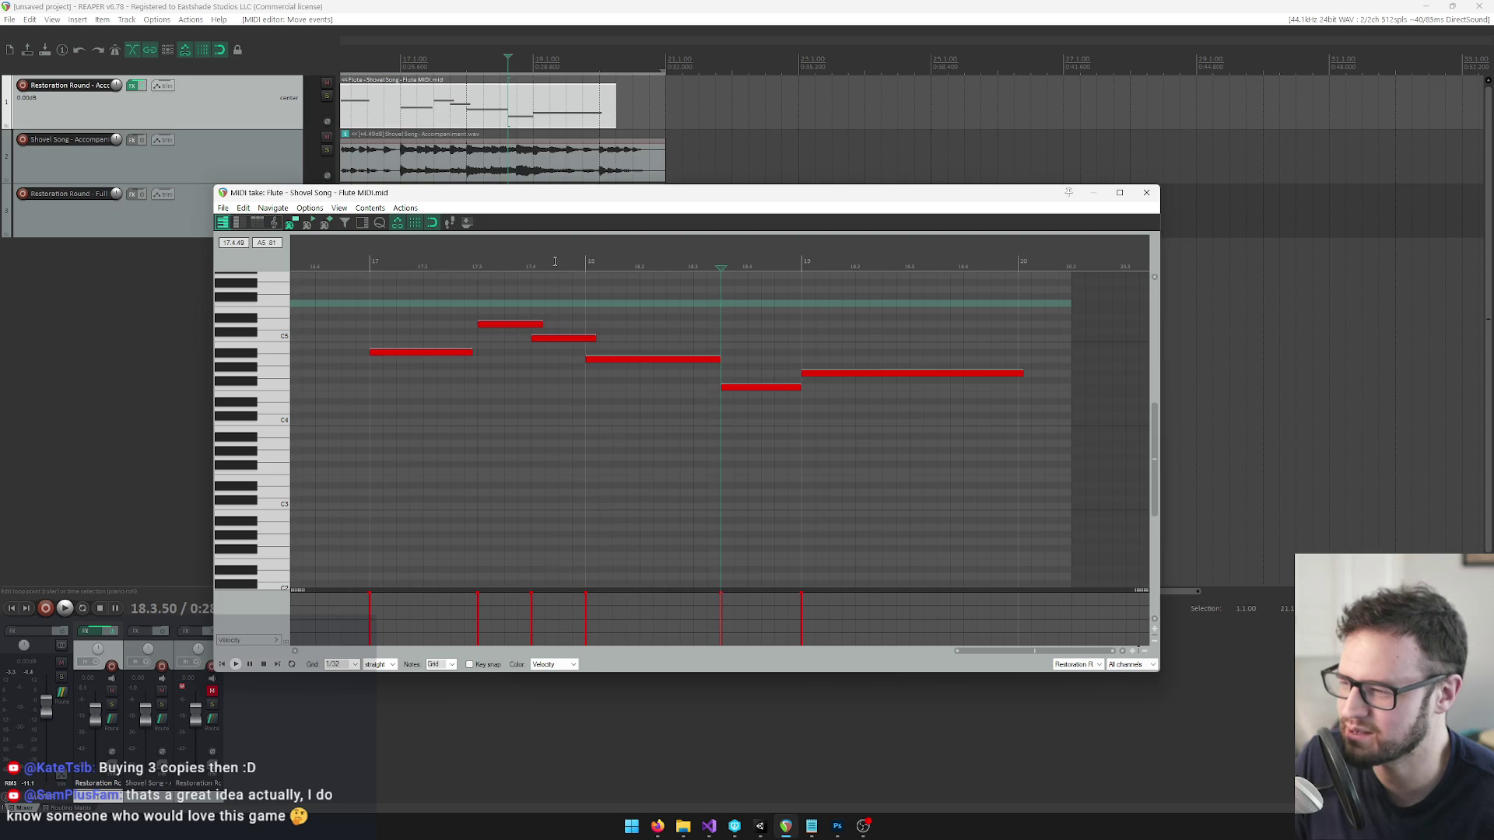
{"action": "key", "text": "space"}
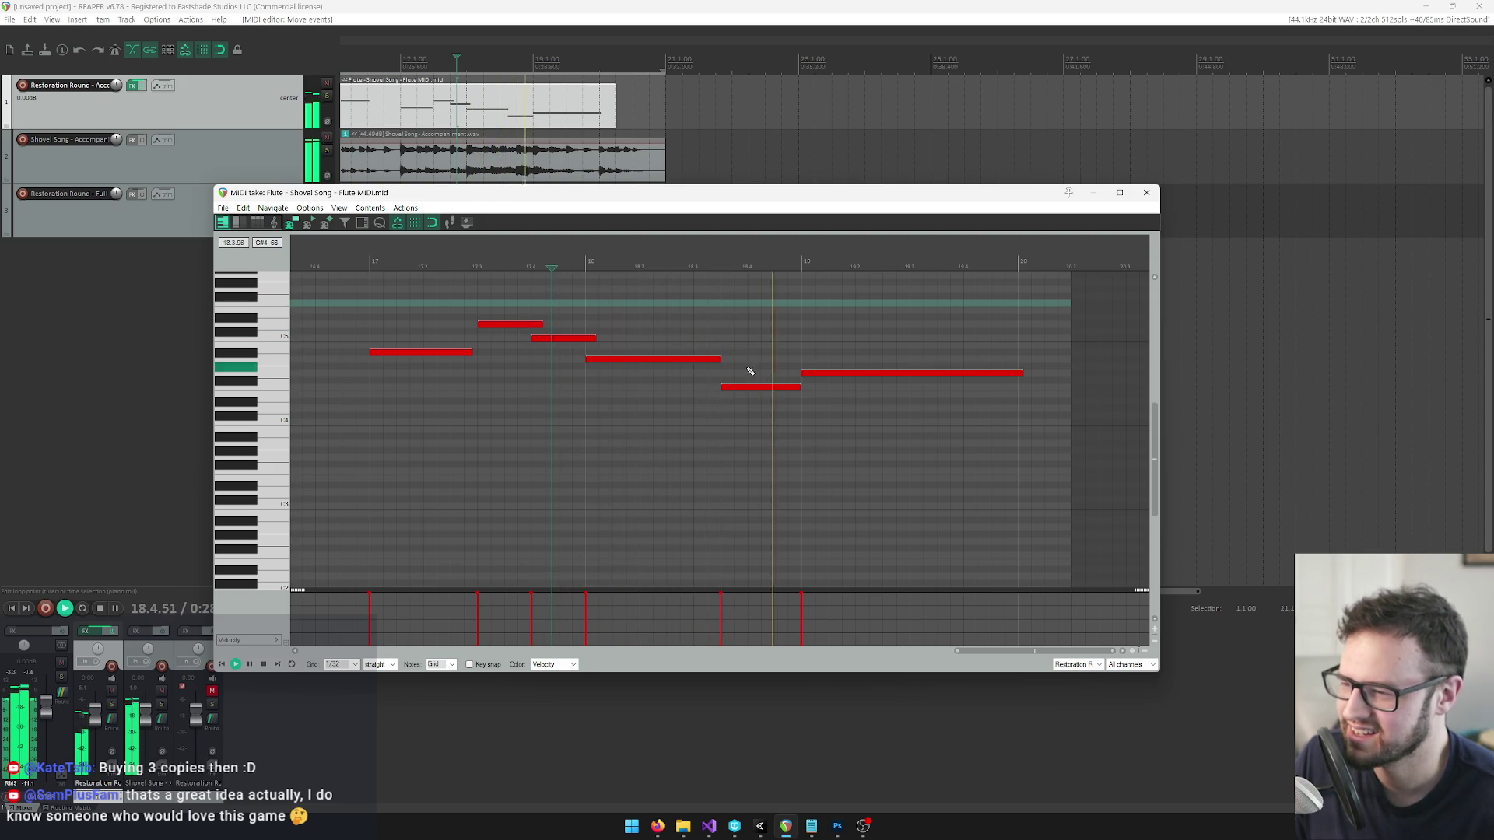
{"action": "key", "text": "space"}
Make the short low note before bar 19 start earlier, replaying to check it.
{"action": "left_click", "coordinate": [721, 388]}
{"action": "left_click_drag", "start_coordinate": [721, 387], "coordinate": [706, 390]}
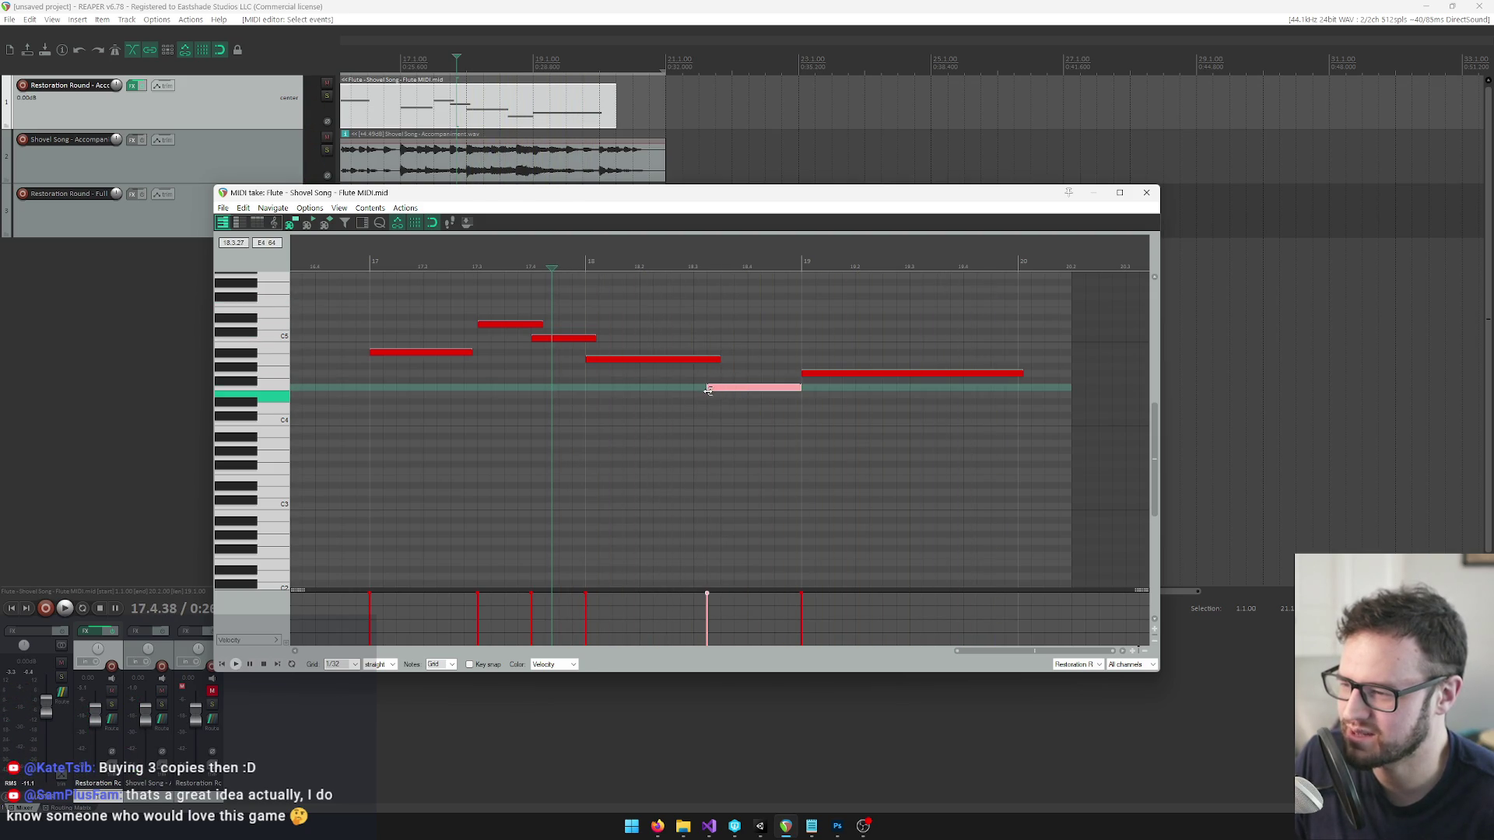
{"action": "key", "text": "space"}
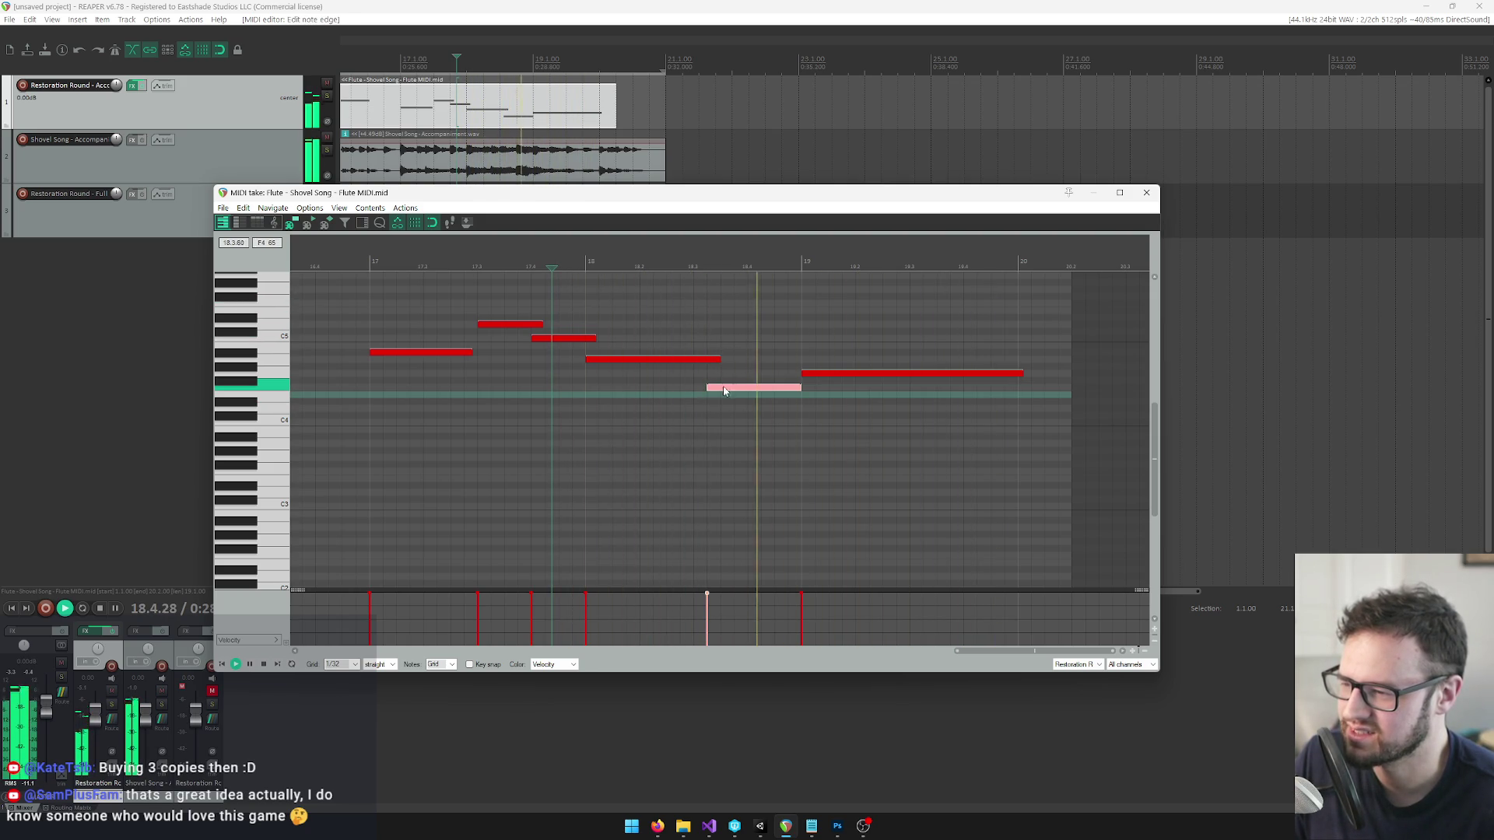
{"action": "key", "text": "space"}
{"action": "mouse_move", "coordinate": [706, 388]}
{"action": "left_mouse_down"}
{"action": "mouse_move", "coordinate": [694, 388]}
{"action": "mouse_move", "coordinate": [698, 359]}
{"action": "left_mouse_up"}
{"action": "key", "text": "space"}
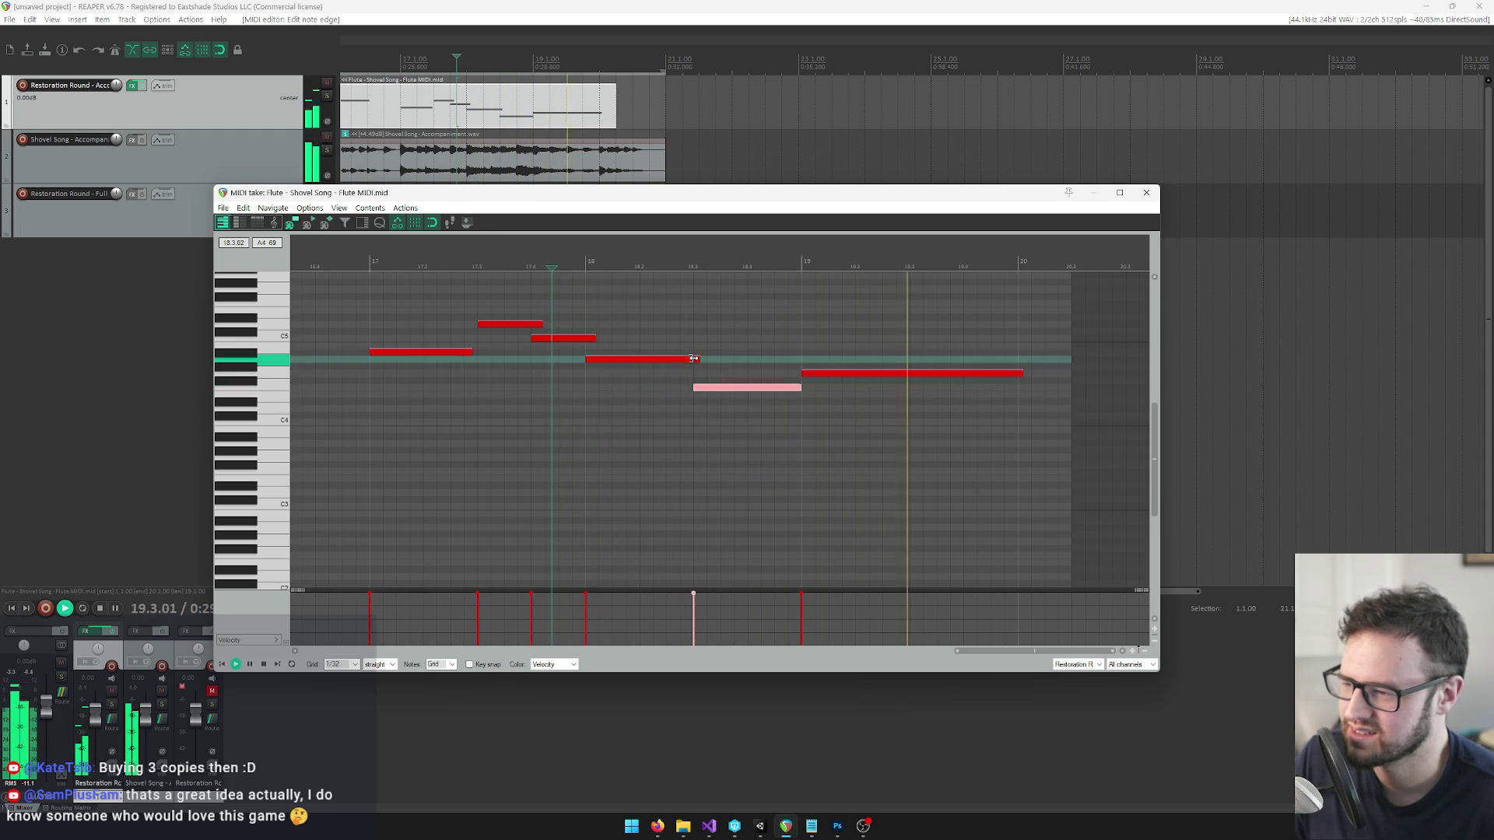
{"action": "scroll", "coordinate": [696, 363], "scroll_direction": "down", "scroll_amount": 10}
{"action": "key", "text": "space"}
Play the flute melody from bar 5 through to its end near bar 20.
{"action": "left_click", "coordinate": [379, 263]}
{"action": "scroll", "coordinate": [490, 264], "scroll_direction": "up", "scroll_amount": 3}
{"action": "left_click", "coordinate": [489, 264]}
{"action": "key", "text": "space"}
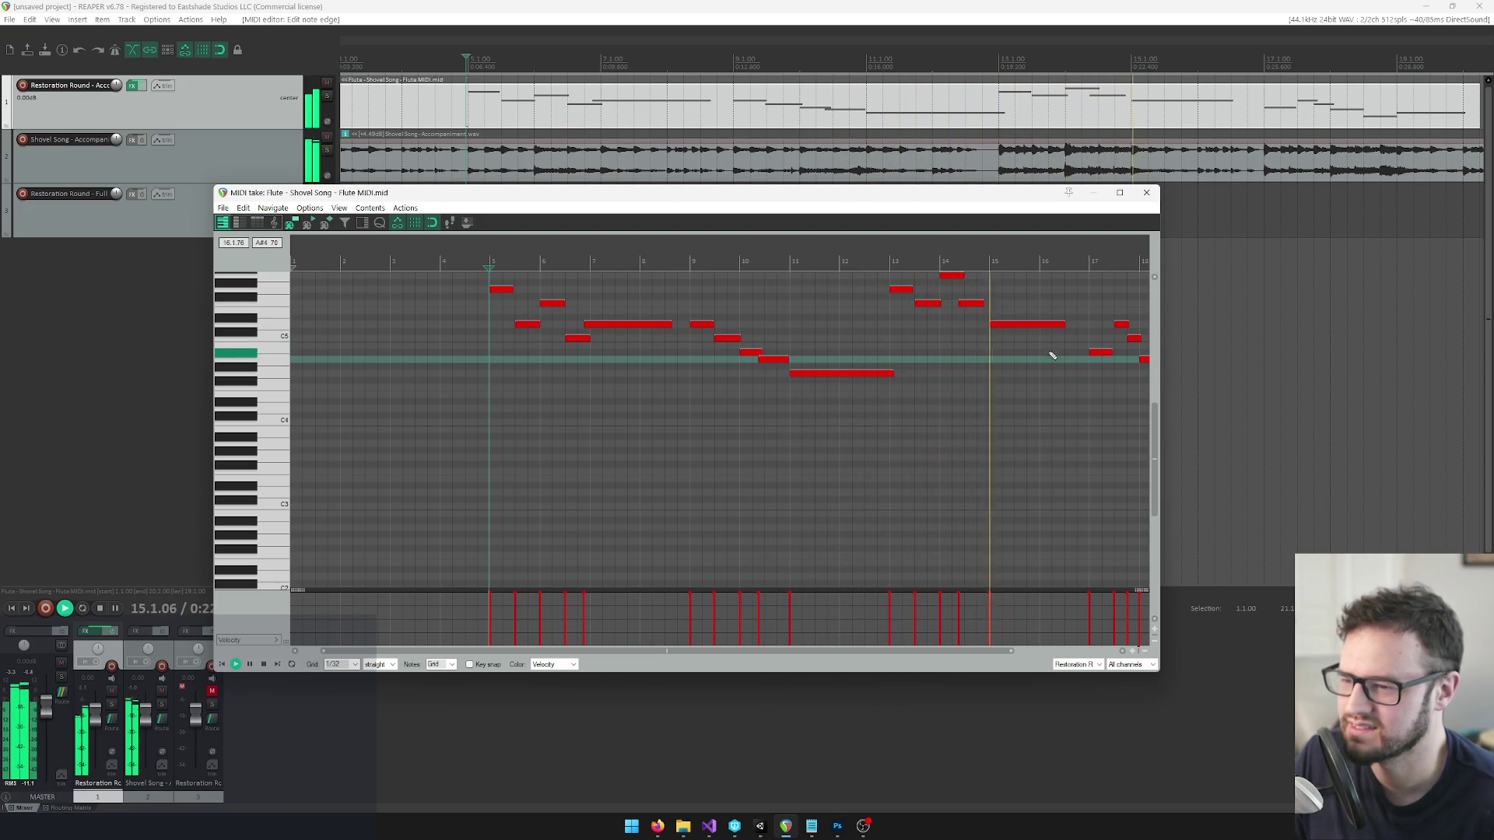
{"action": "scroll", "coordinate": [921, 341], "scroll_direction": "down", "scroll_amount": 2}
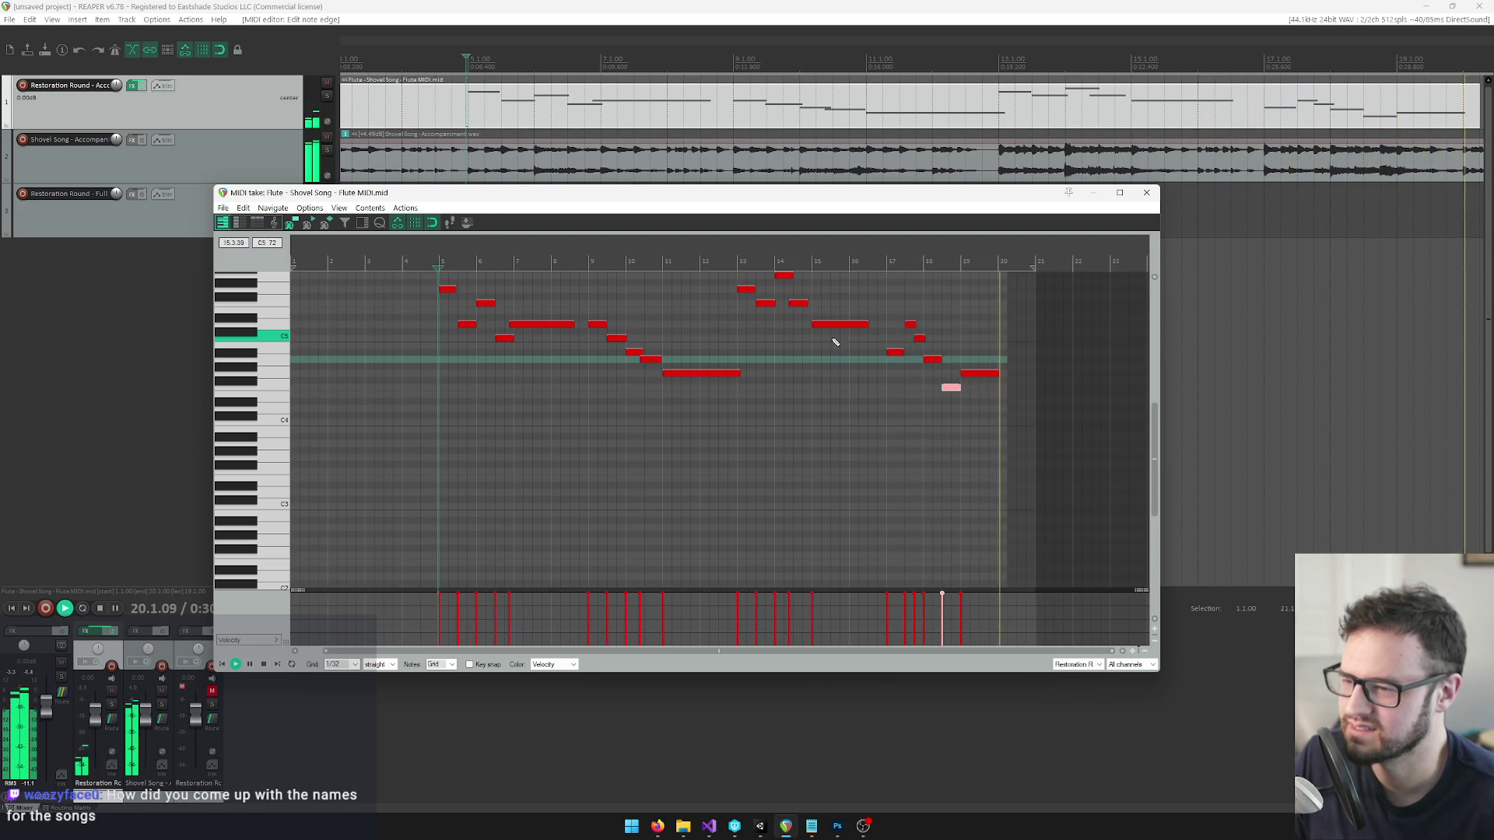
{"action": "scroll", "coordinate": [617, 404], "scroll_direction": "down", "scroll_amount": 2}
Restart the flute melody from bar 5, then stop it.
{"action": "scroll", "coordinate": [483, 404], "scroll_direction": "up", "scroll_amount": 3}
{"action": "key", "text": "space"}
{"action": "scroll", "coordinate": [607, 382], "scroll_direction": "down", "scroll_amount": 3}
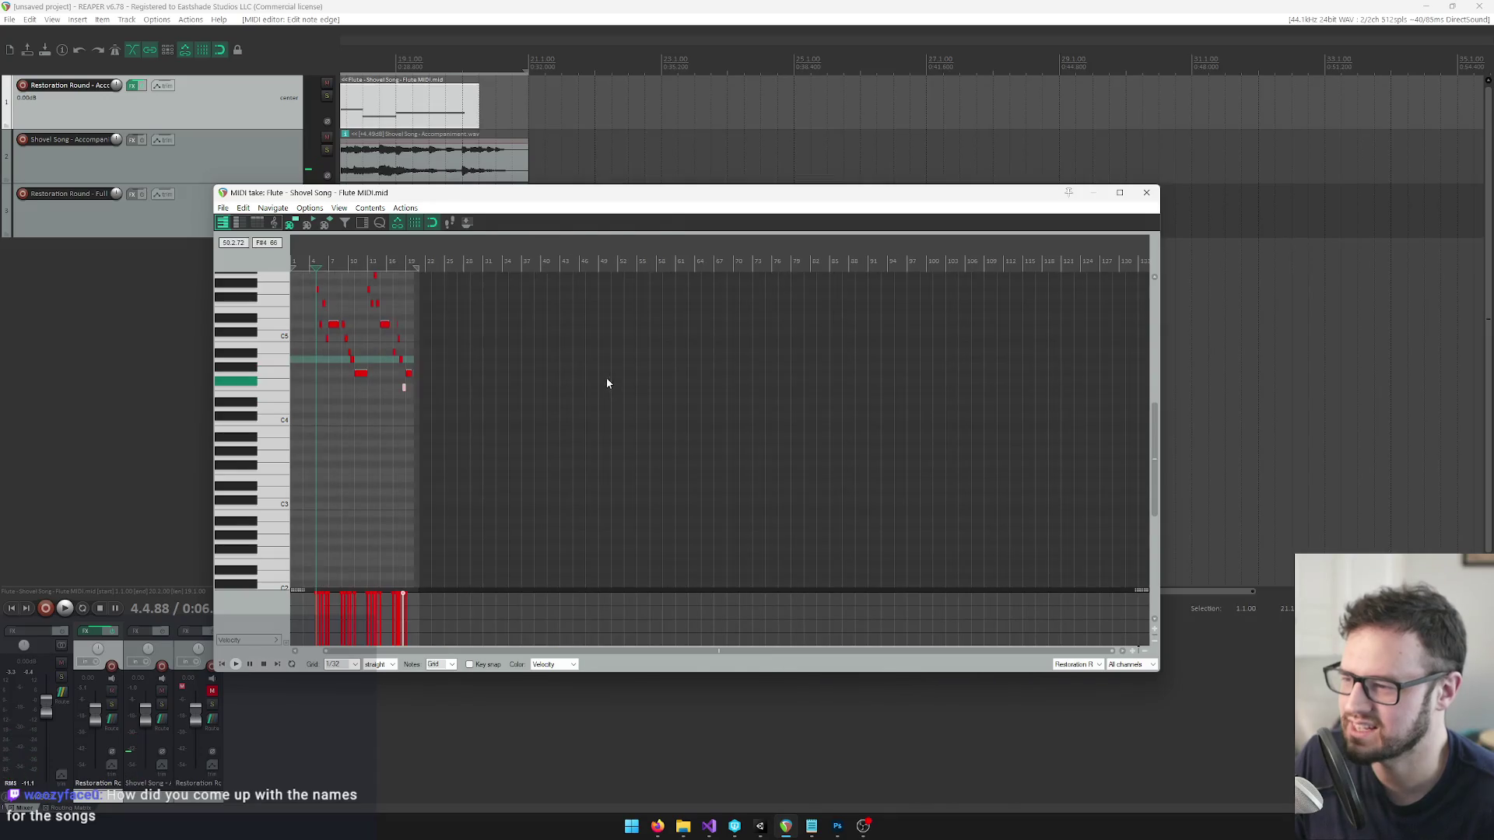
{"action": "key", "text": "space"}
{"action": "scroll", "coordinate": [615, 381], "scroll_direction": "up", "scroll_amount": 5}
{"action": "scroll", "coordinate": [671, 323], "scroll_direction": "down", "scroll_amount": 2}
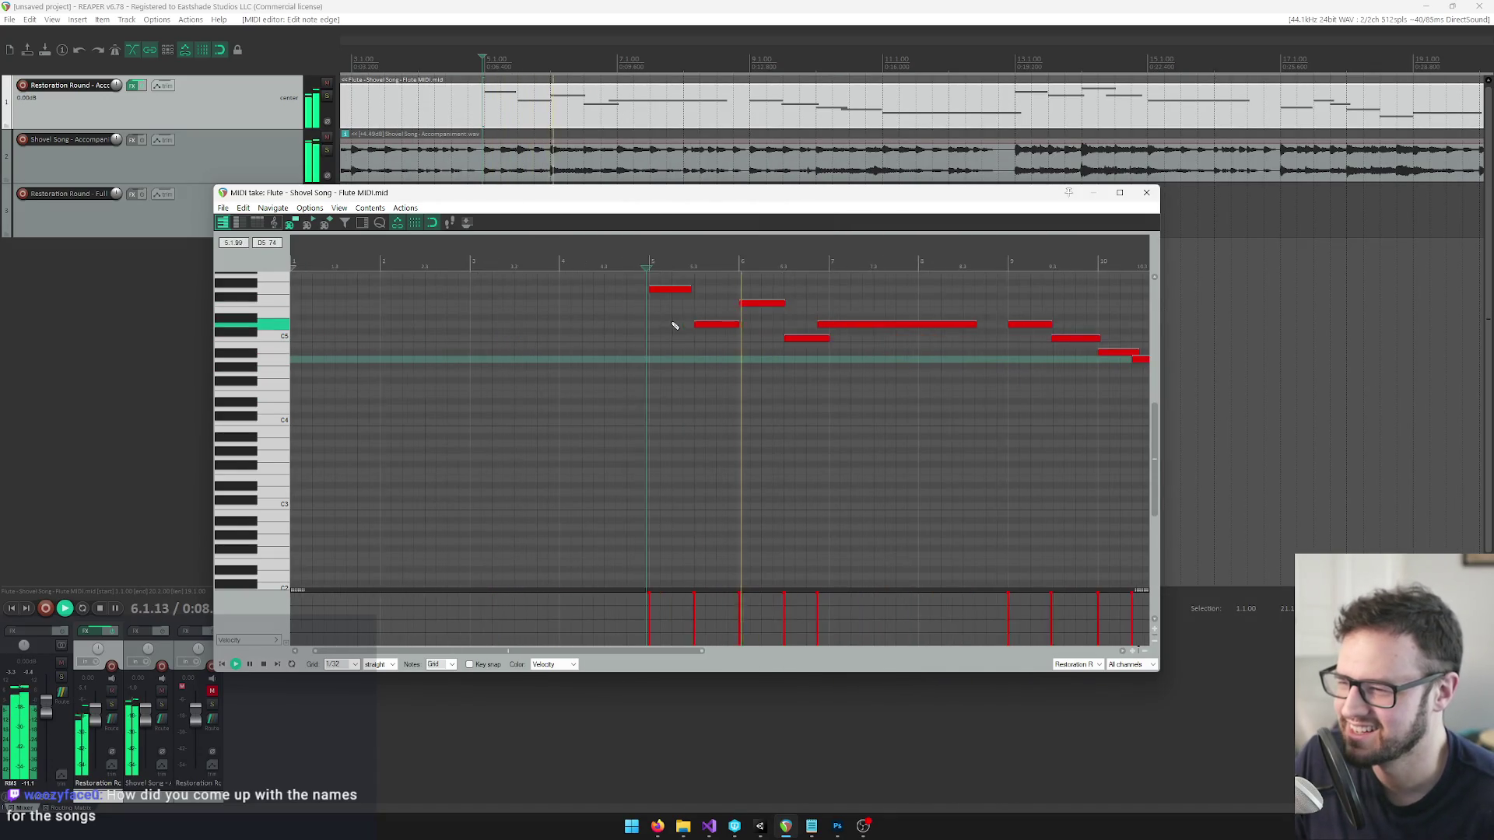
{"action": "key", "text": "space"}
Shift the short C5 note slightly earlier and play the melody to check it.
{"action": "left_click", "coordinate": [669, 340]}
{"action": "left_click_drag", "start_coordinate": [673, 342], "coordinate": [662, 343]}
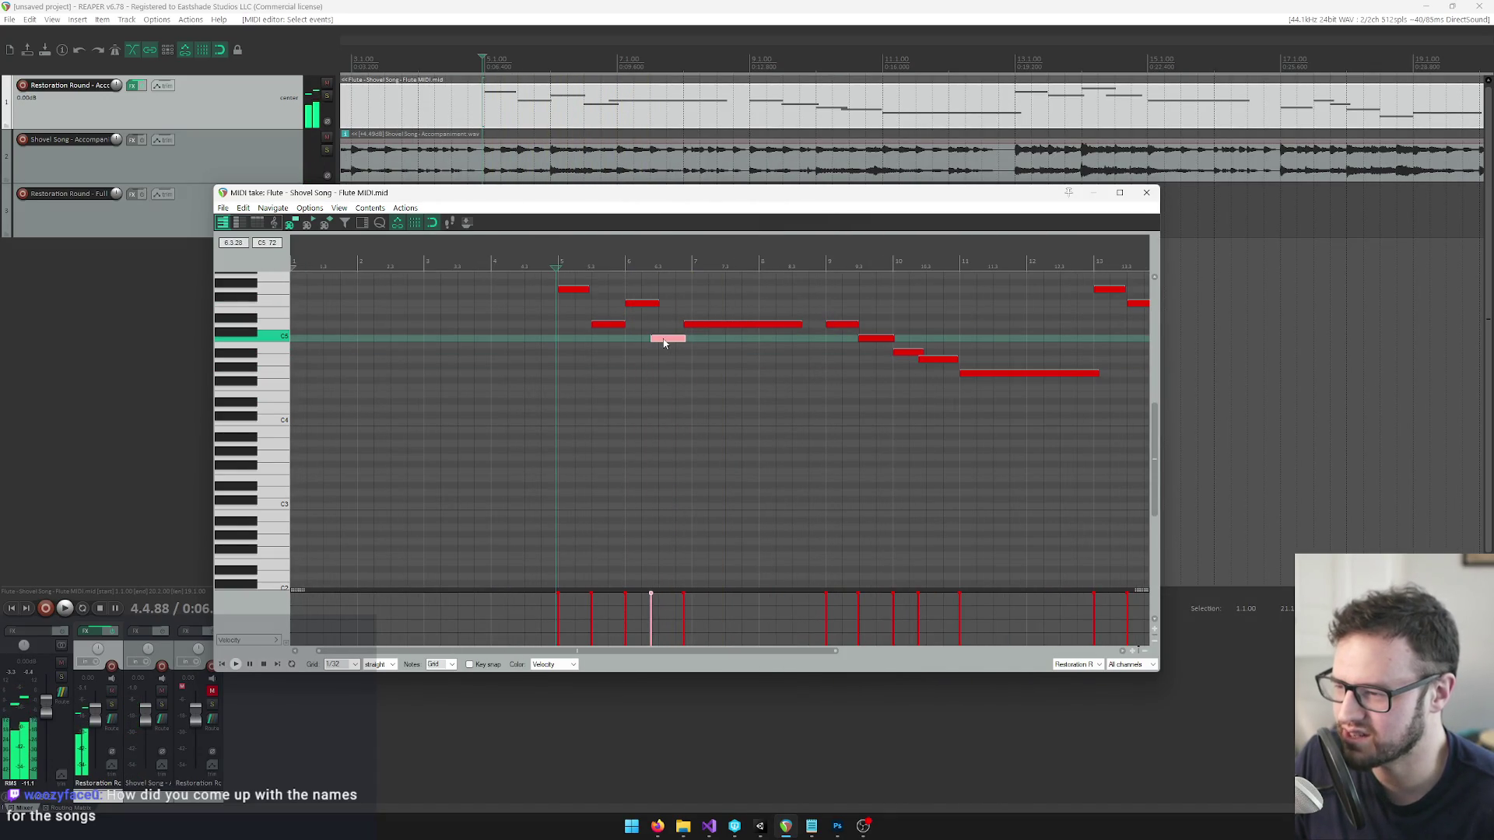
{"action": "scroll", "coordinate": [835, 371], "scroll_direction": "down", "scroll_amount": 3}
{"action": "scroll", "coordinate": [778, 367], "scroll_direction": "up", "scroll_amount": 2}
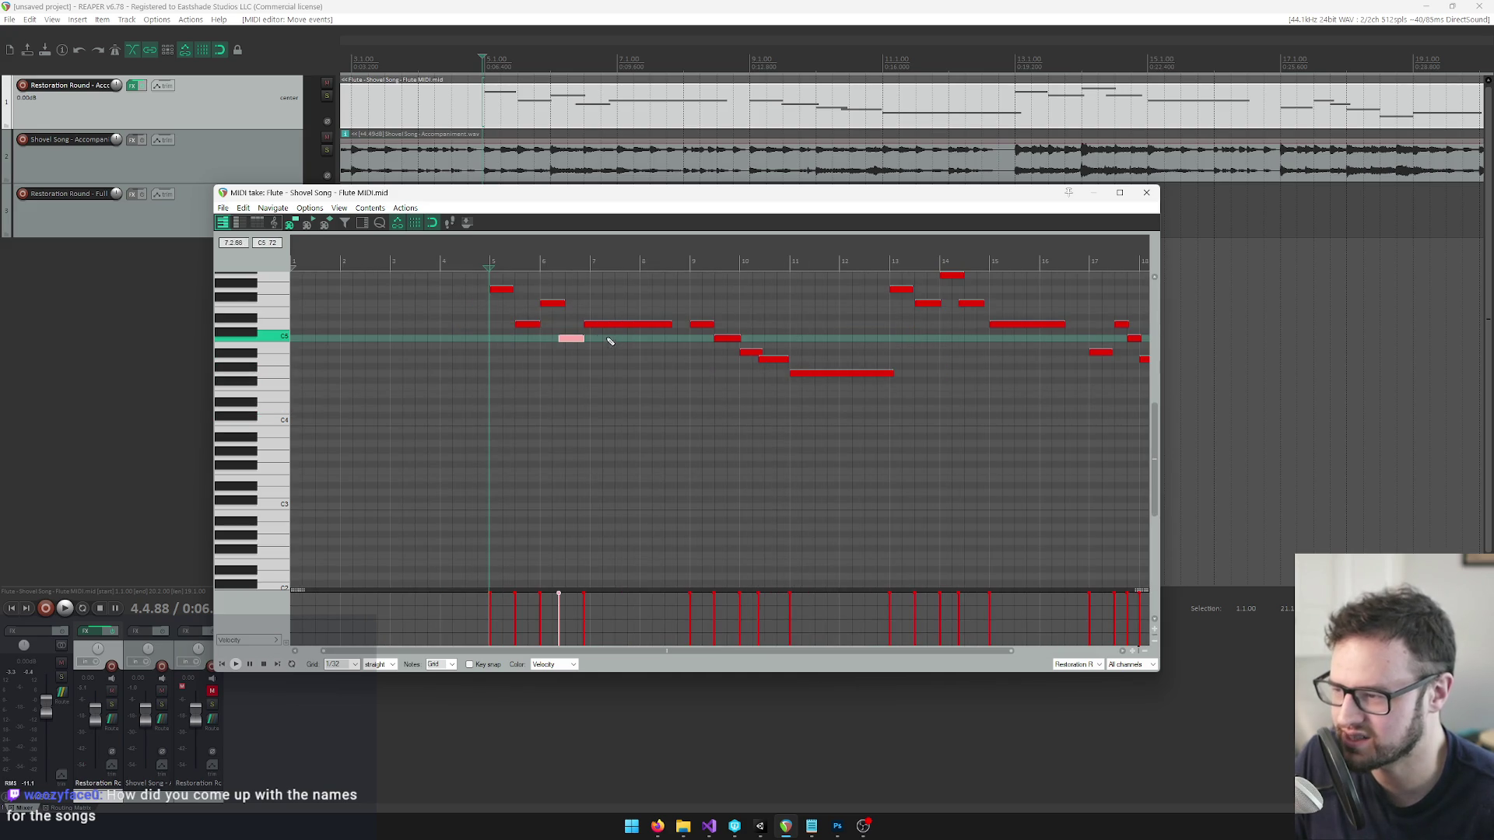
{"action": "key", "text": "space"}
{"action": "scroll", "coordinate": [677, 371], "scroll_direction": "up", "scroll_amount": 2}
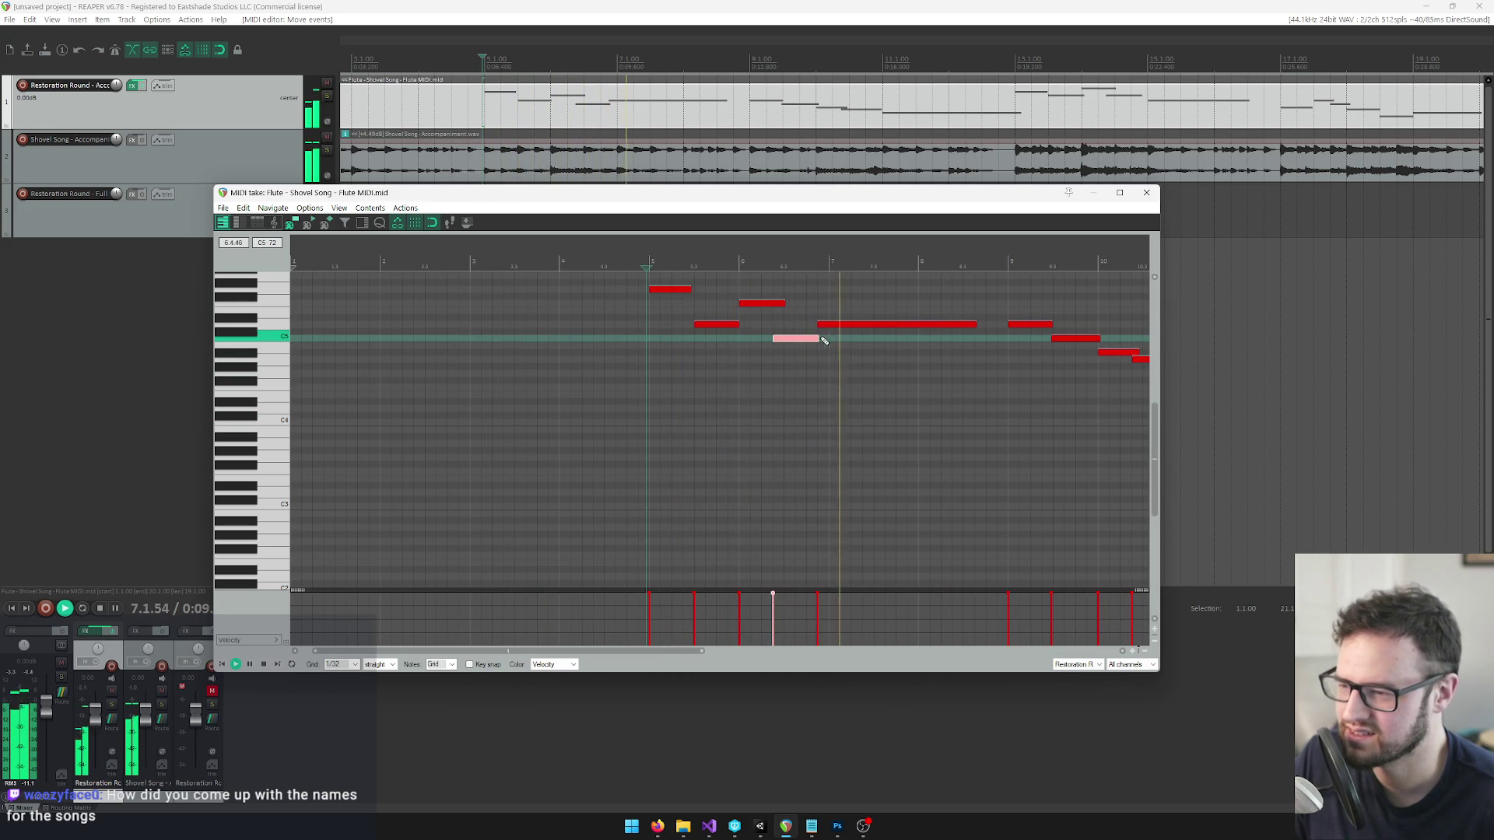
{"action": "scroll", "coordinate": [837, 346], "scroll_direction": "down", "scroll_amount": 2}
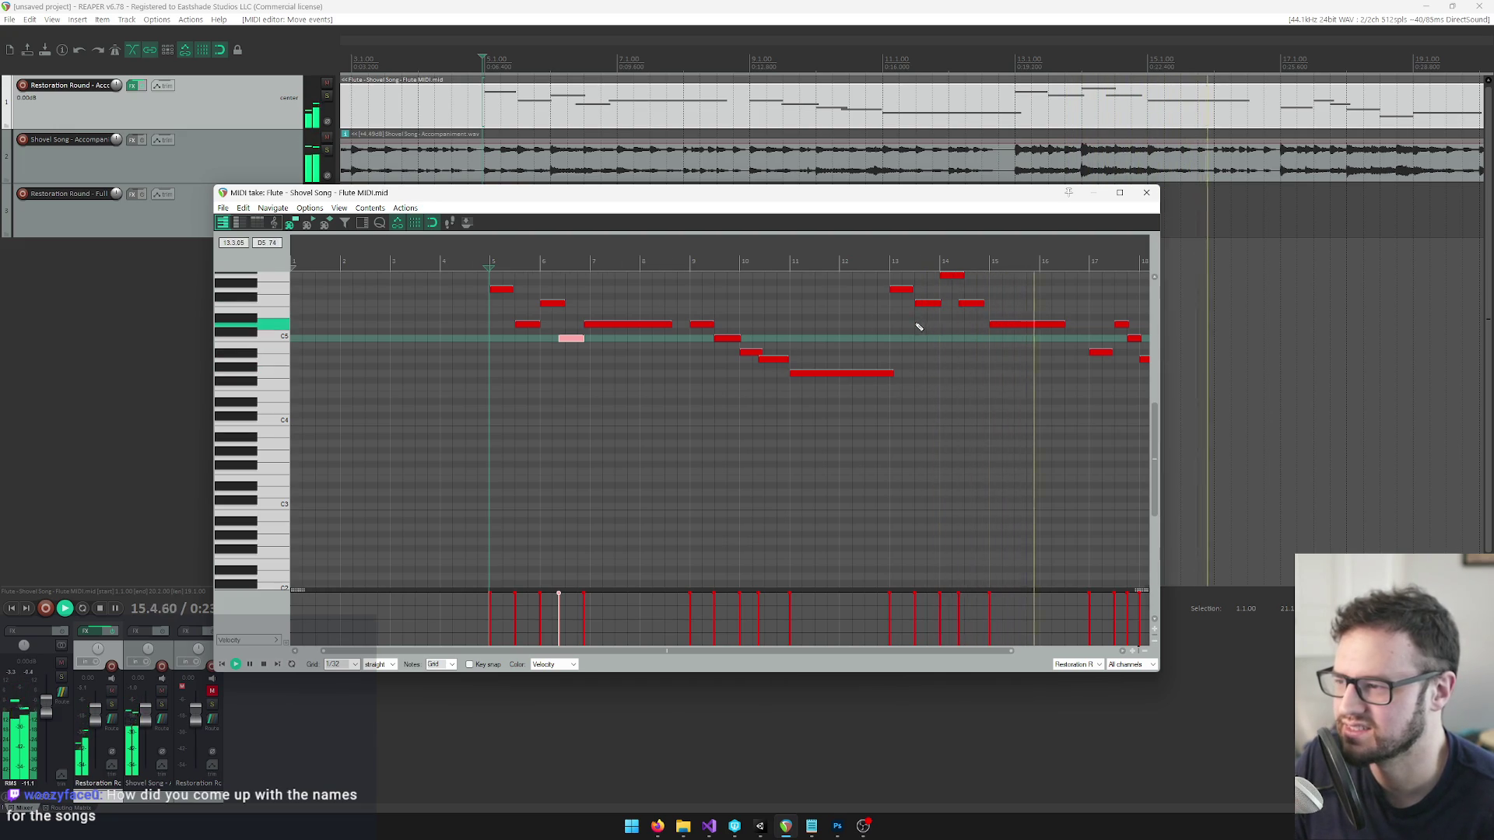
{"action": "scroll", "coordinate": [917, 324], "scroll_direction": "down", "scroll_amount": 2}
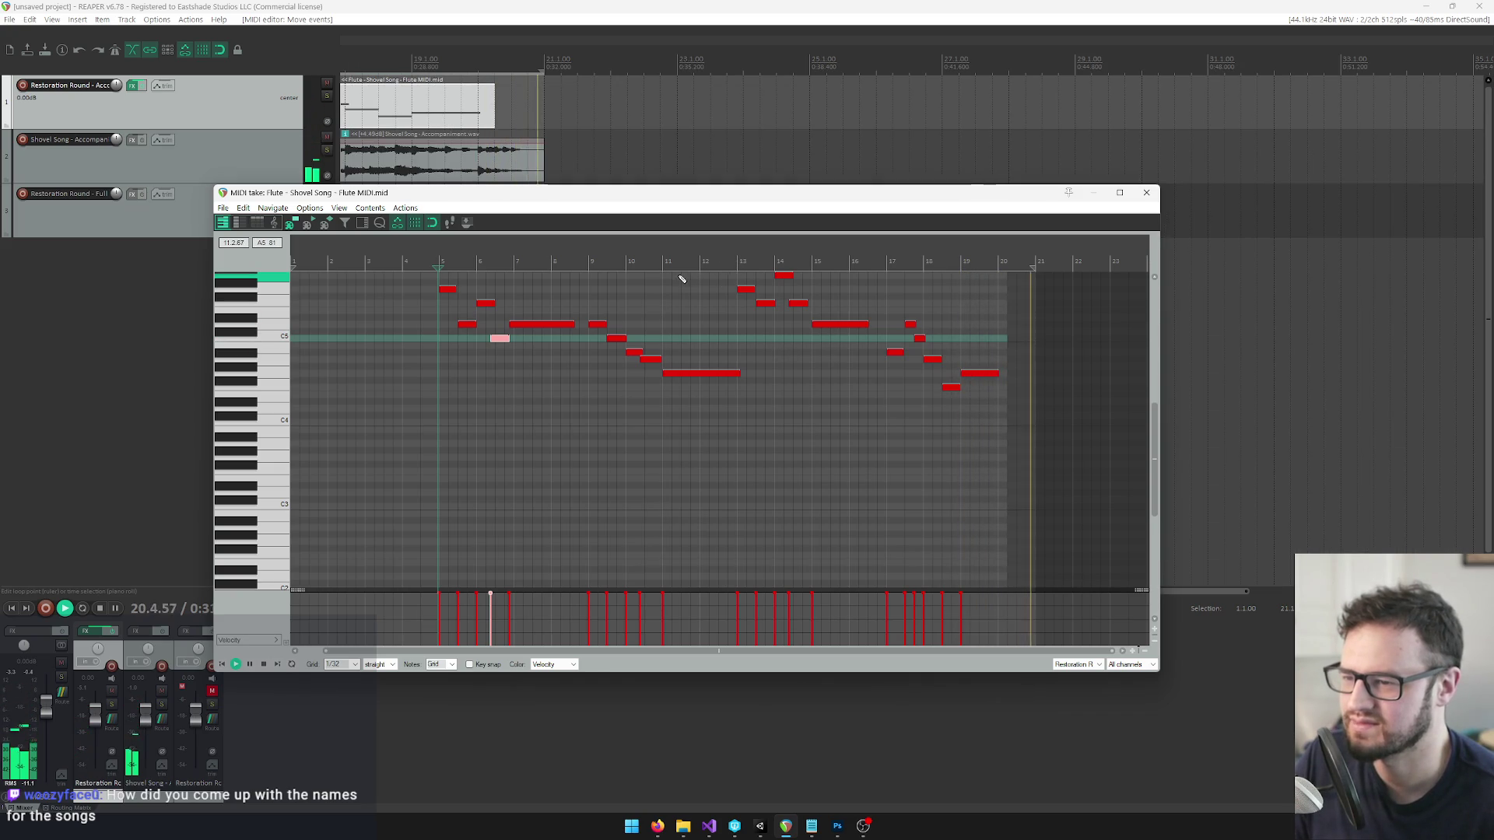
{"action": "key", "text": "space"}
{"action": "scroll", "coordinate": [673, 409], "scroll_direction": "up", "scroll_amount": 5}
{"action": "scroll", "coordinate": [673, 409], "scroll_direction": "down", "scroll_amount": 5}
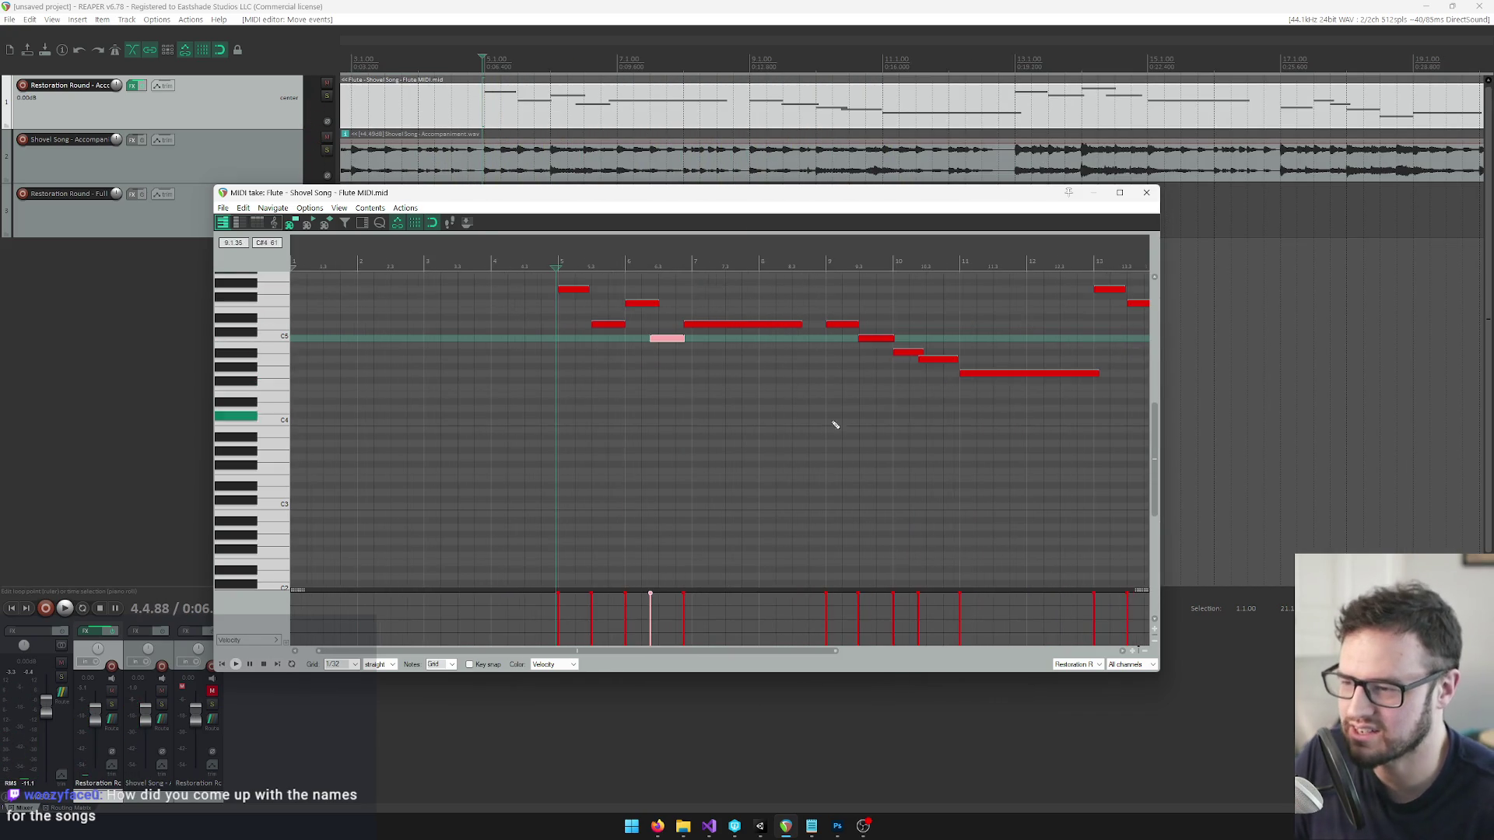
{"action": "scroll", "coordinate": [817, 377], "scroll_direction": "up", "scroll_amount": 3}
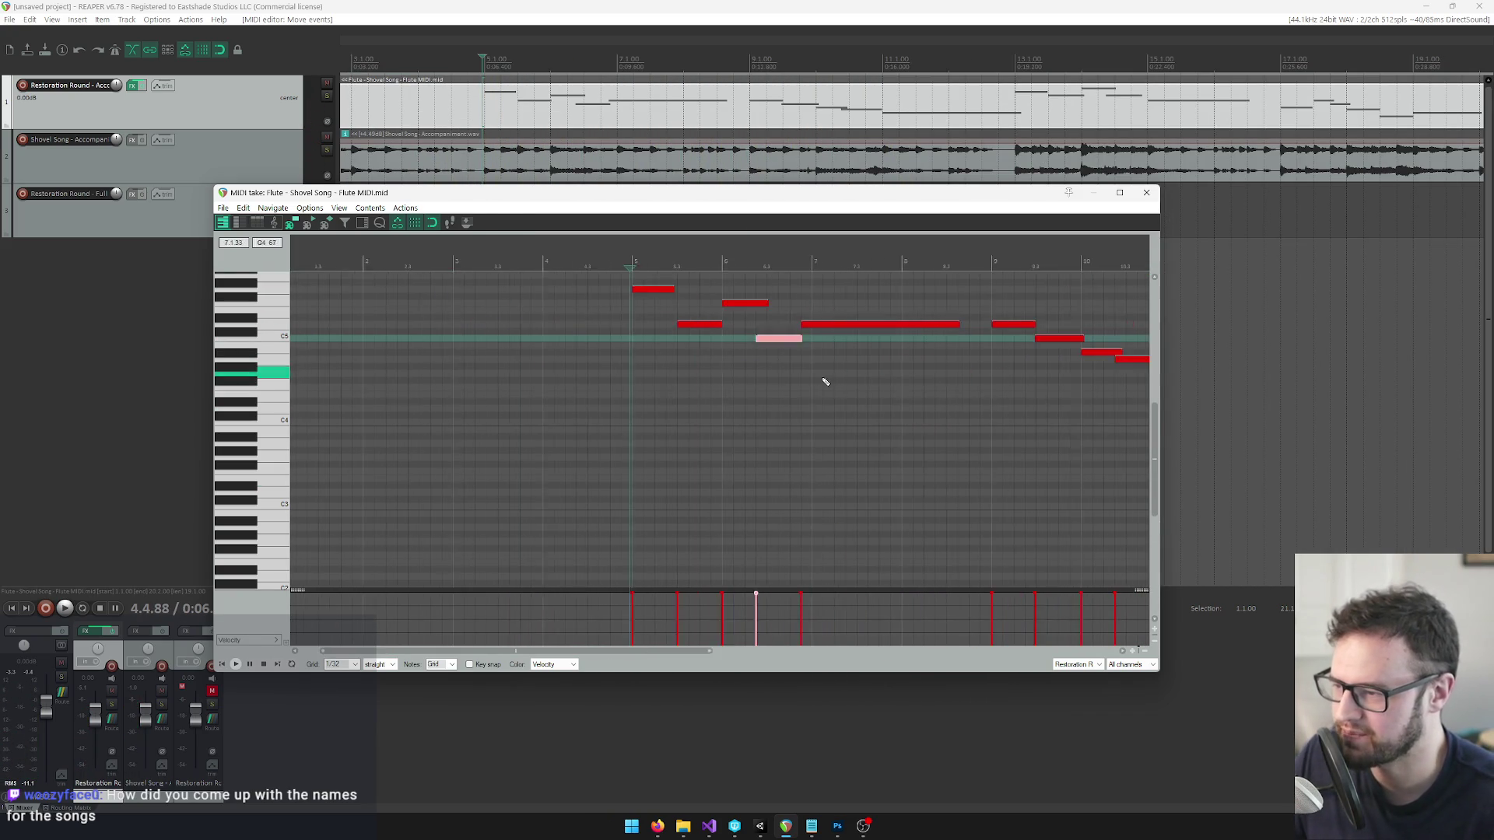
{"action": "left_click_drag", "start_coordinate": [592, 651], "coordinate": [607, 652]}
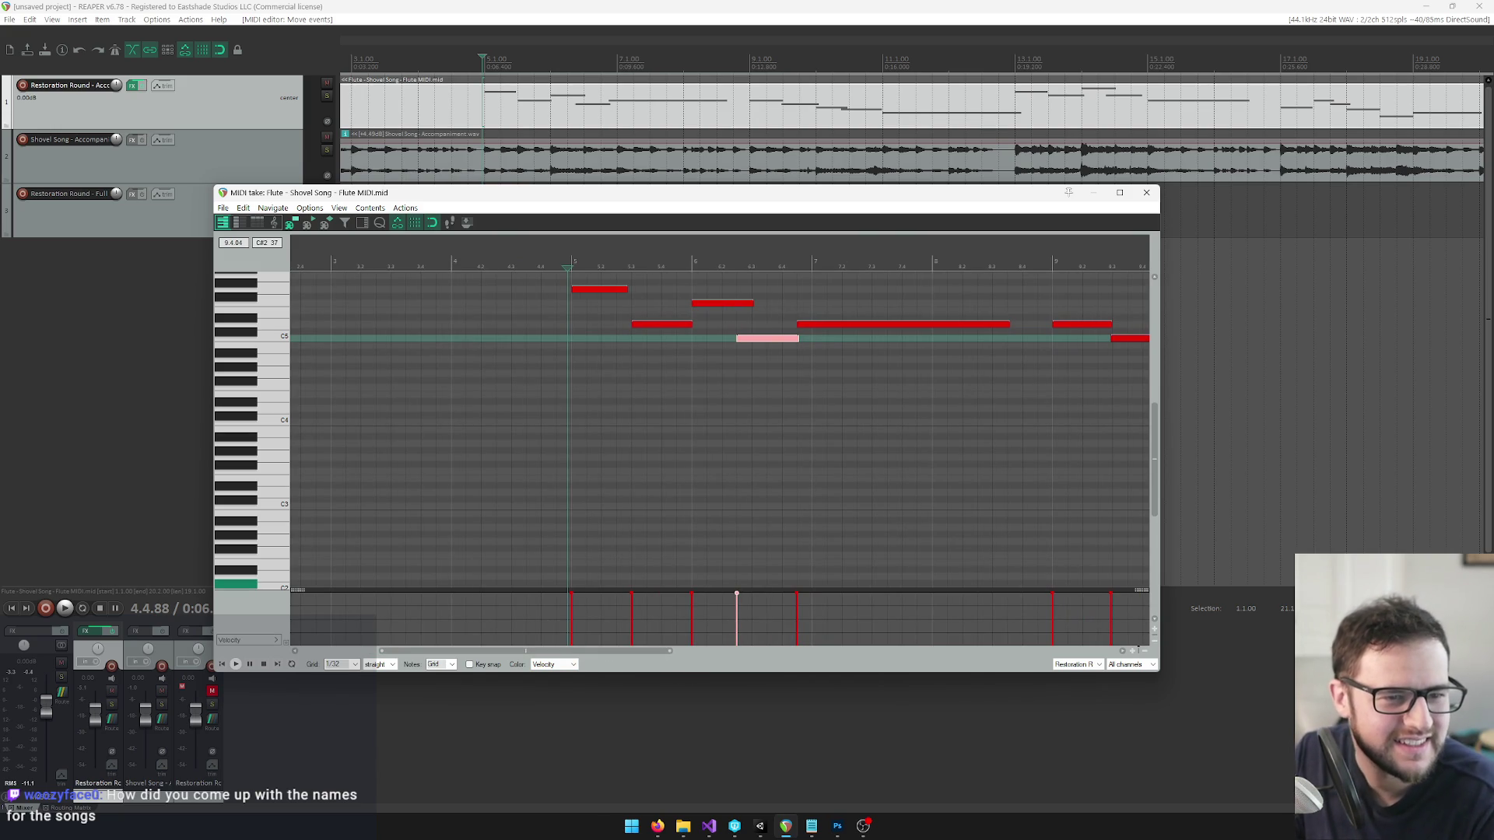
Switch to another program, then return and set the cursor at bar 5 (5.1.00).
{"action": "key", "text": "alt+Tab"}
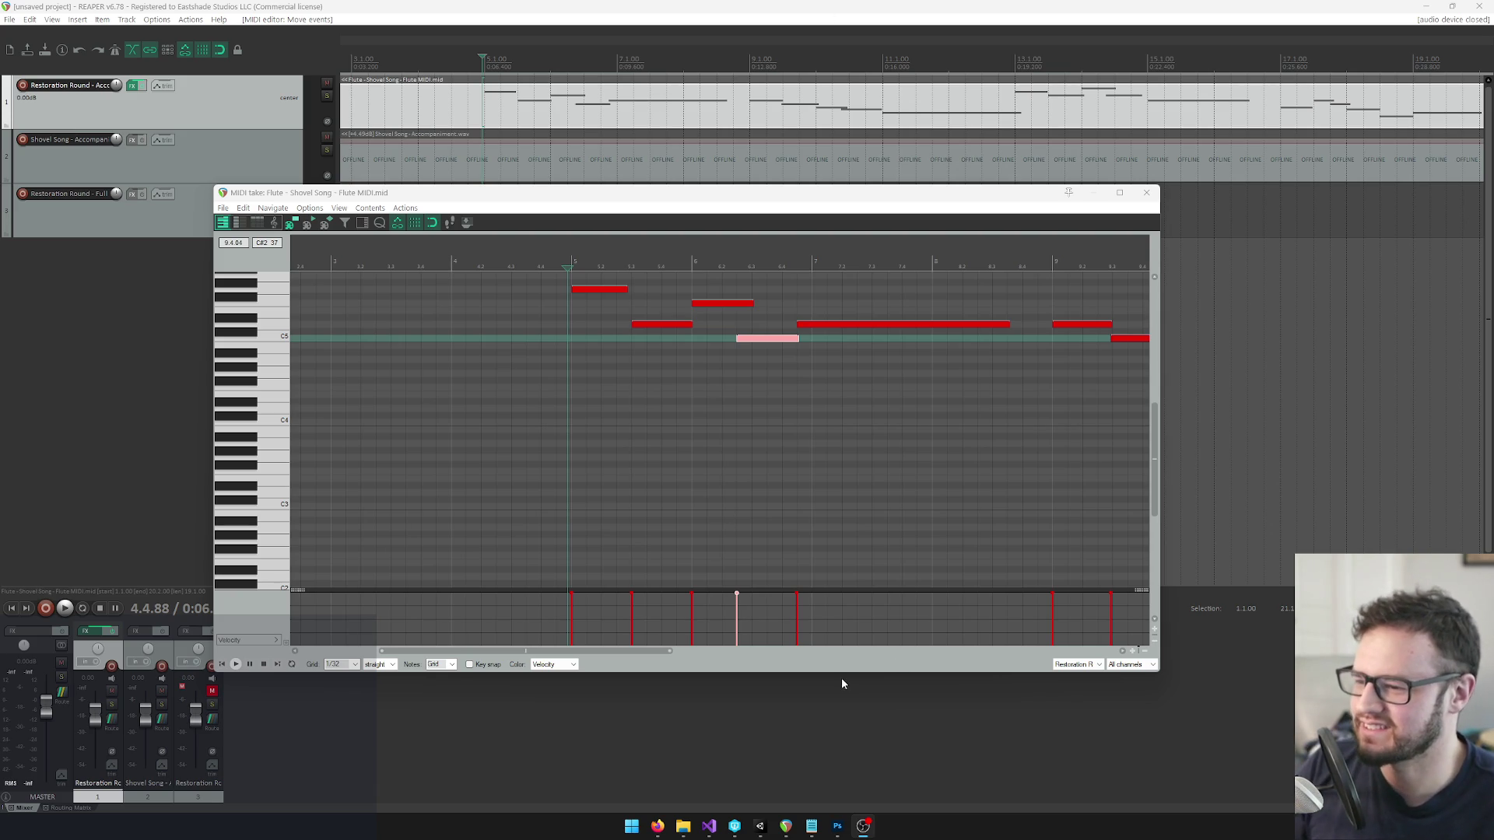
{"action": "scroll", "coordinate": [796, 402], "scroll_direction": "up", "scroll_amount": 1}
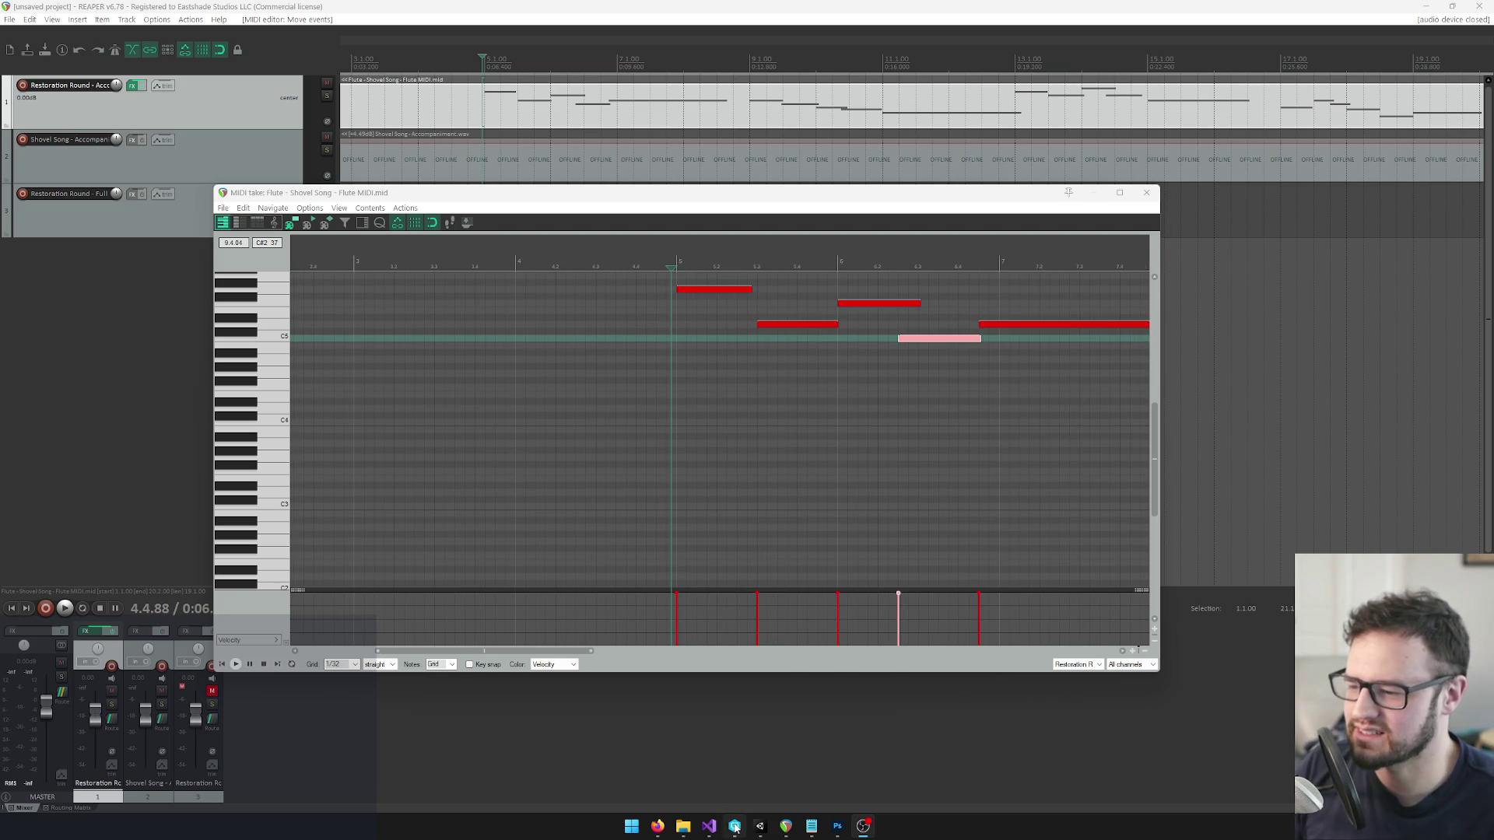
{"action": "left_click", "coordinate": [676, 262]}
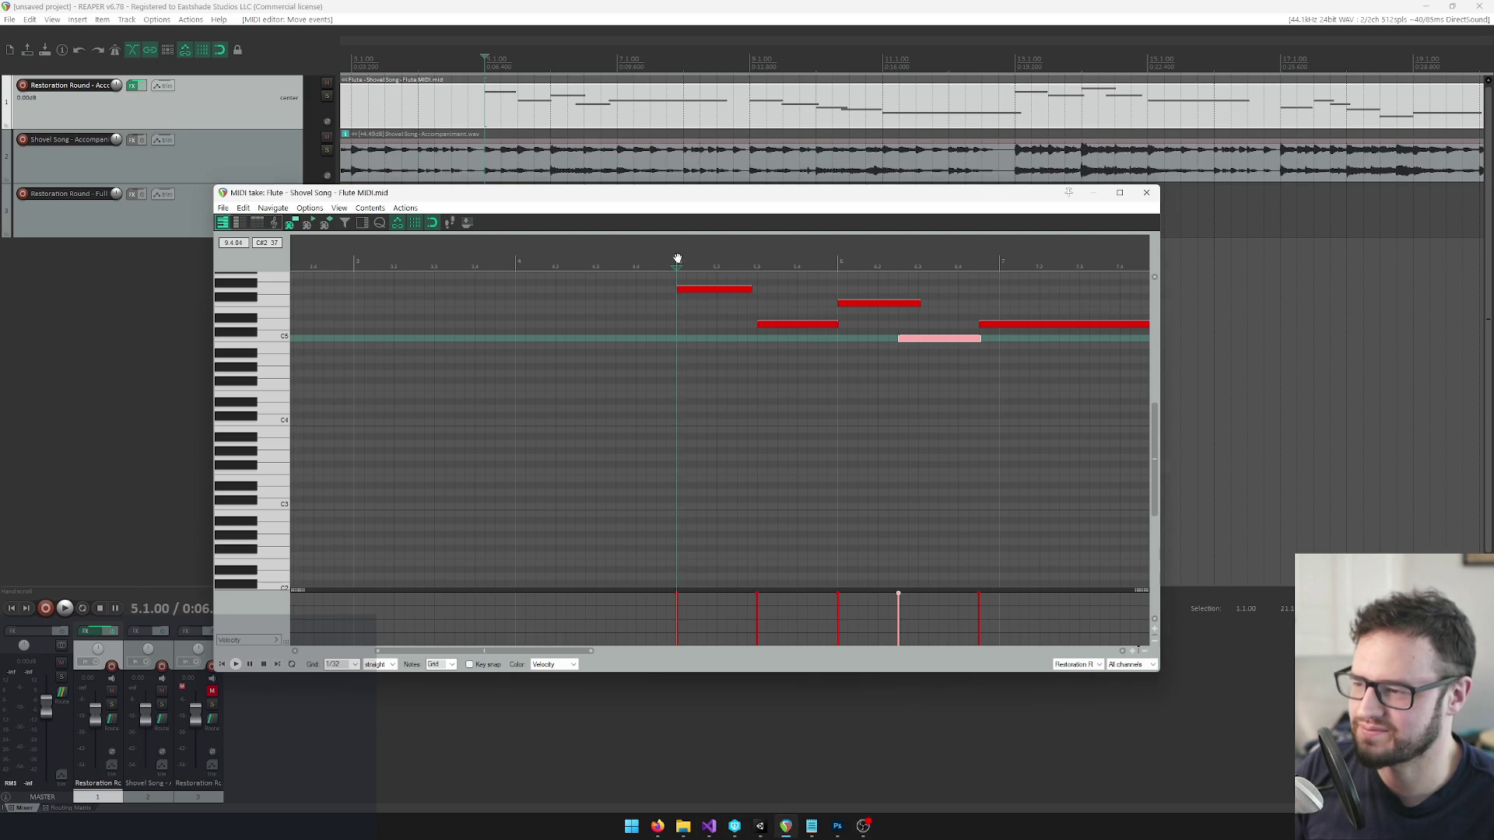
{"action": "left_click_drag", "start_coordinate": [518, 649], "coordinate": [561, 649]}
{"action": "left_click_drag", "start_coordinate": [1151, 416], "coordinate": [1152, 405]}
Audition piano keys G#4 and G5 to identify the flute notes' pitches.
{"action": "scroll", "coordinate": [568, 388], "scroll_direction": "down", "scroll_amount": 1}
{"action": "scroll", "coordinate": [824, 389], "scroll_direction": "down", "scroll_amount": 3}
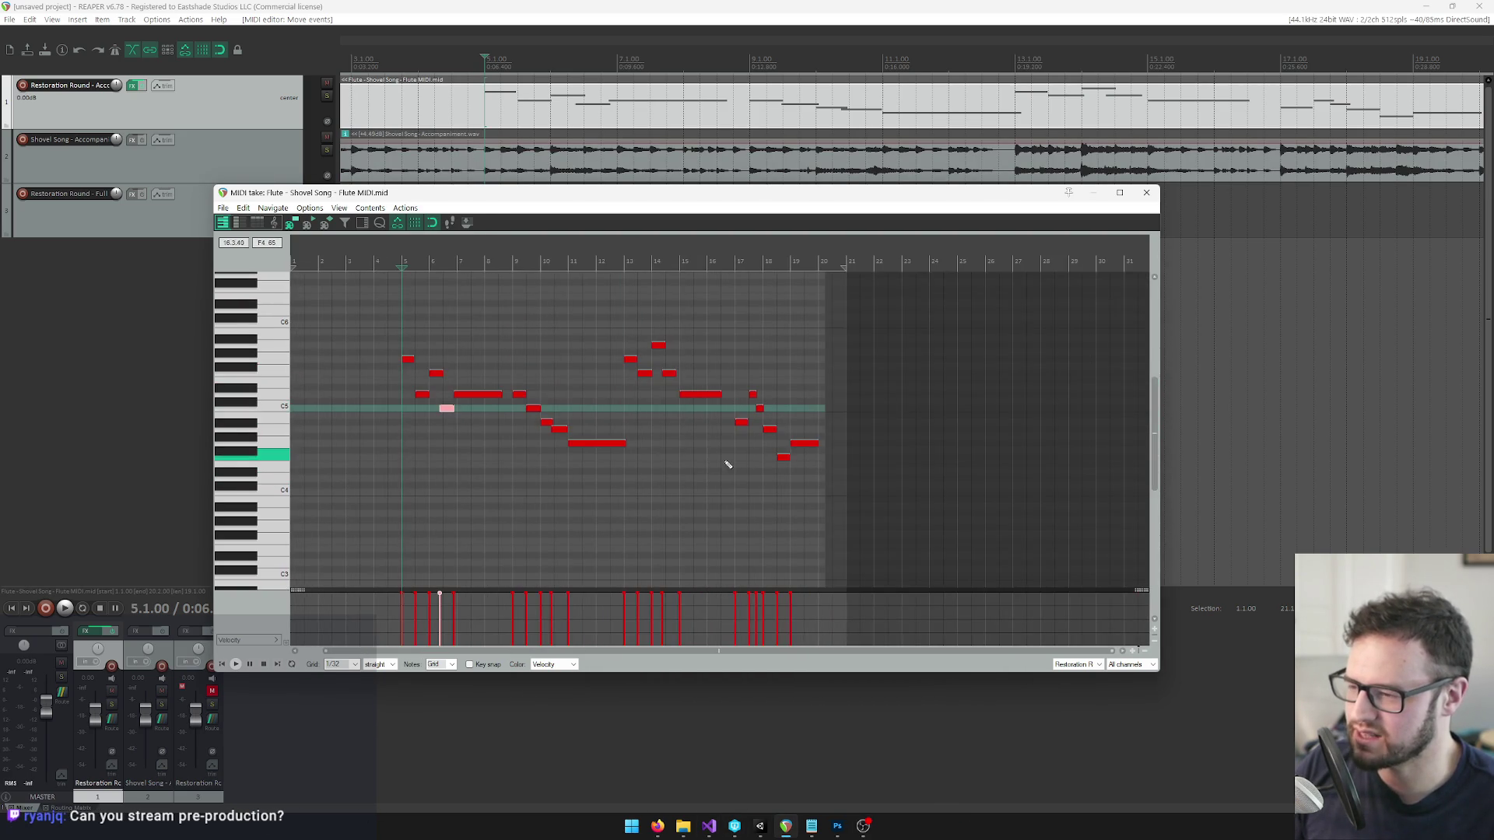
{"action": "scroll", "coordinate": [723, 459], "scroll_direction": "up", "scroll_amount": 1}
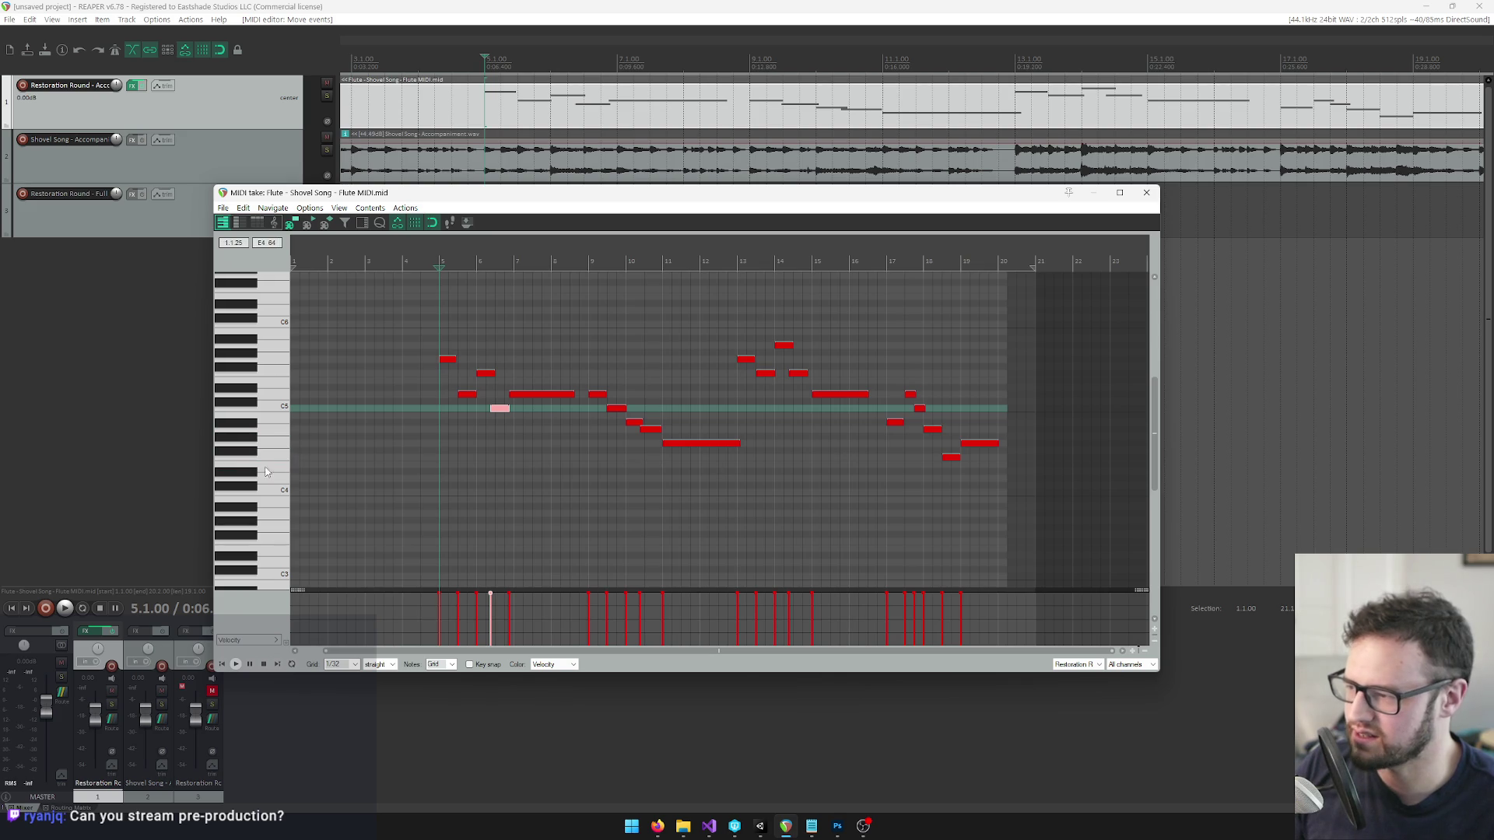
{"action": "left_click", "coordinate": [282, 442]}
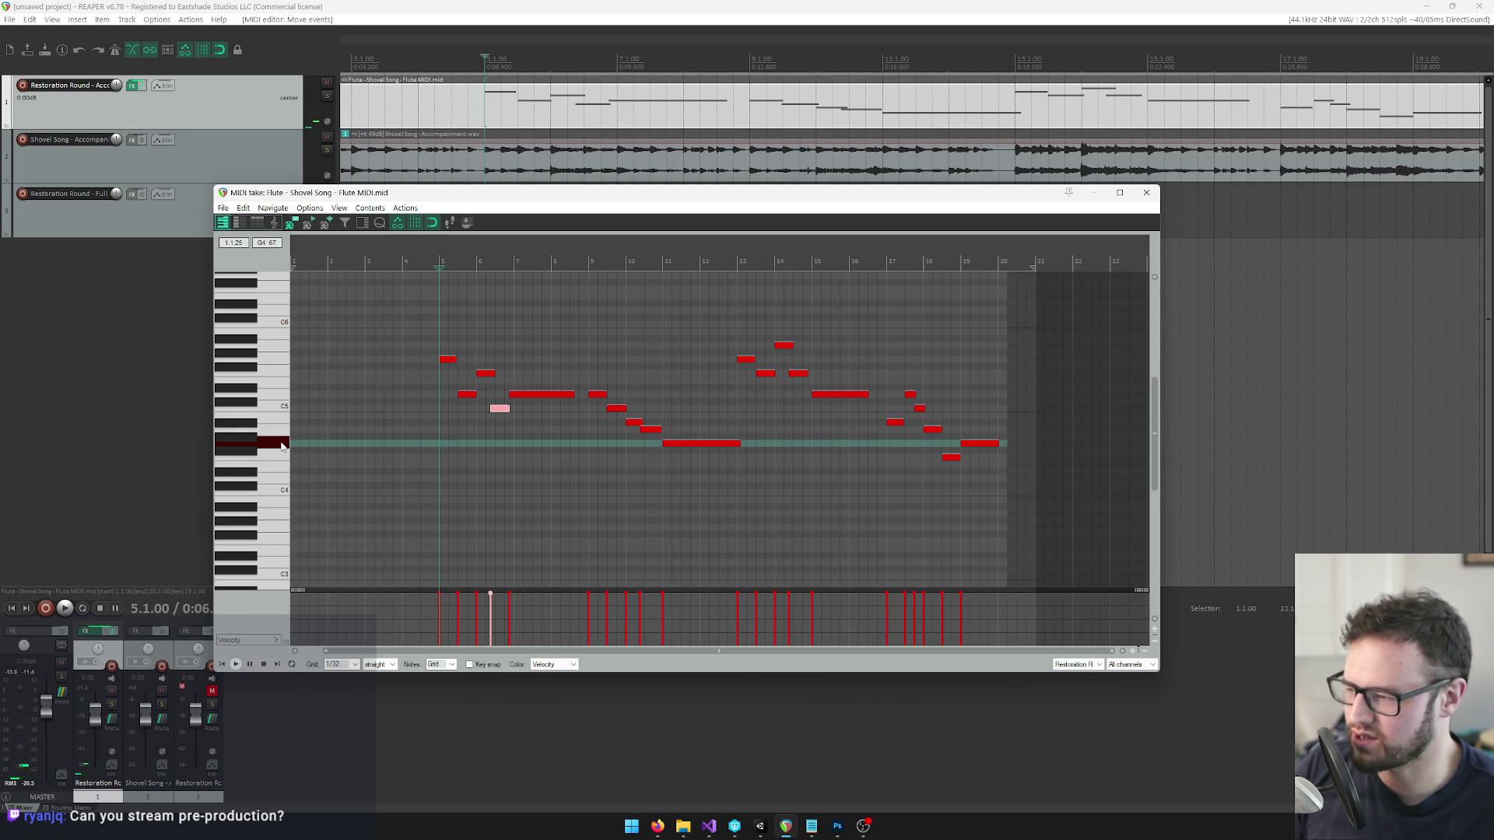
{"action": "left_click", "coordinate": [265, 358]}
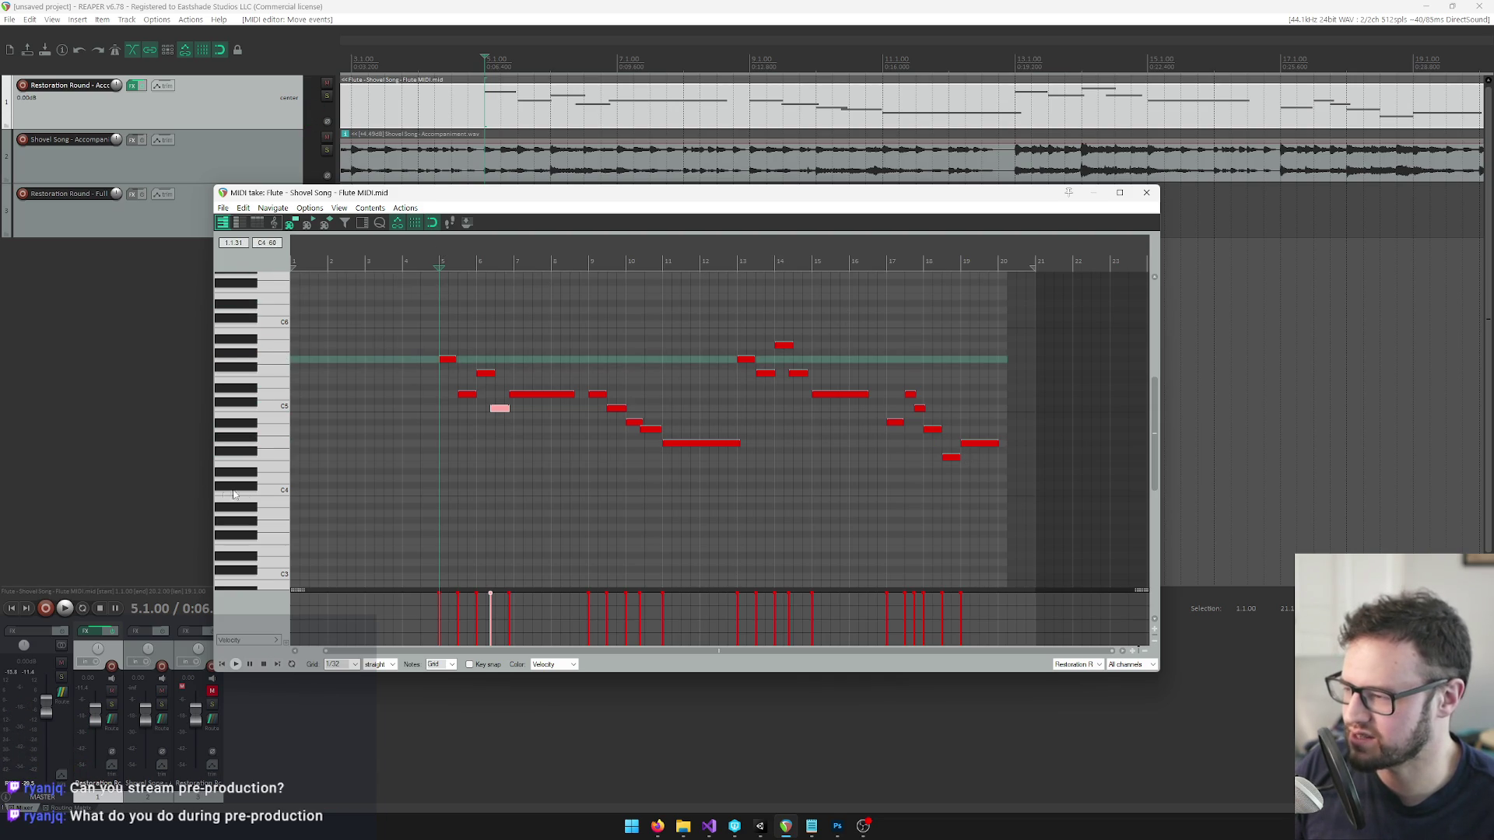
{"action": "left_click", "coordinate": [286, 444]}
{"action": "left_click", "coordinate": [272, 358]}
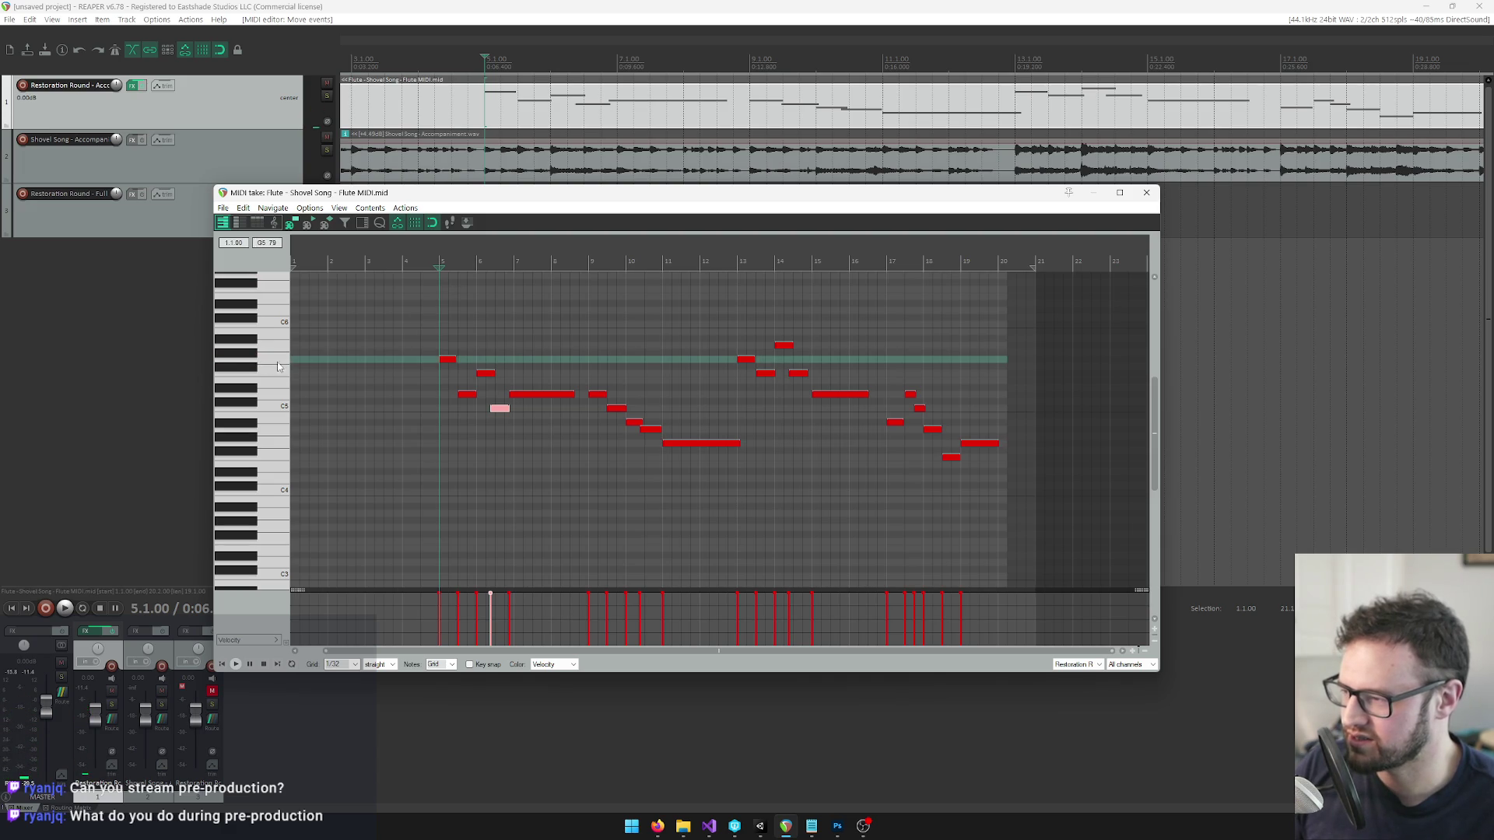
{"action": "left_click", "coordinate": [285, 361]}
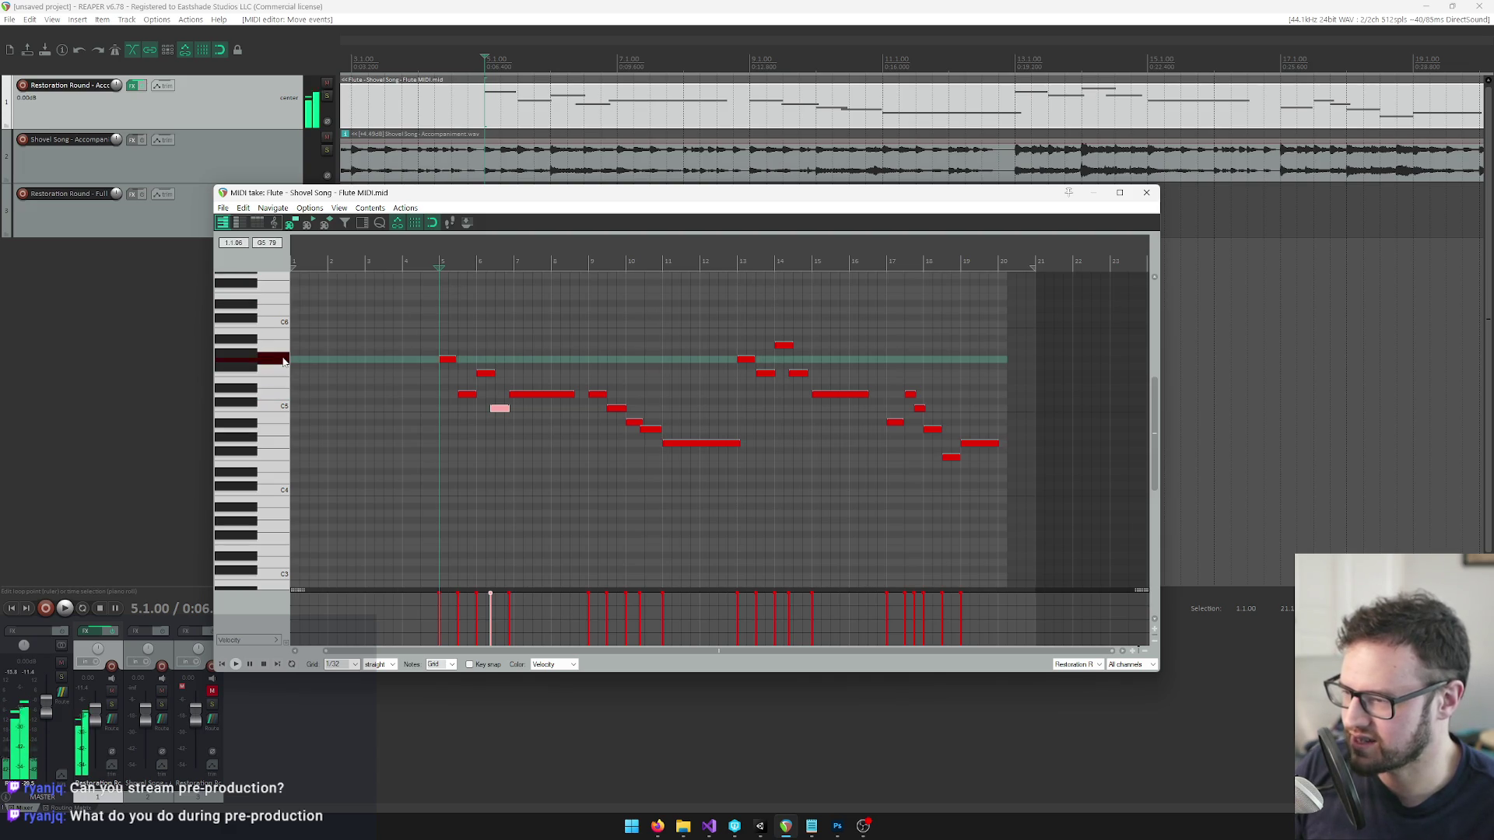
Play the melody with the accompaniment starting from bar 13.
{"action": "left_click", "coordinate": [740, 263]}
{"action": "scroll", "coordinate": [956, 489], "scroll_direction": "up", "scroll_amount": 3}
{"action": "key", "text": "space"}
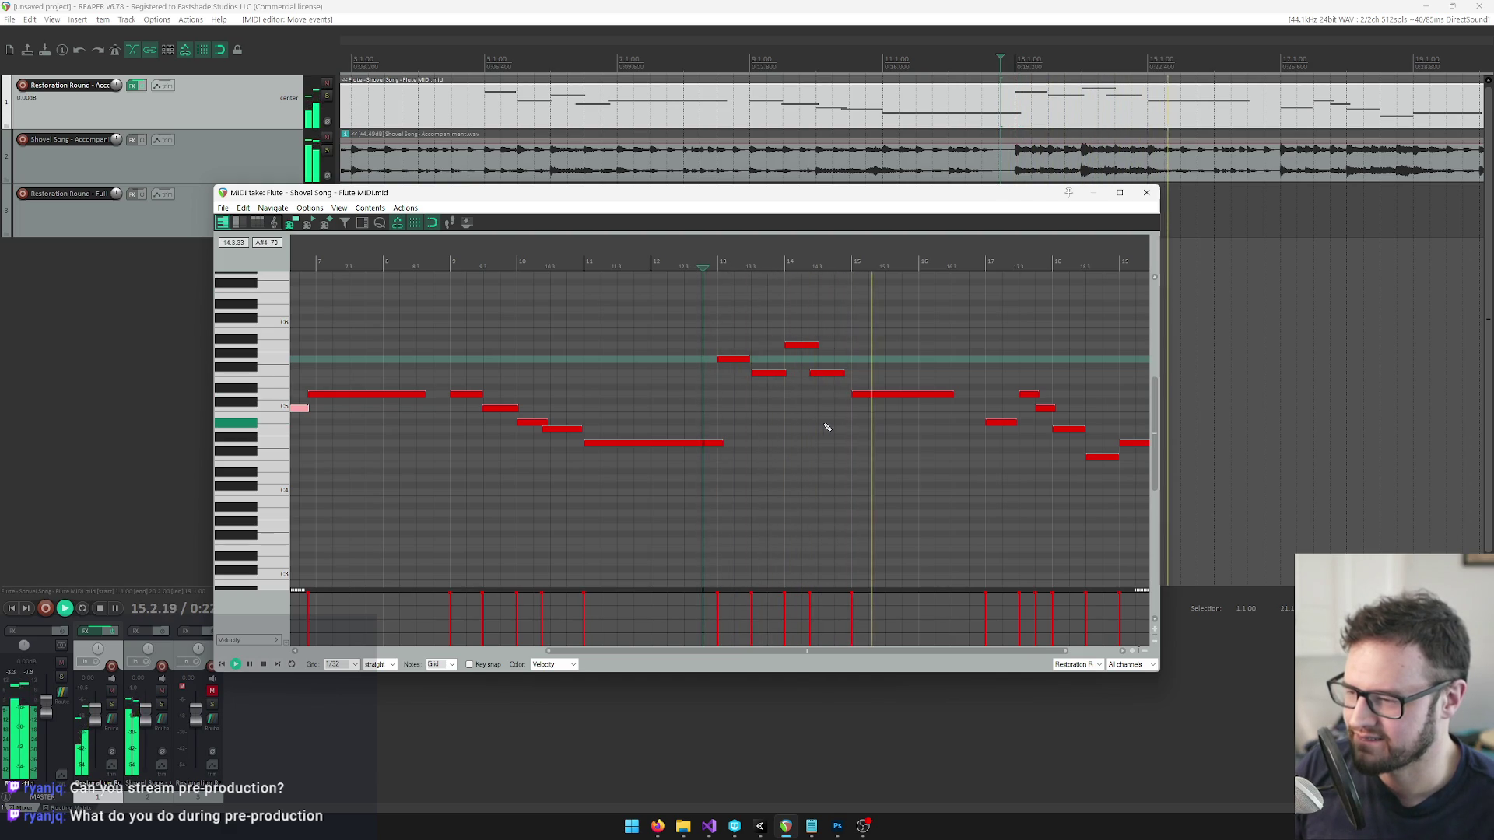
Drop the highest note around bar 14 down an octave and replay from before bar 13.
{"action": "key", "text": "space"}
{"action": "left_click", "coordinate": [807, 347]}
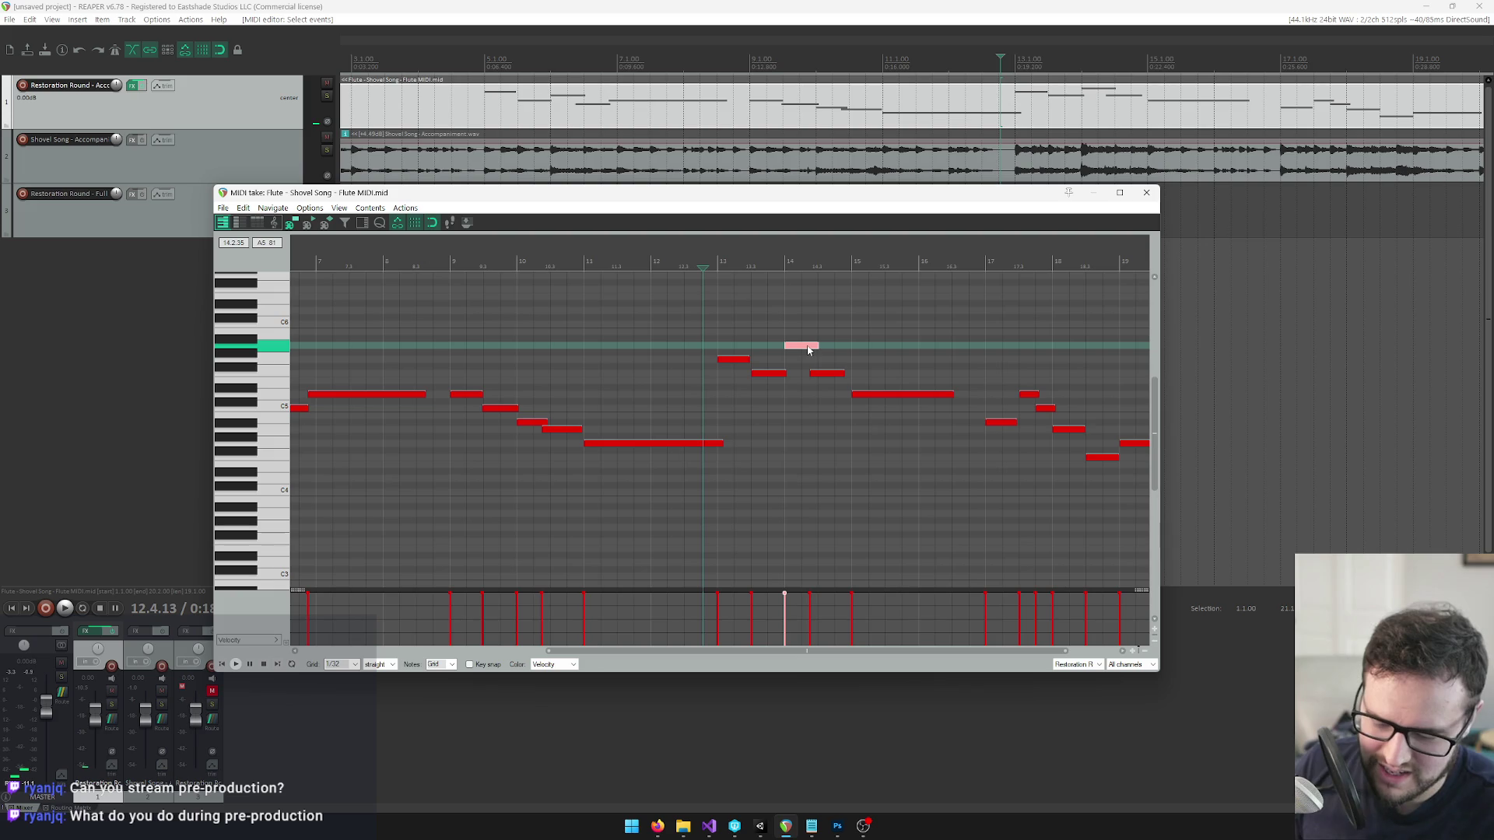
{"action": "key", "text": "ctrl+Down"}
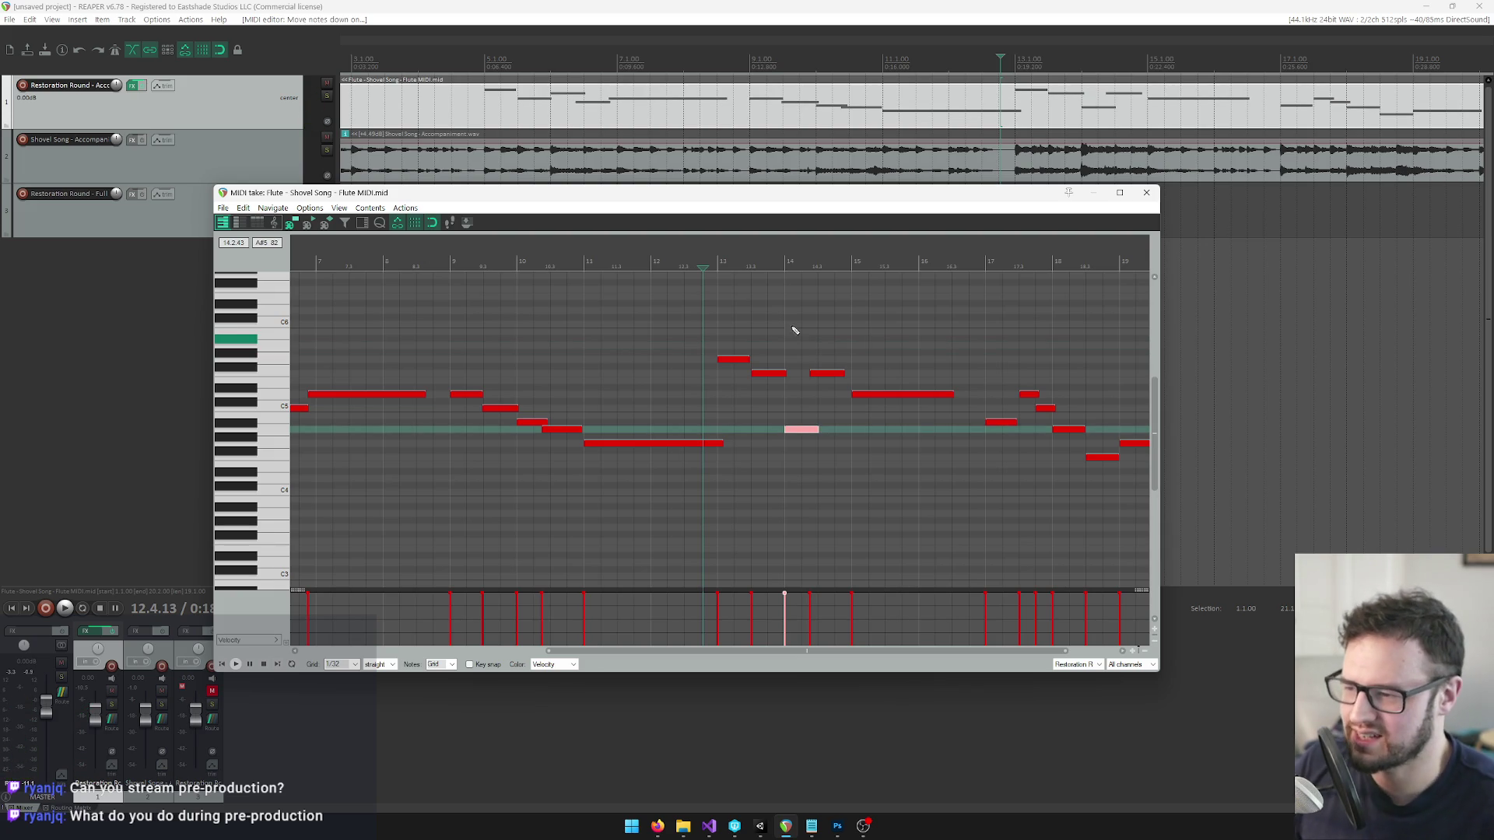
{"action": "left_click", "coordinate": [714, 259]}
{"action": "key", "text": "space"}
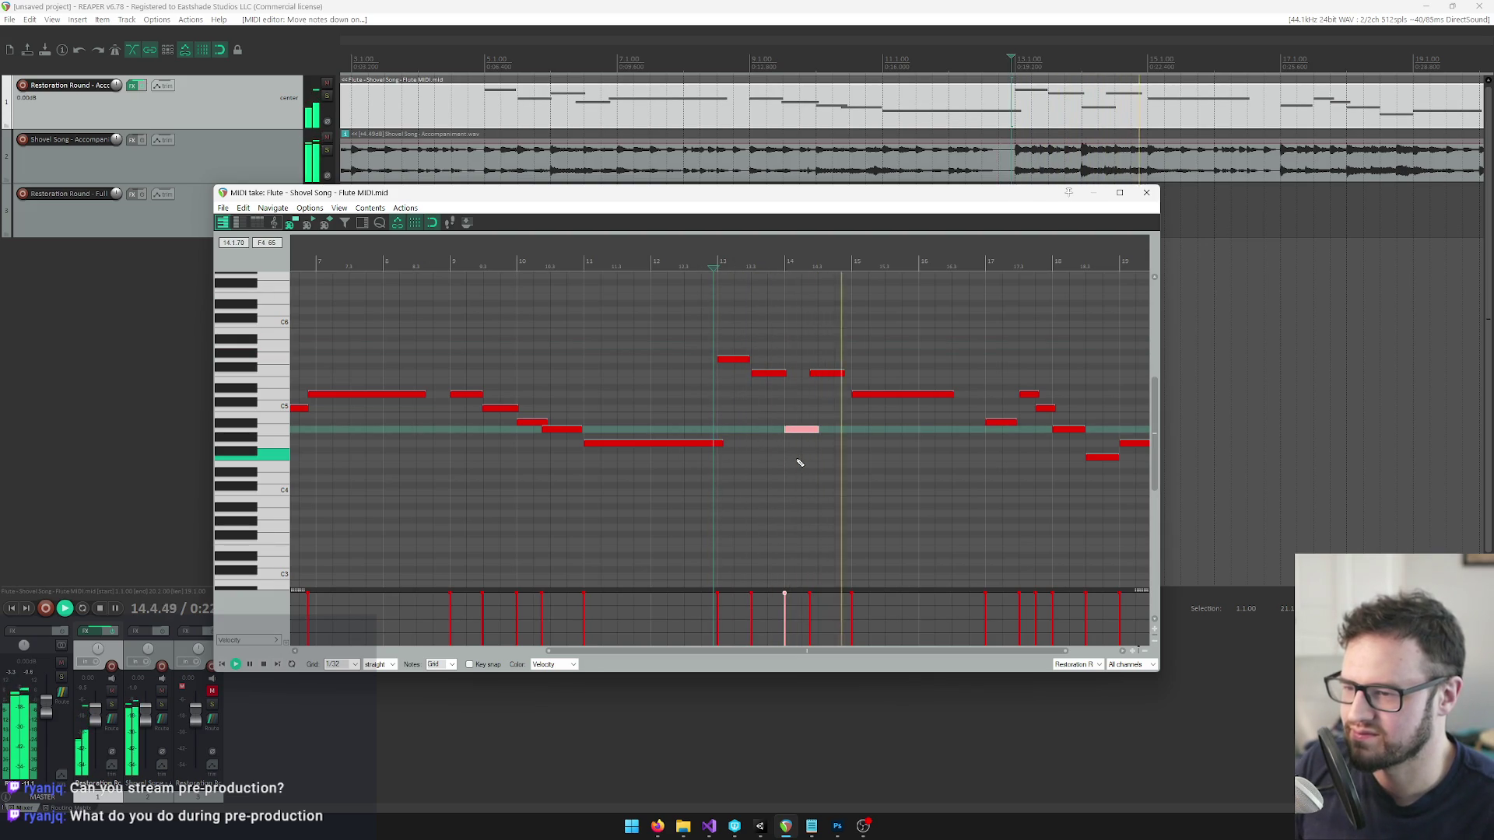
{"action": "key", "text": "space"}
{"action": "left_click", "coordinate": [706, 260]}
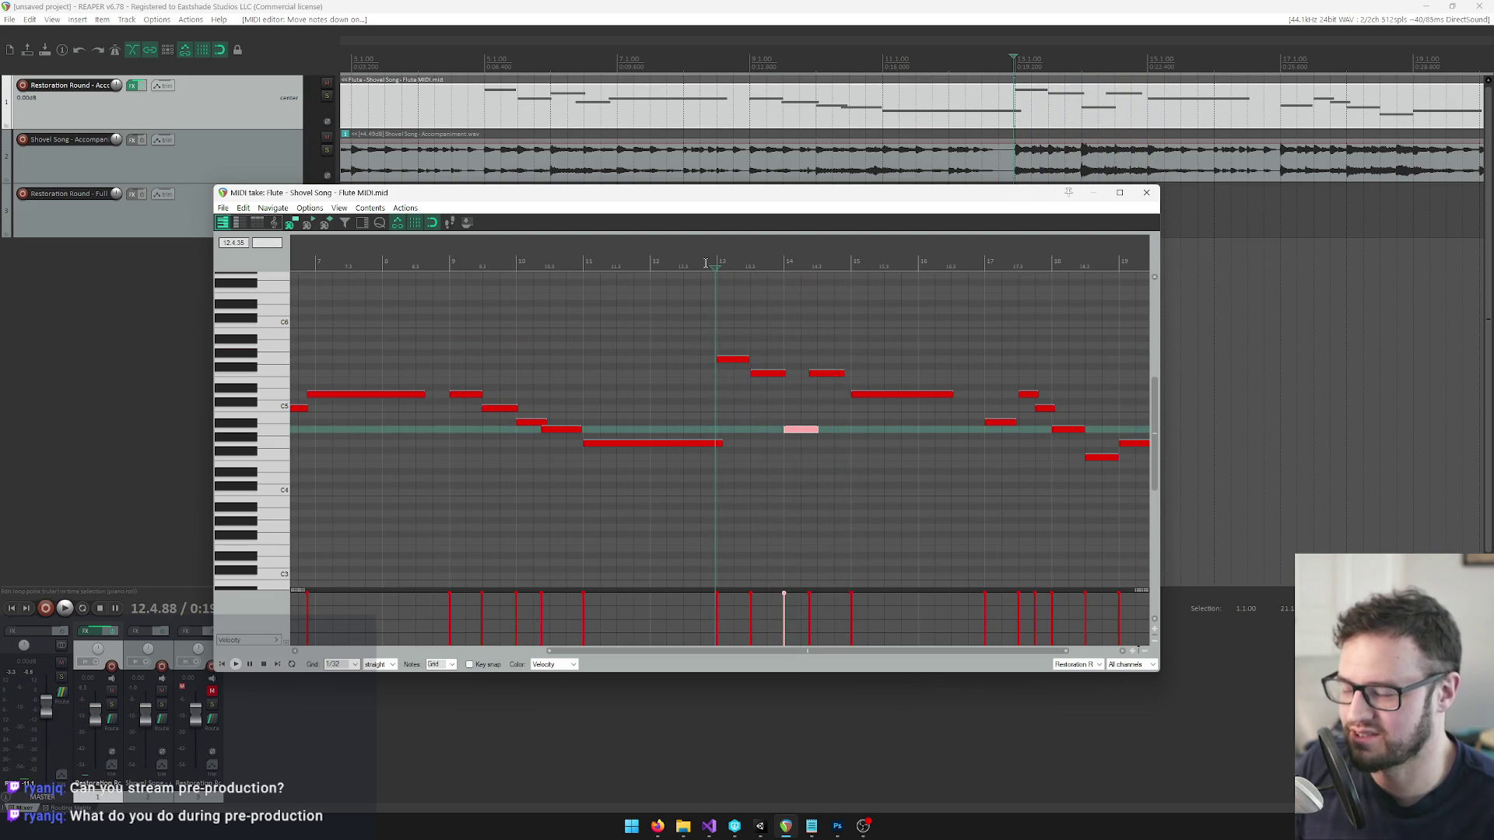
{"action": "key", "text": "space"}
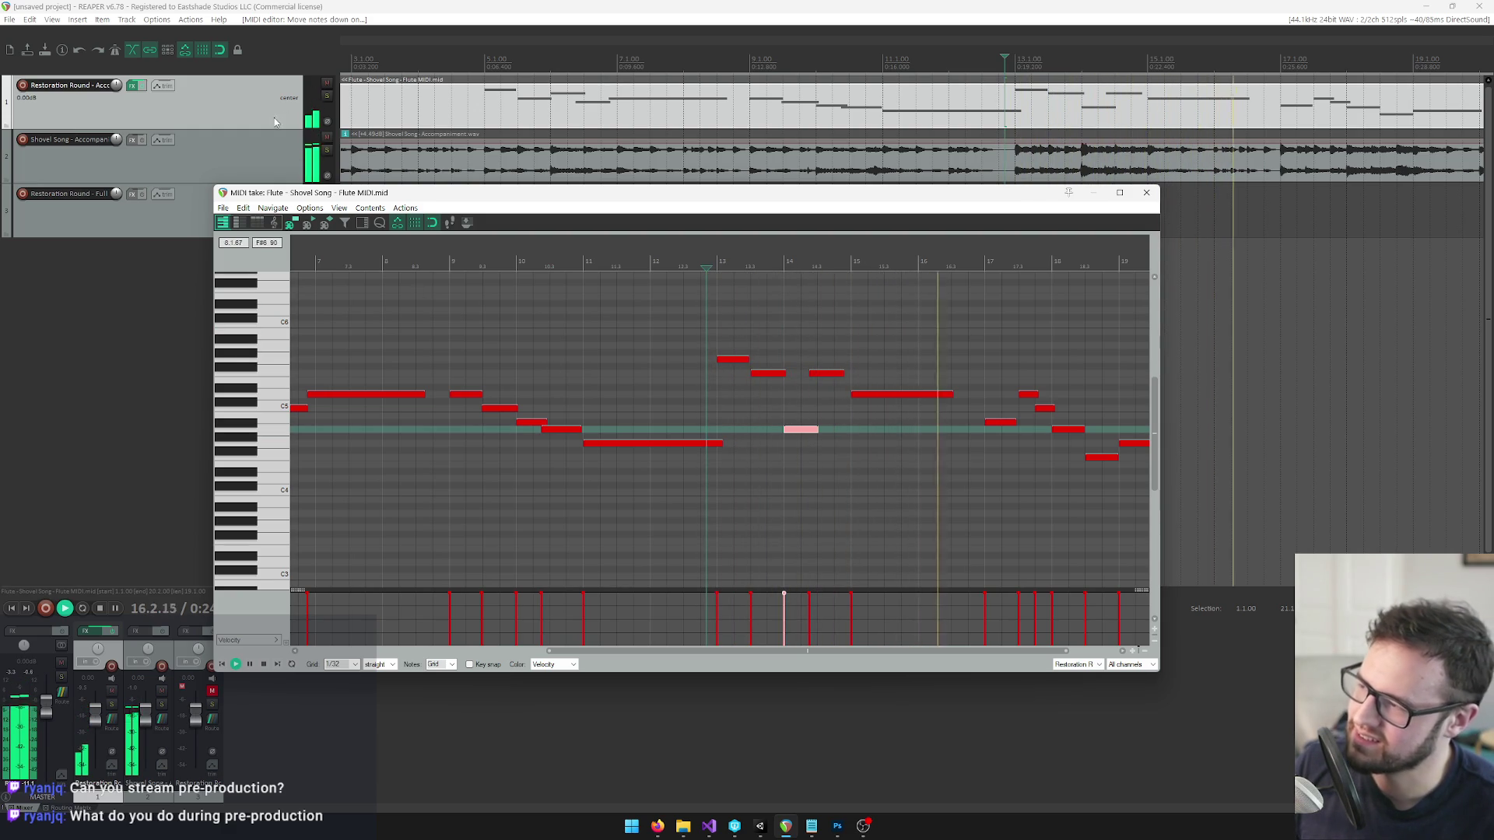
Briefly mute track 1, then raise the low note near bar 18 one octave and replay.
{"action": "left_click", "coordinate": [329, 83]}
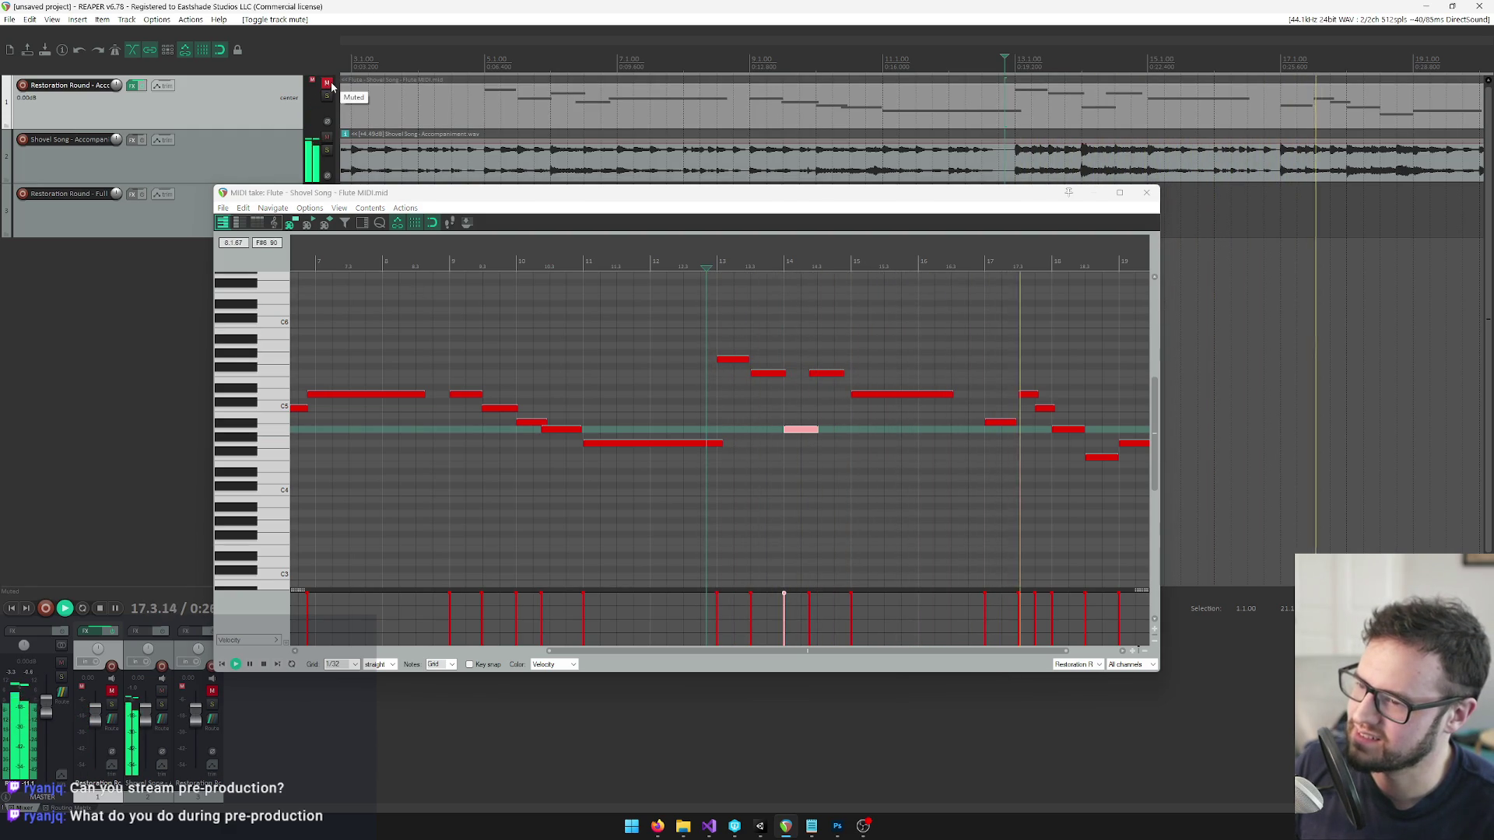
{"action": "left_click", "coordinate": [329, 83]}
{"action": "scroll", "coordinate": [801, 437], "scroll_direction": "down", "scroll_amount": 3}
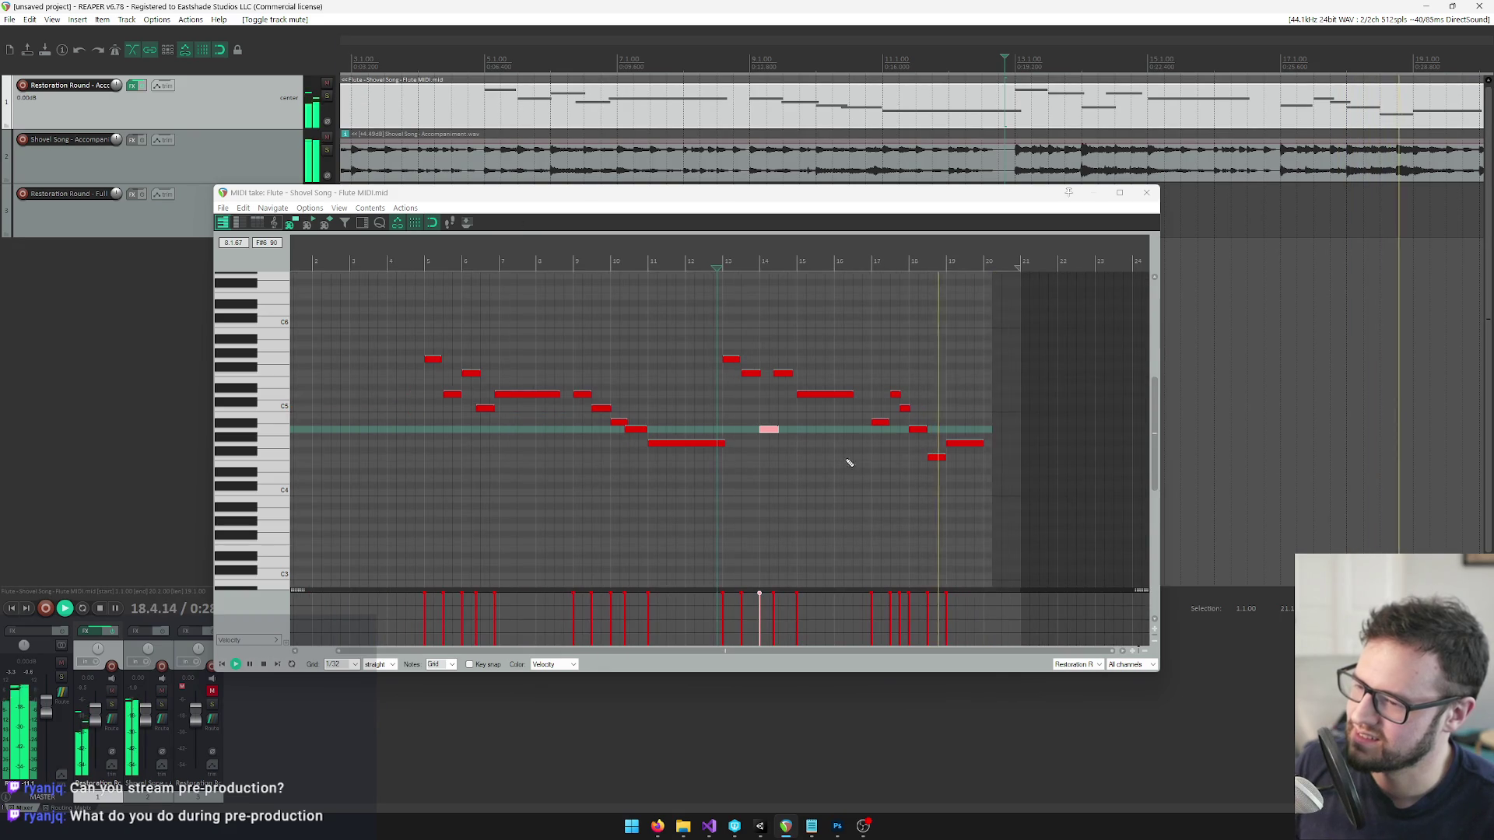
{"action": "key", "text": "space"}
{"action": "left_click", "coordinate": [937, 458]}
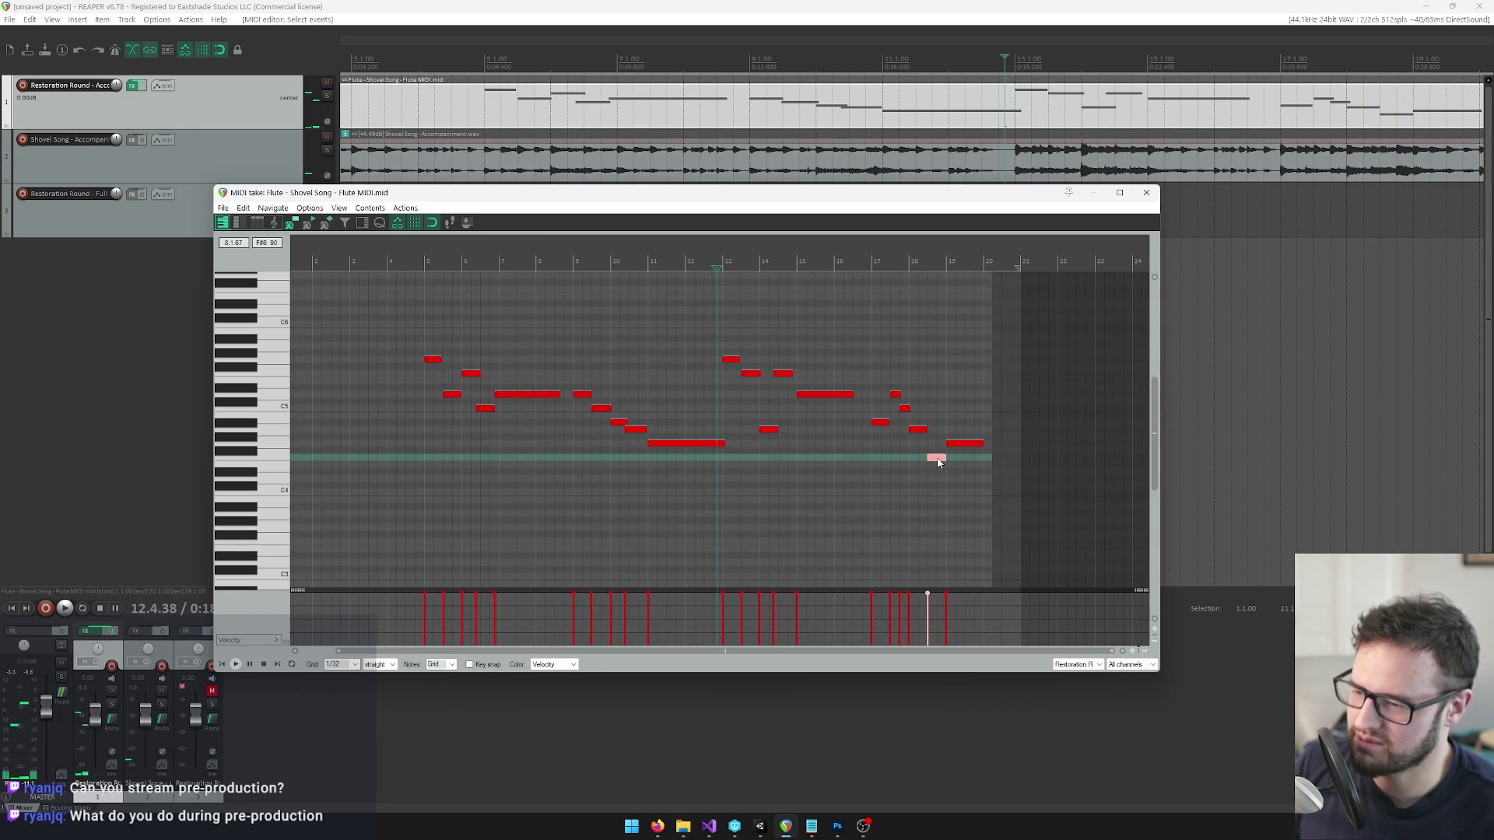
{"action": "left_click", "coordinate": [928, 279]}
{"action": "scroll", "coordinate": [921, 430], "scroll_direction": "up", "scroll_amount": 3}
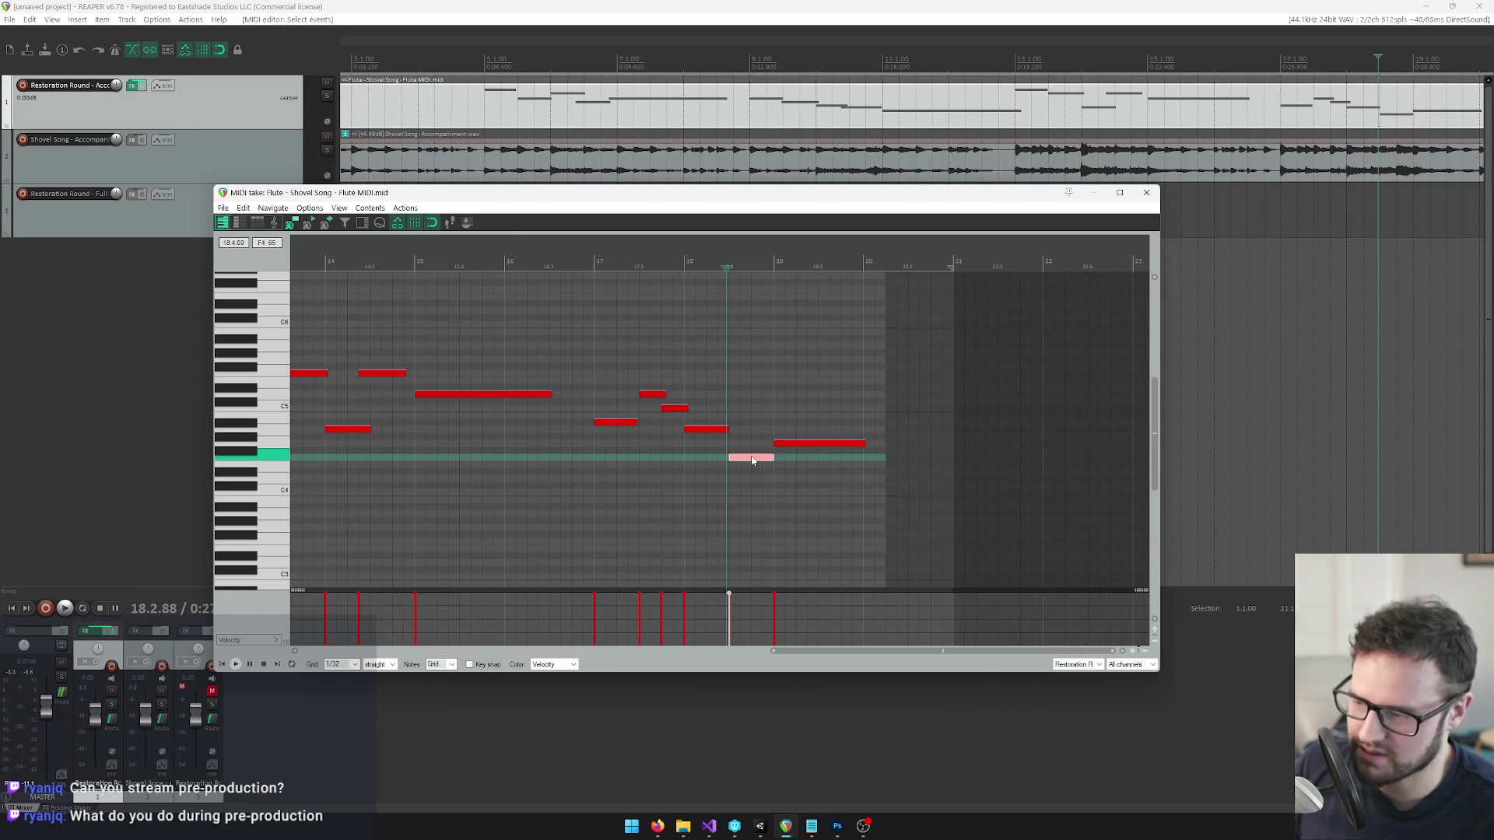
{"action": "key", "text": "ctrl+Up"}
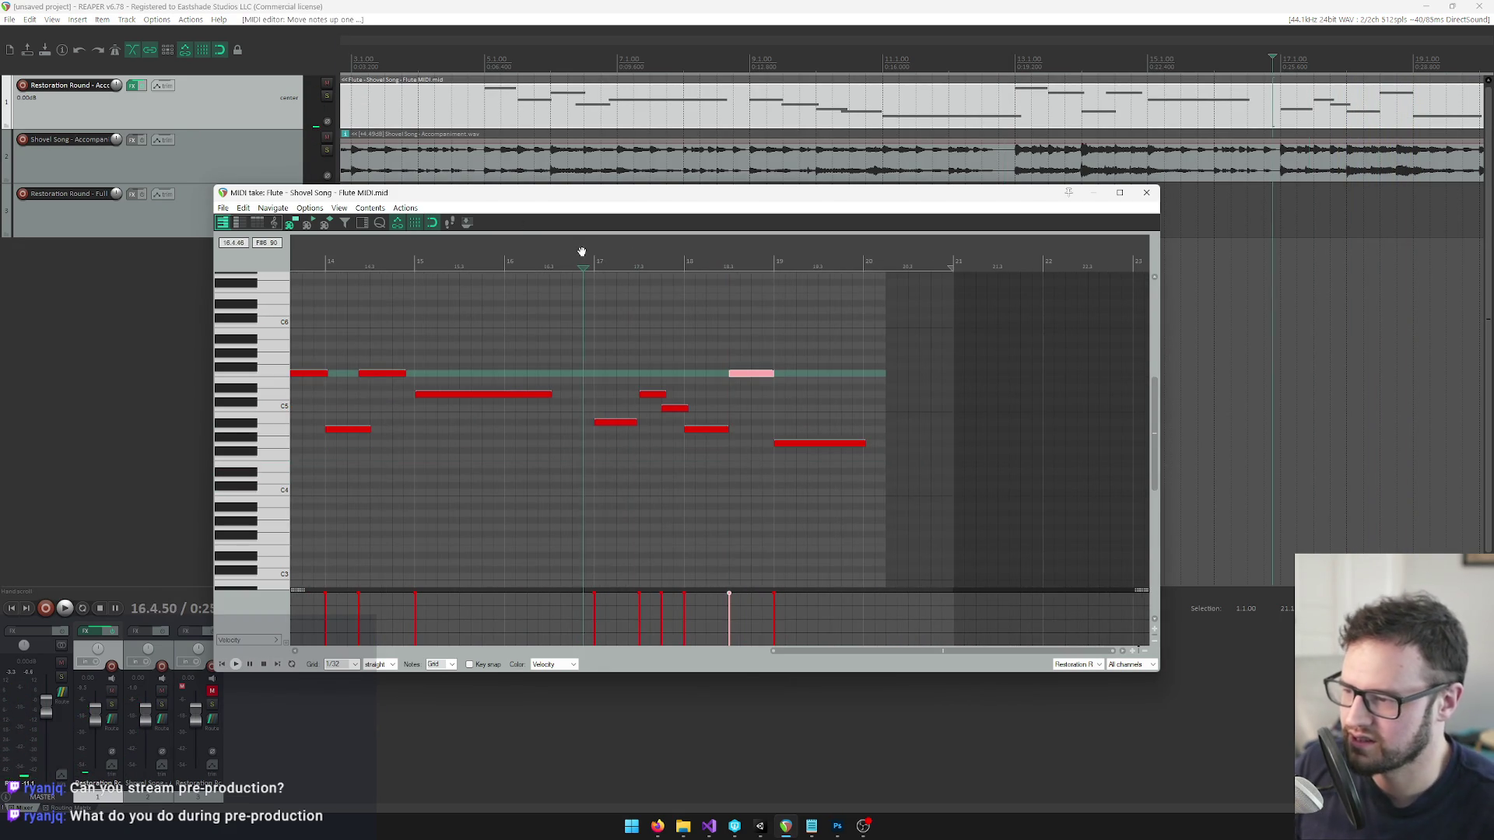
{"action": "left_click", "coordinate": [584, 250]}
{"action": "key", "text": "space"}
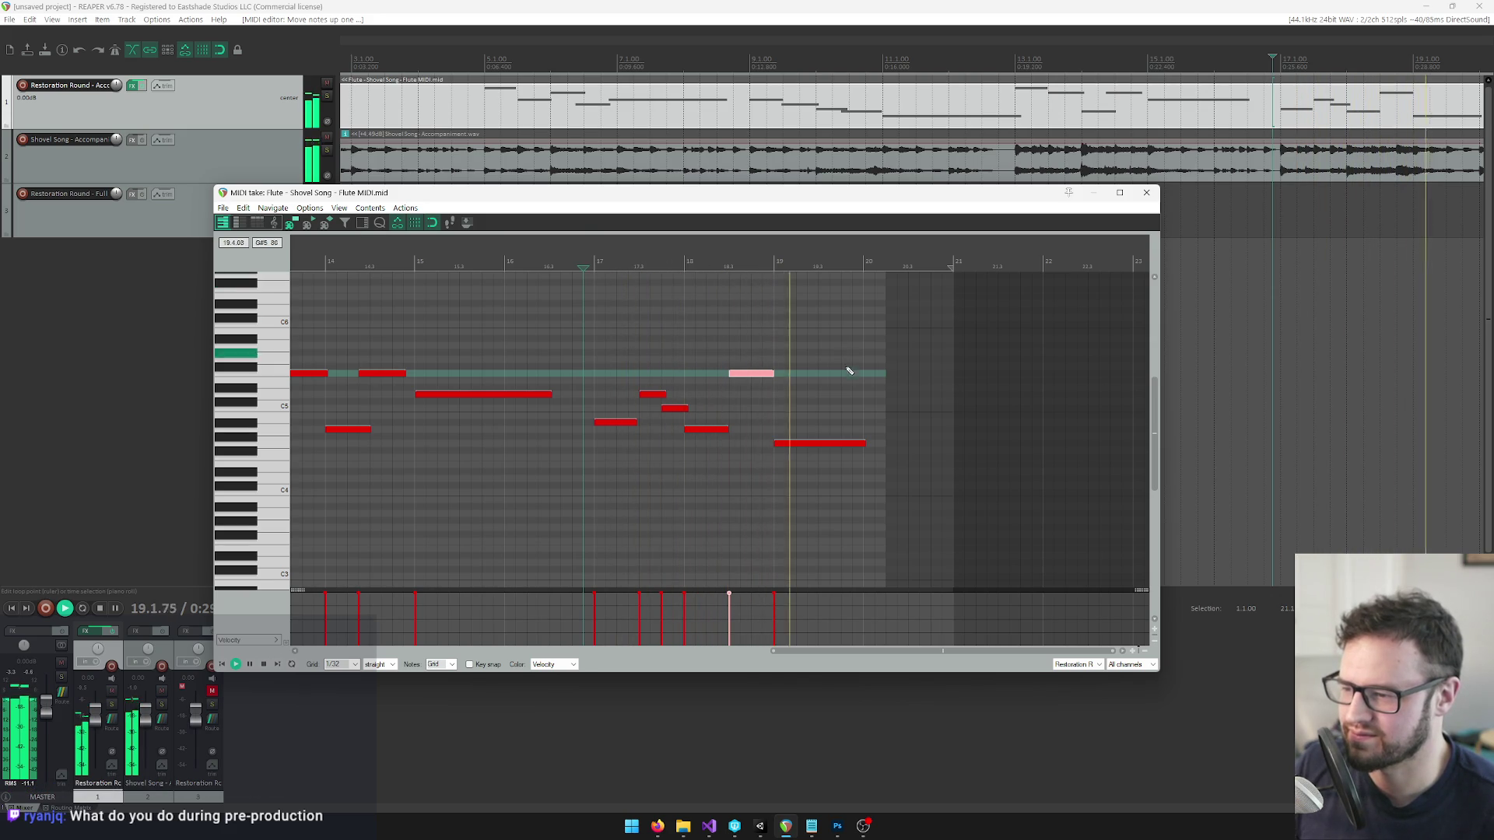
Select the phrase's final long note and play the ending from bar 17.
{"action": "key", "text": "space"}
{"action": "left_click", "coordinate": [792, 445]}
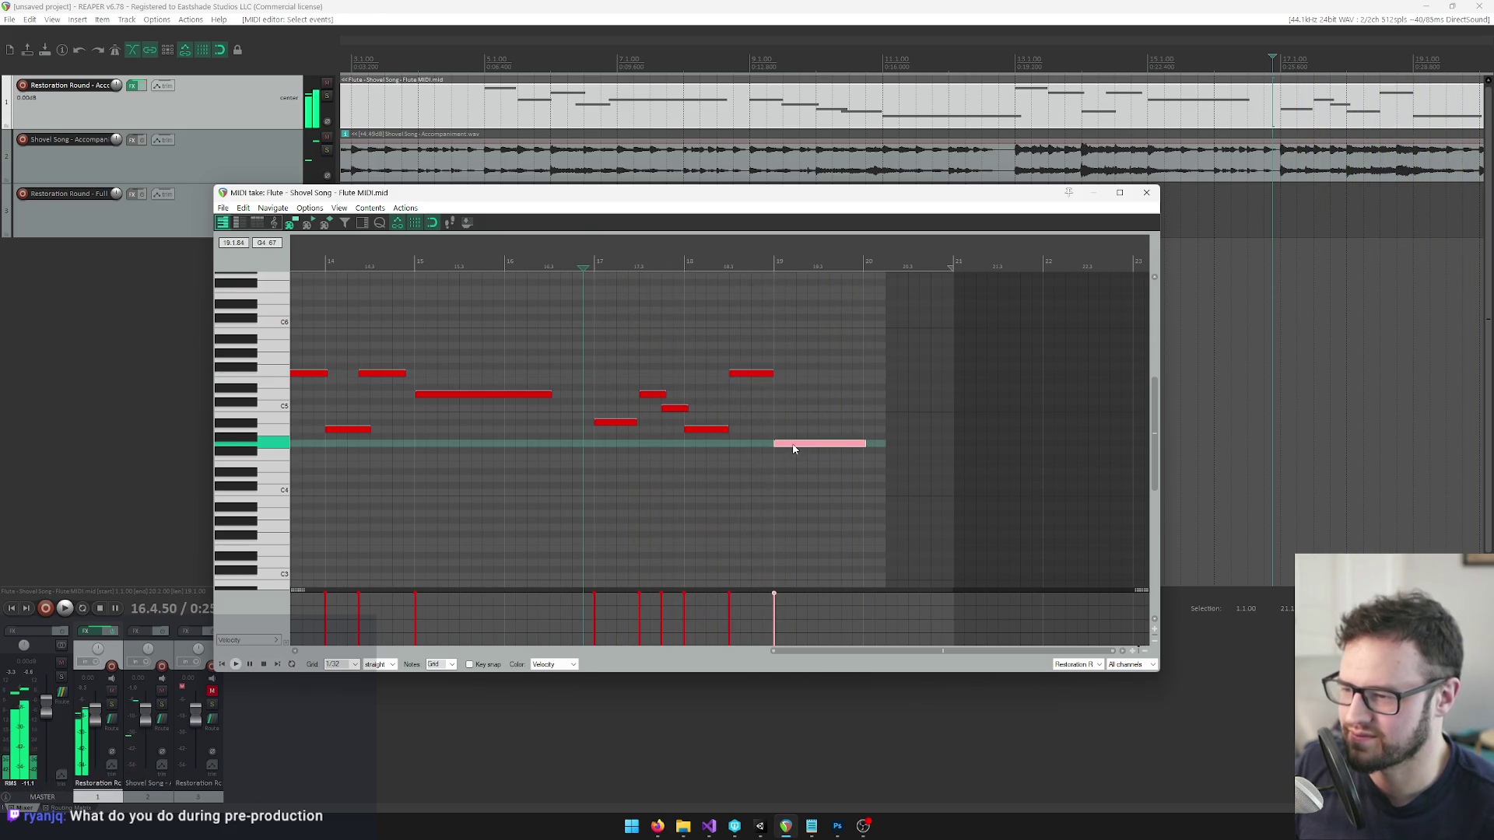
{"action": "left_click", "coordinate": [646, 263]}
{"action": "key", "text": "space"}
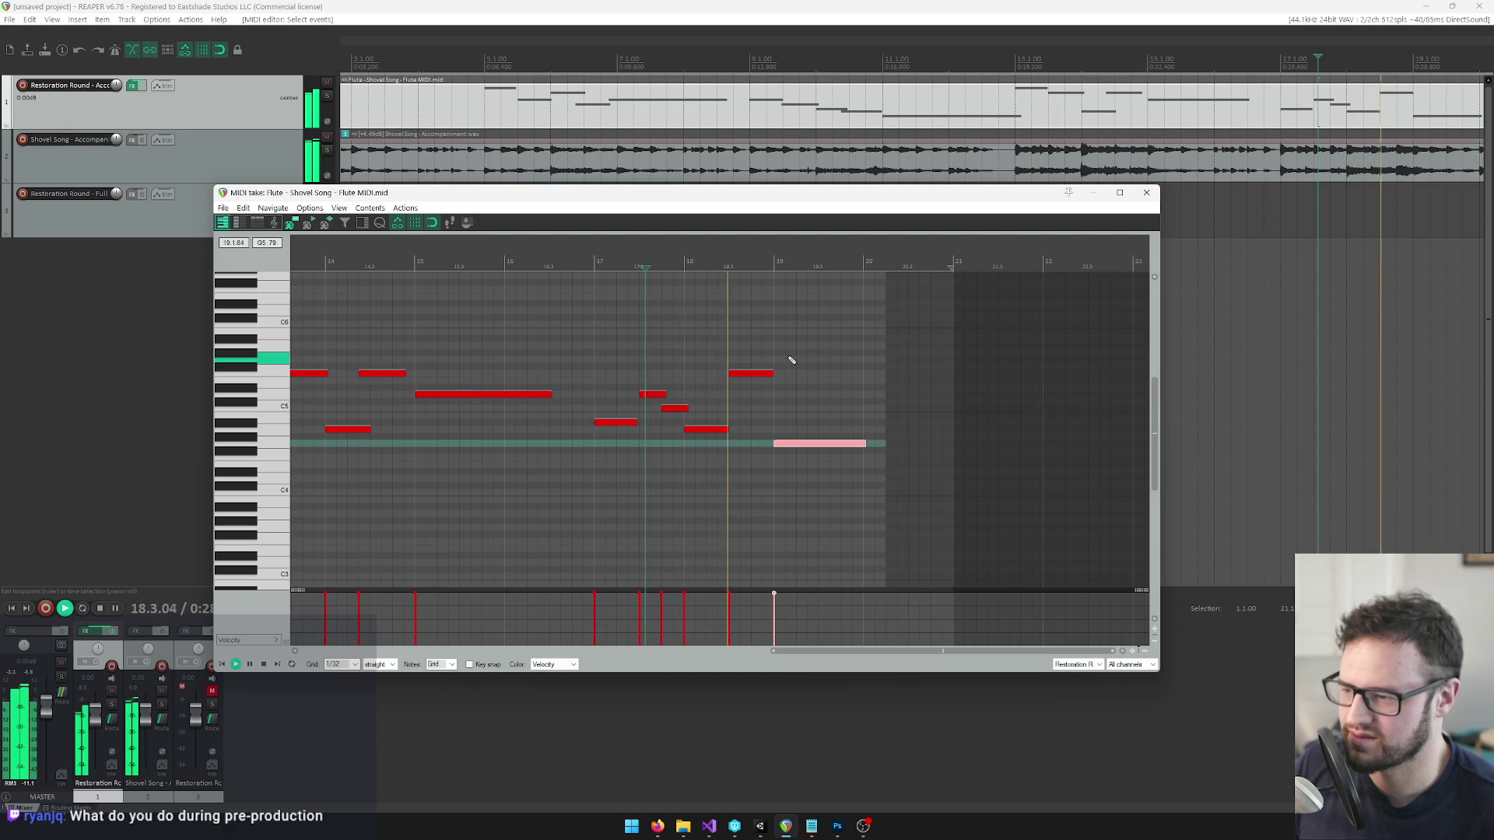
{"action": "scroll", "coordinate": [794, 420], "scroll_direction": "down", "scroll_amount": 3}
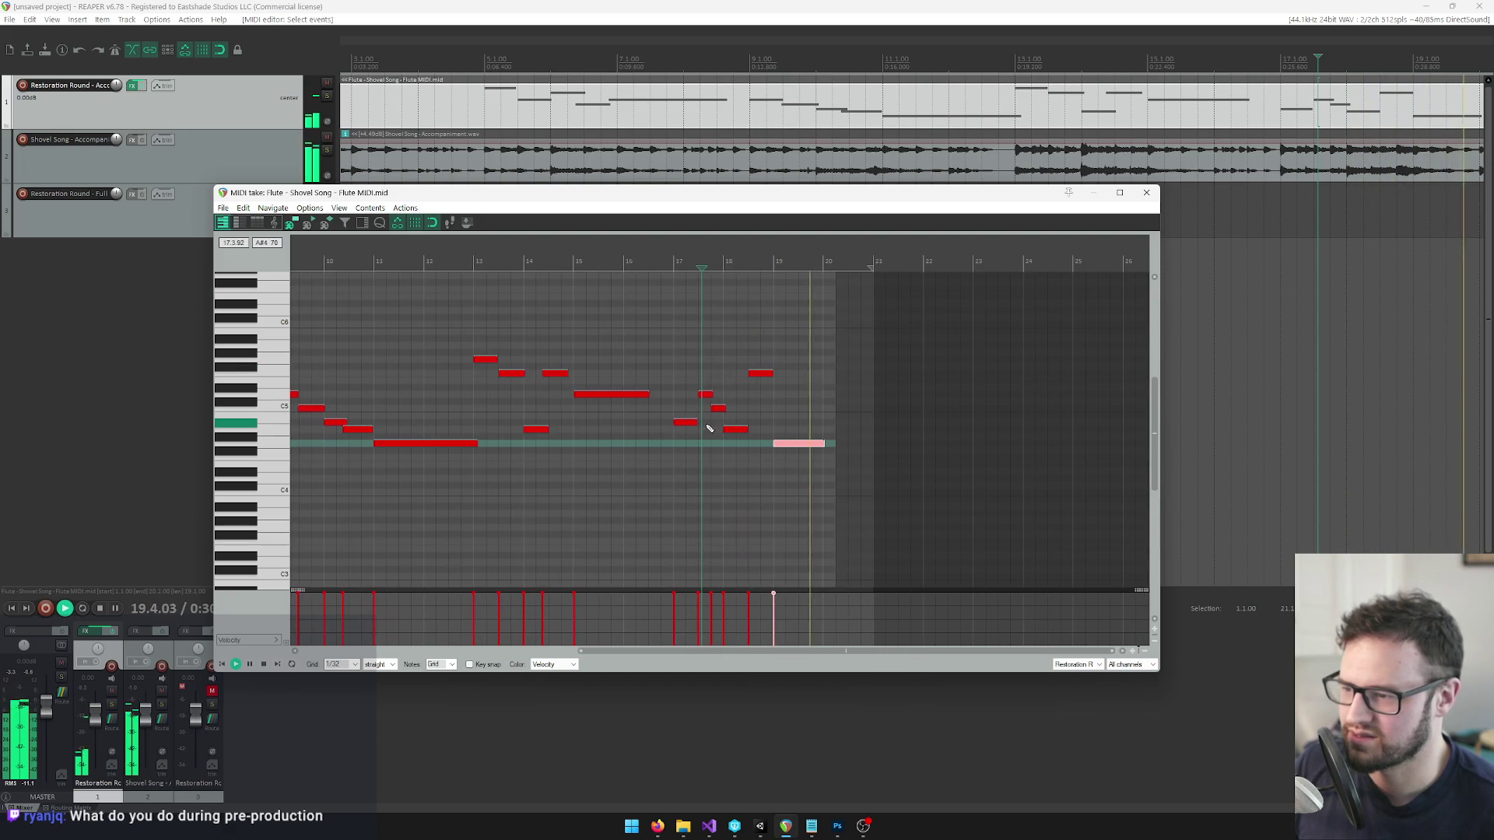
Stop playback, put the play position at bar 5, and select the first melody note.
{"action": "key", "text": "space"}
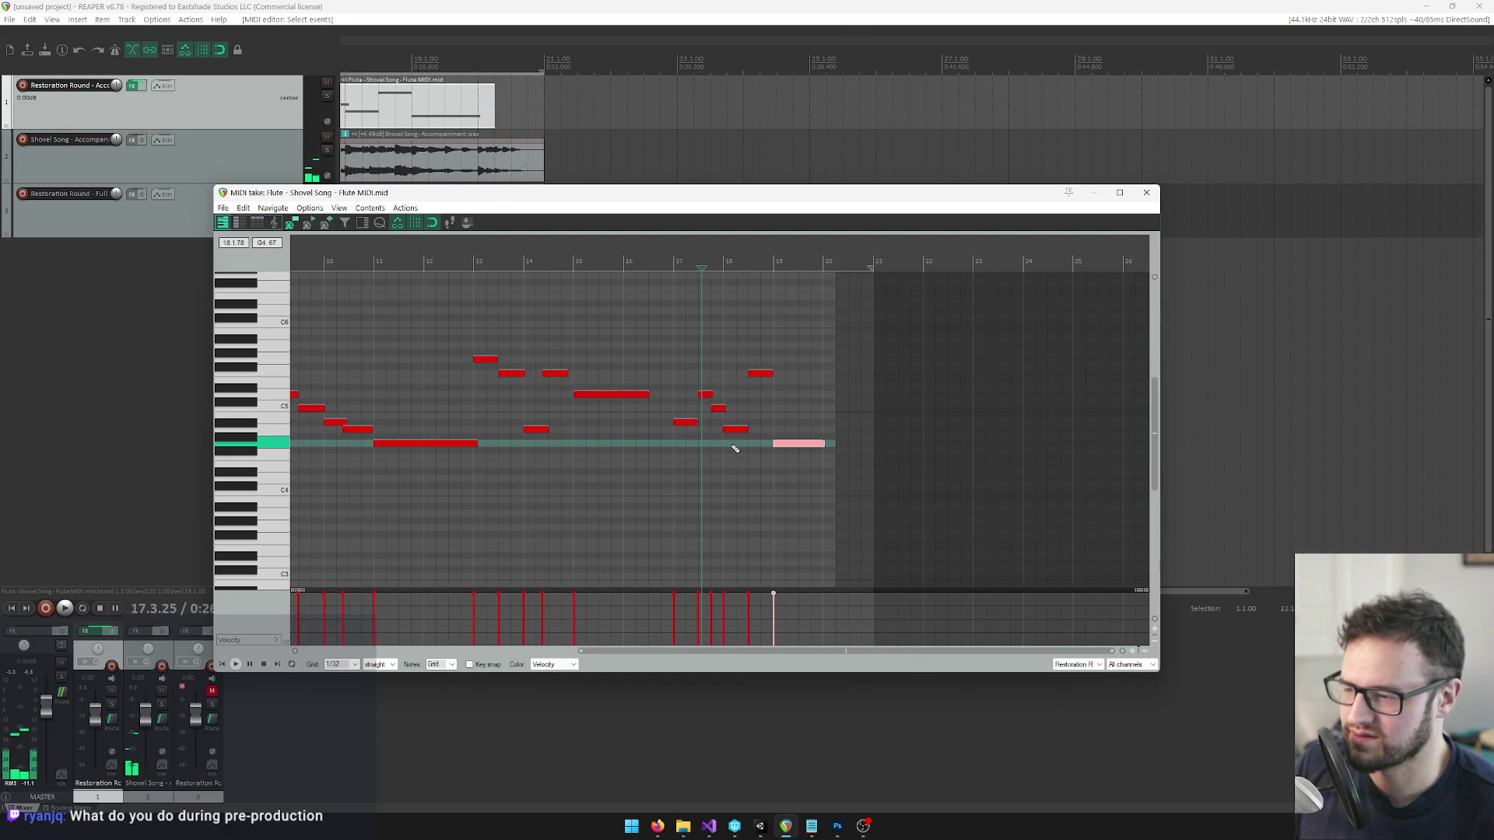
{"action": "scroll", "coordinate": [467, 365], "scroll_direction": "down", "scroll_amount": 5}
{"action": "scroll", "coordinate": [385, 331], "scroll_direction": "up", "scroll_amount": 4}
{"action": "left_click", "coordinate": [327, 293]}
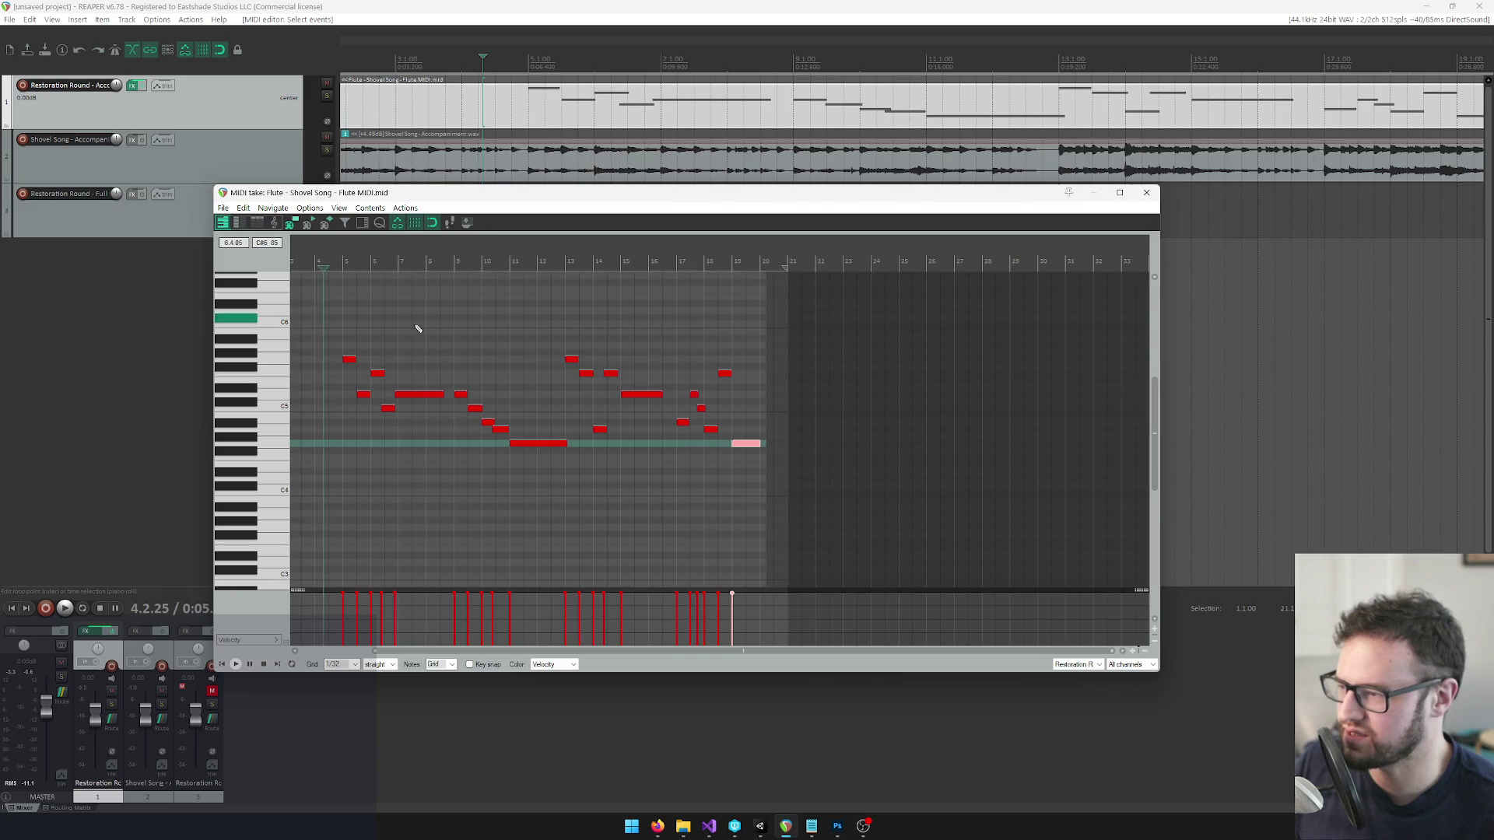
{"action": "scroll", "coordinate": [671, 426], "scroll_direction": "up", "scroll_amount": 3}
{"action": "left_click", "coordinate": [491, 257]}
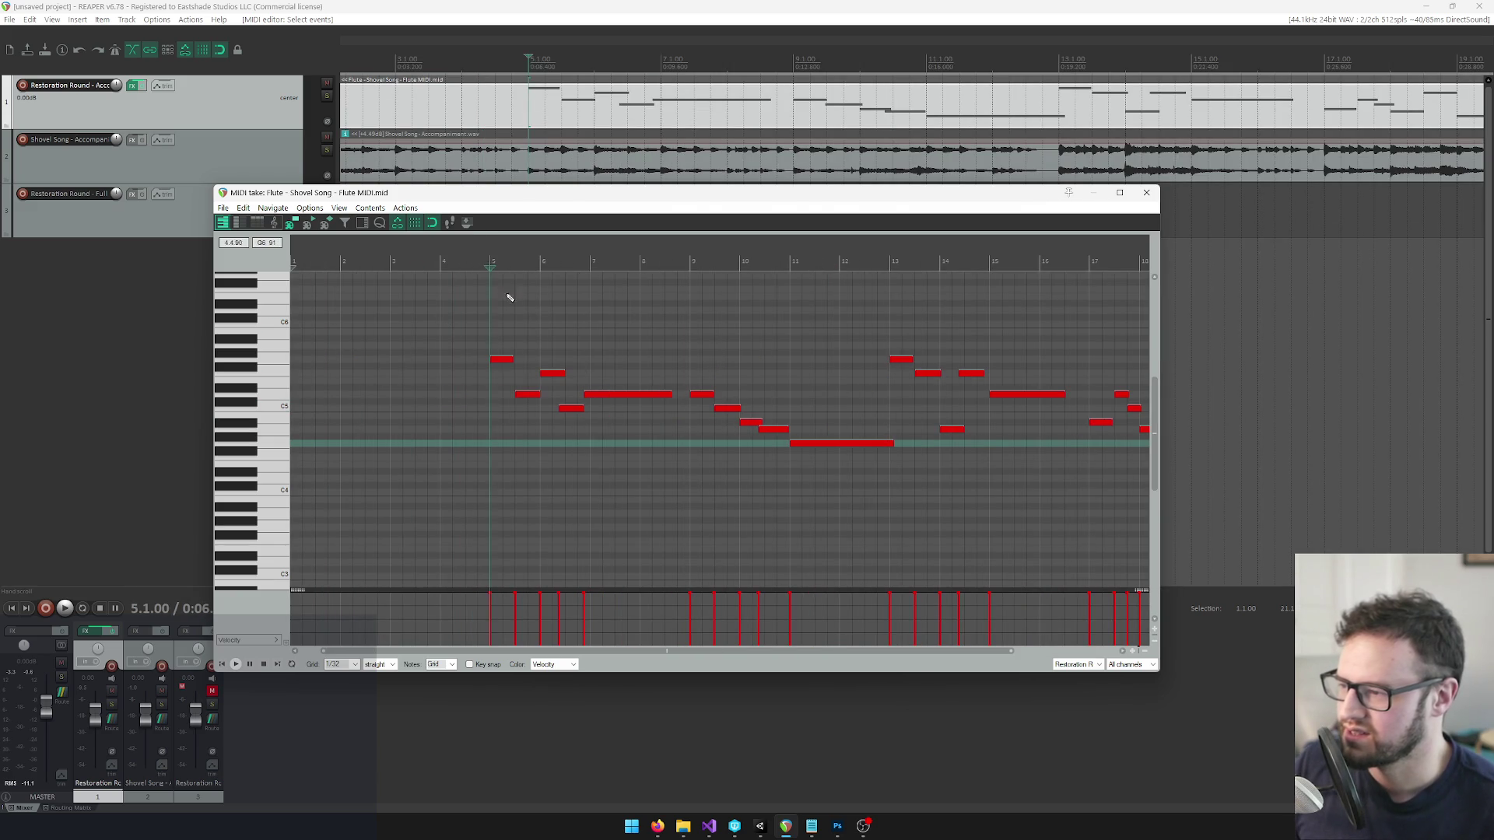
{"action": "scroll", "coordinate": [615, 477], "scroll_direction": "up", "scroll_amount": 4}
{"action": "scroll", "coordinate": [776, 467], "scroll_direction": "up", "scroll_amount": 3}
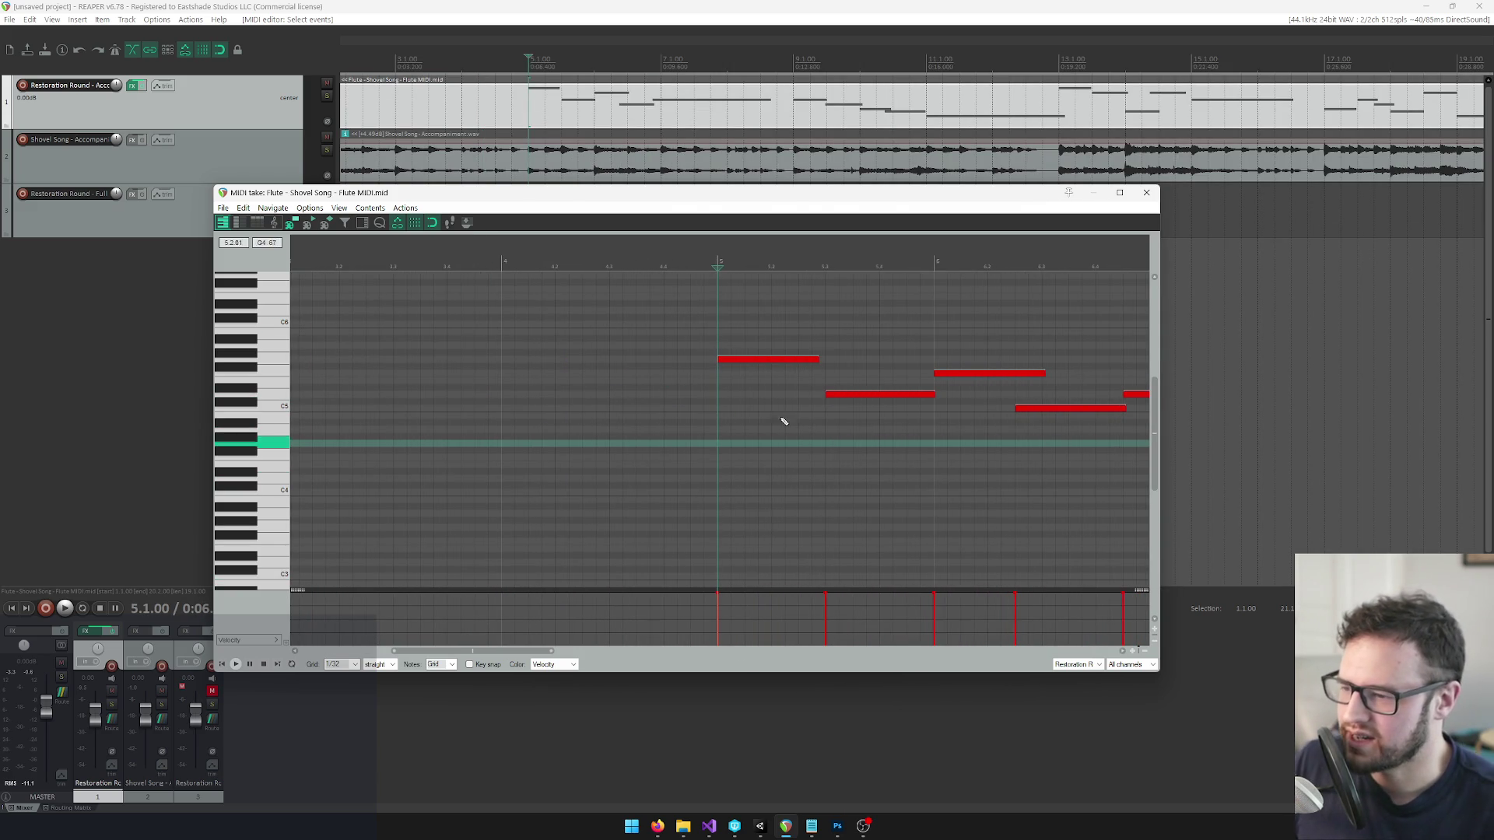
{"action": "mouse_move", "coordinate": [712, 830]}
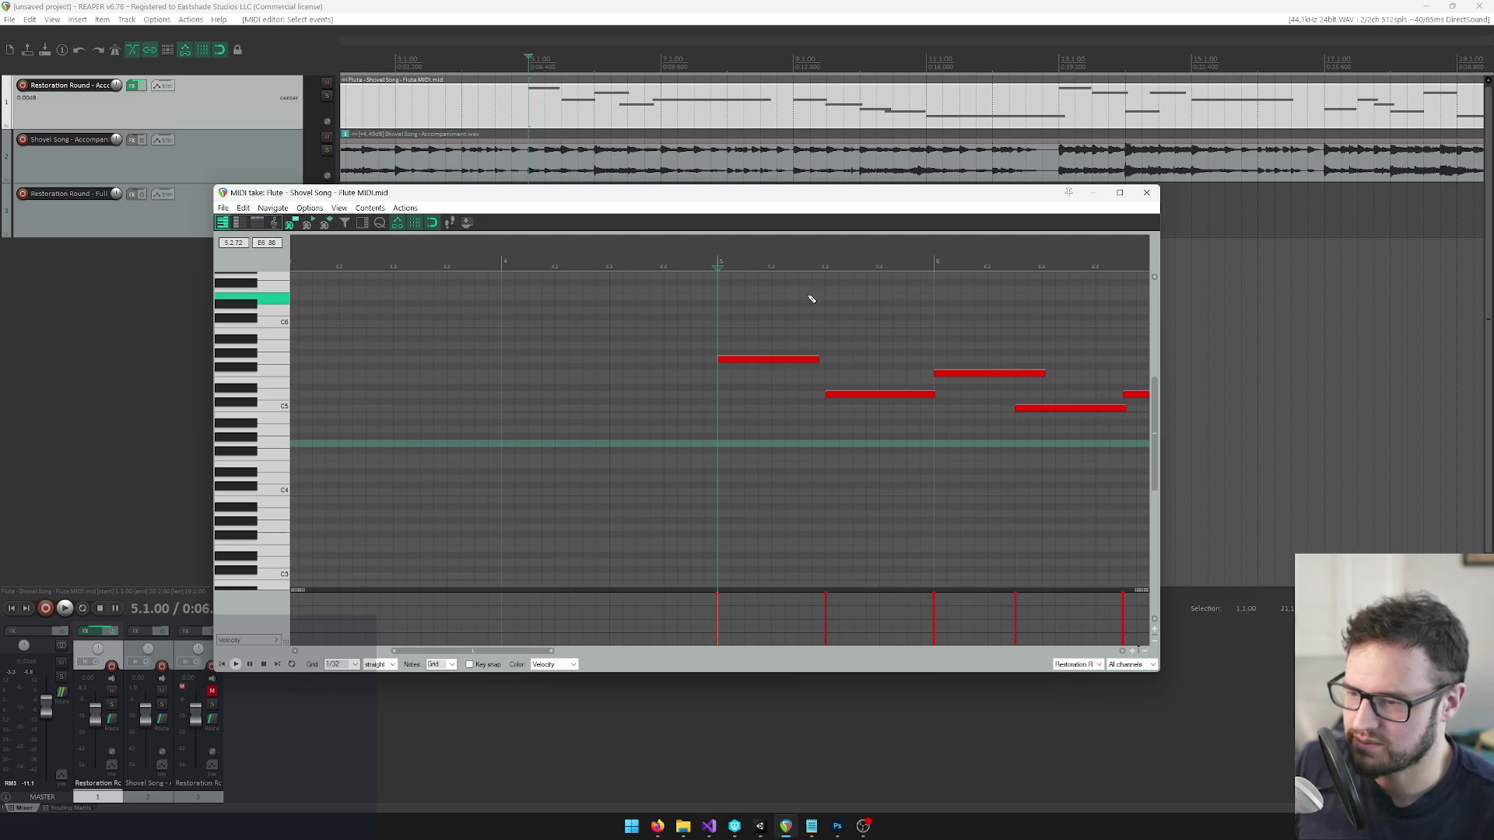
{"action": "left_click", "coordinate": [726, 361]}
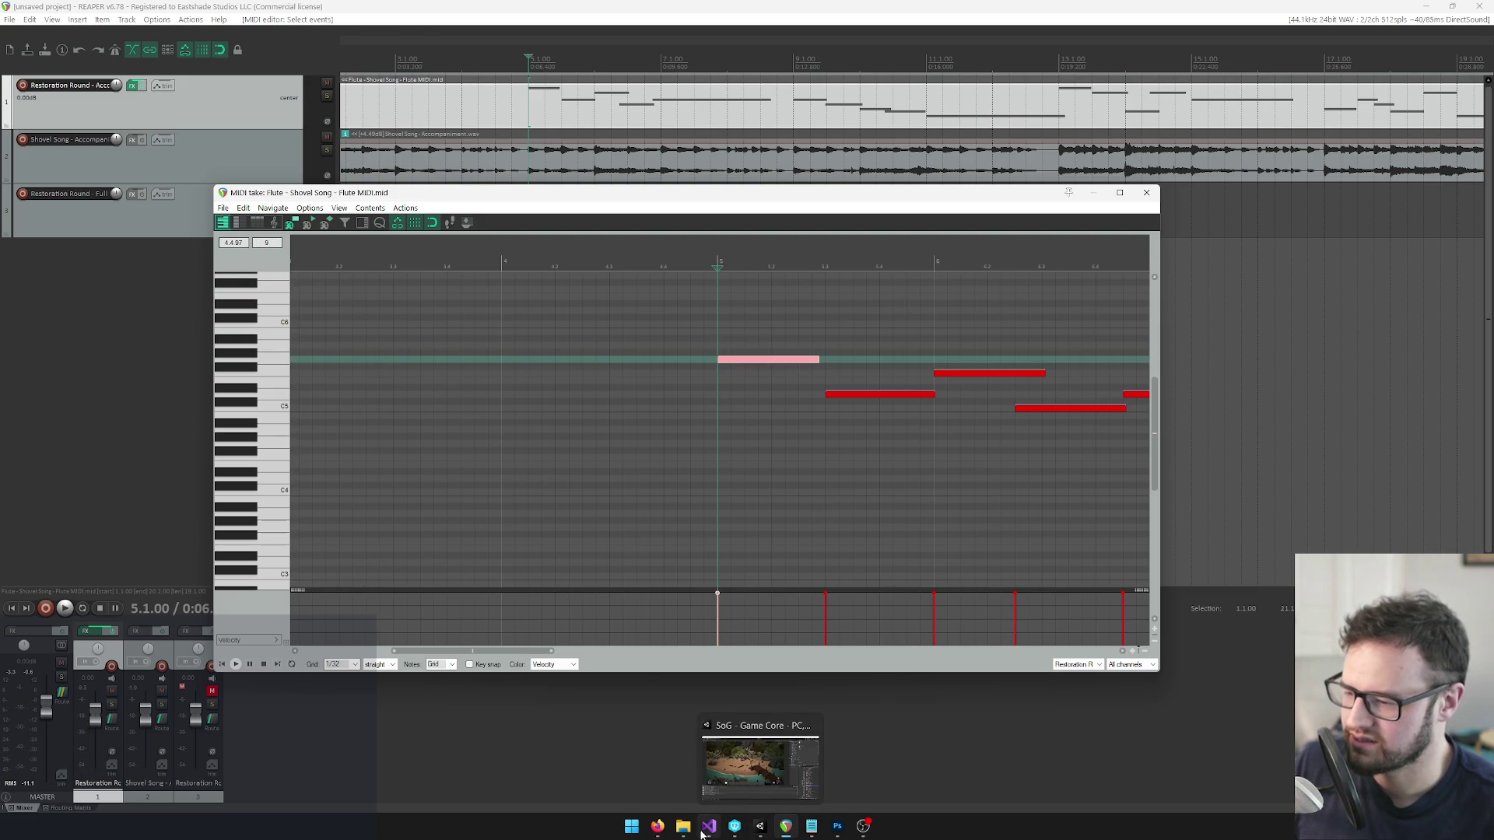
Select the second melody note and audition its pitch row, checking it against ShovelSong.txt.
{"action": "left_click", "coordinate": [708, 829]}
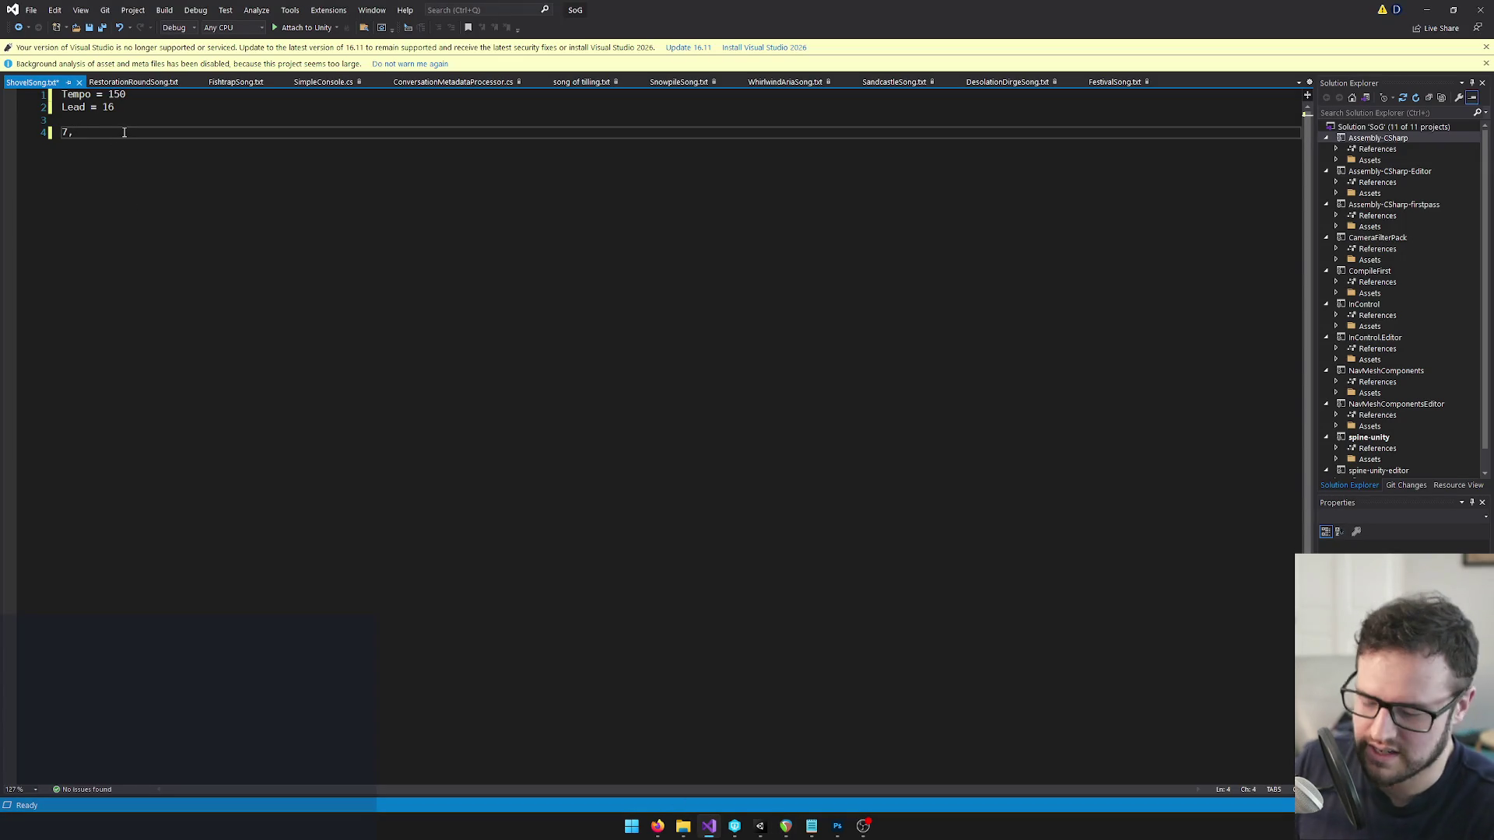
{"action": "key", "text": "alt+Tab"}
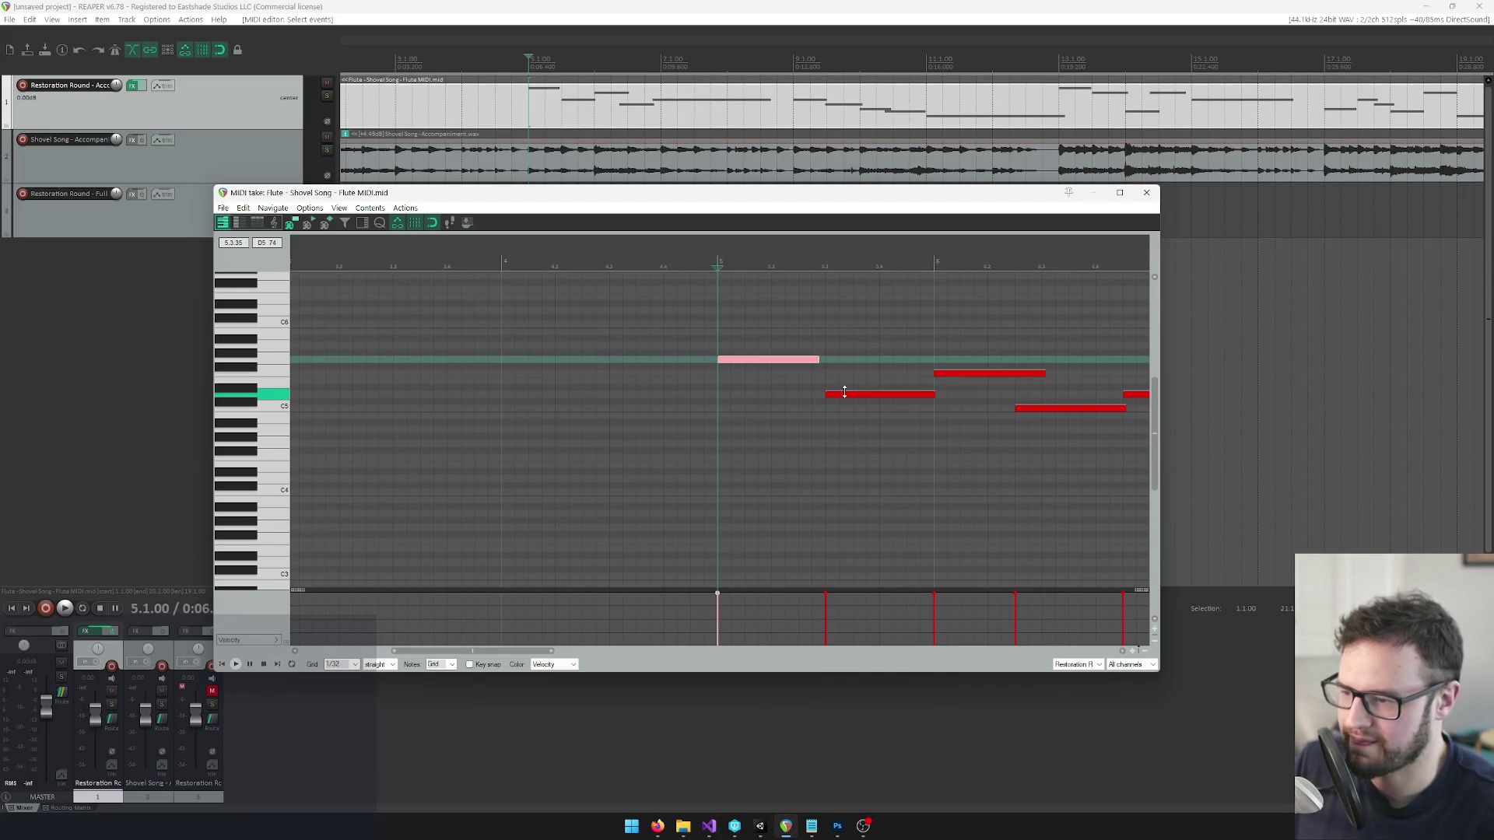
{"action": "left_click", "coordinate": [847, 395]}
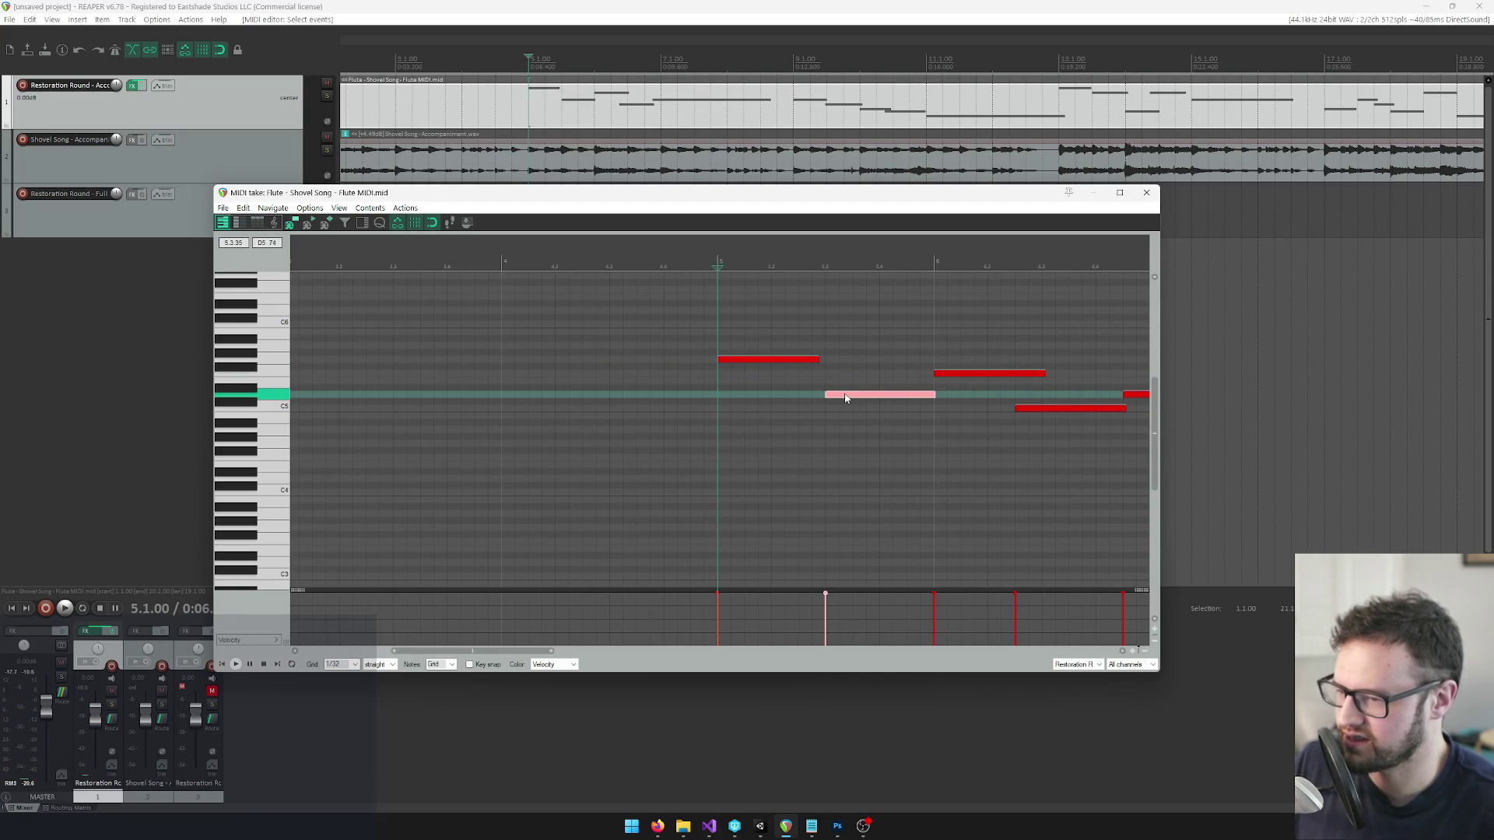
{"action": "left_click", "coordinate": [273, 410]}
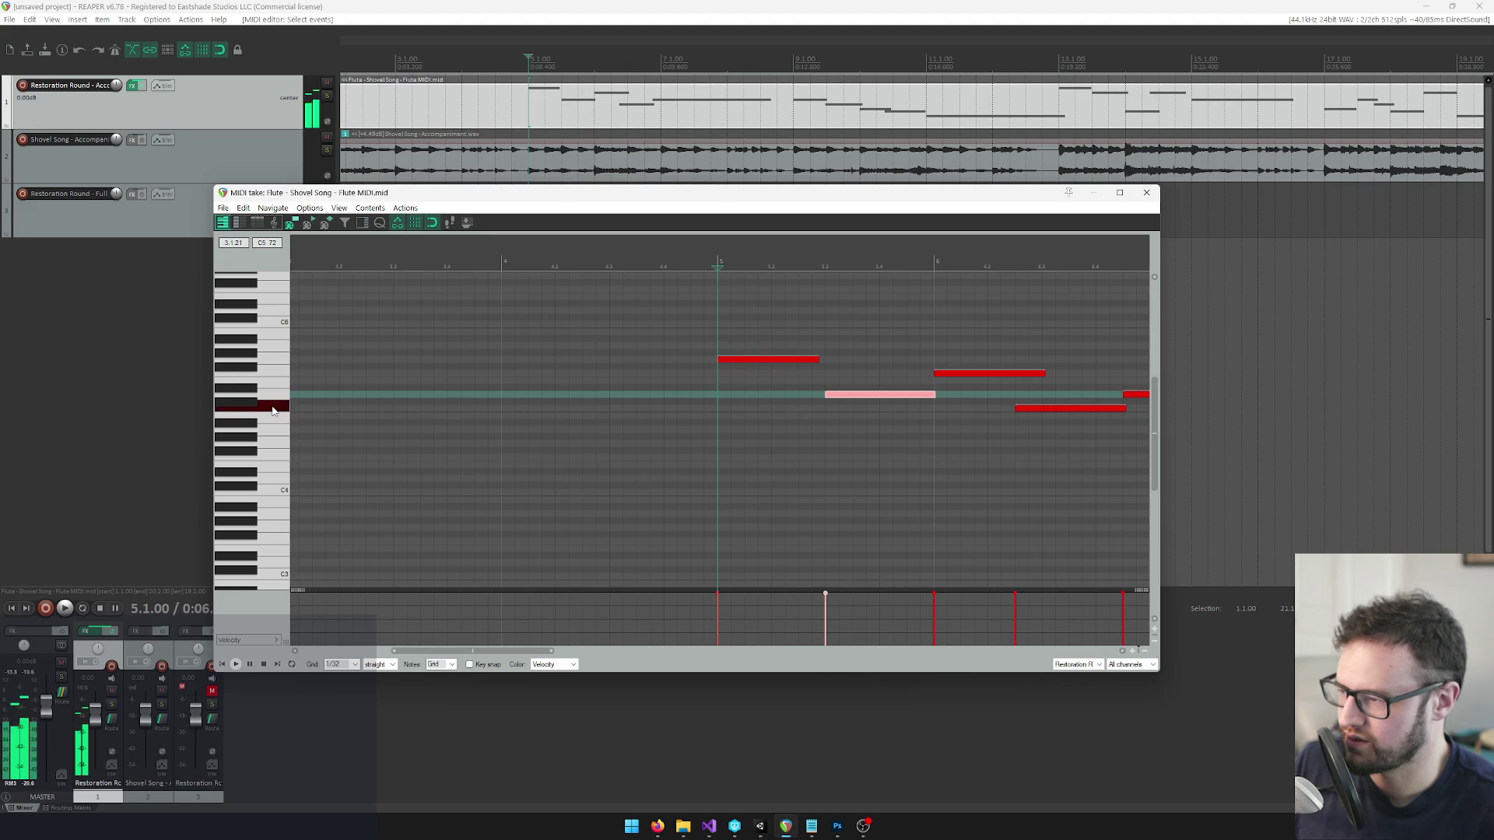
{"action": "key", "text": "alt+Tab"}
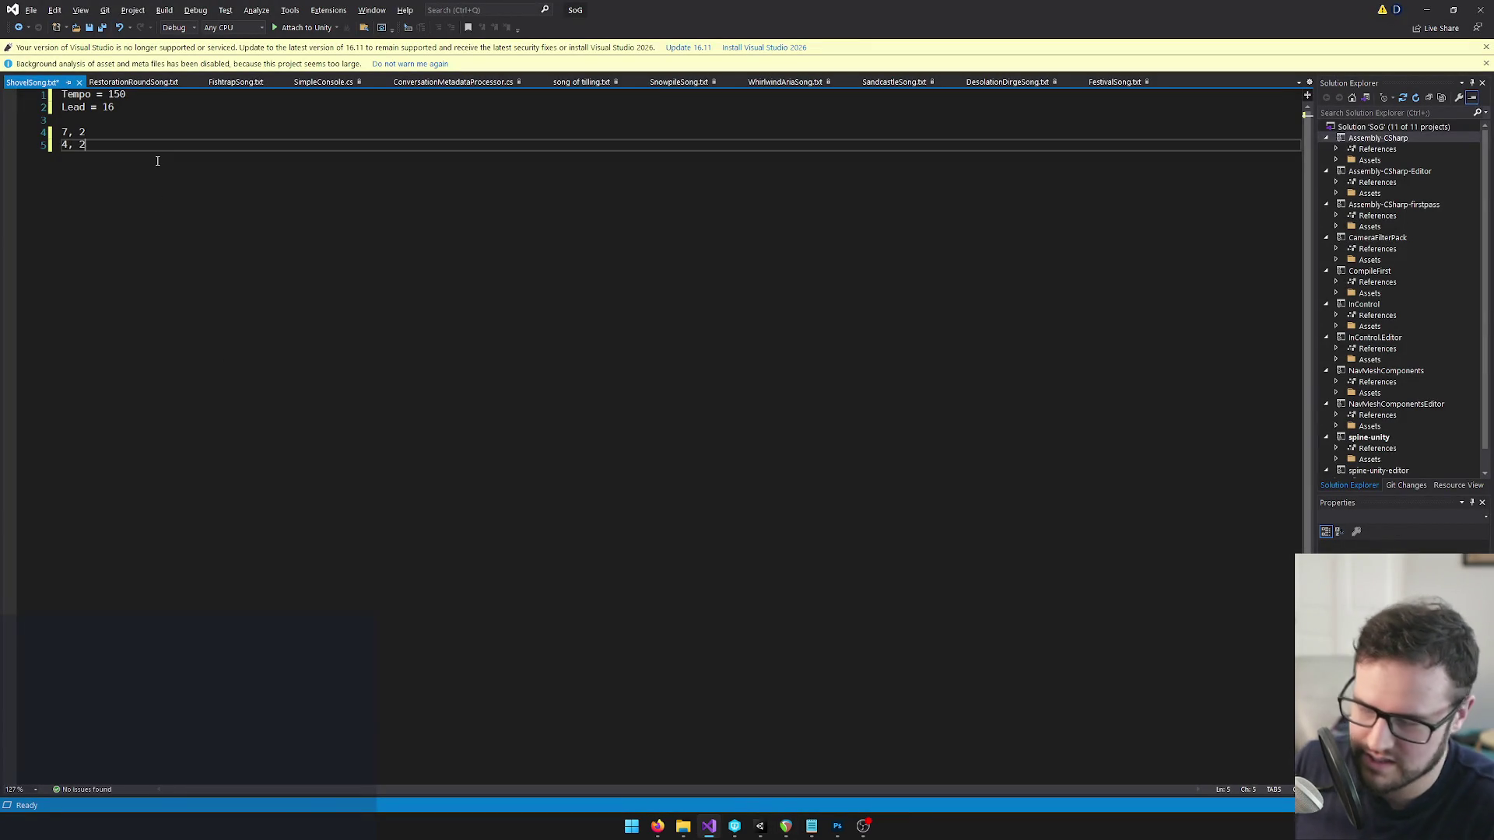
{"action": "key", "text": "alt+Tab"}
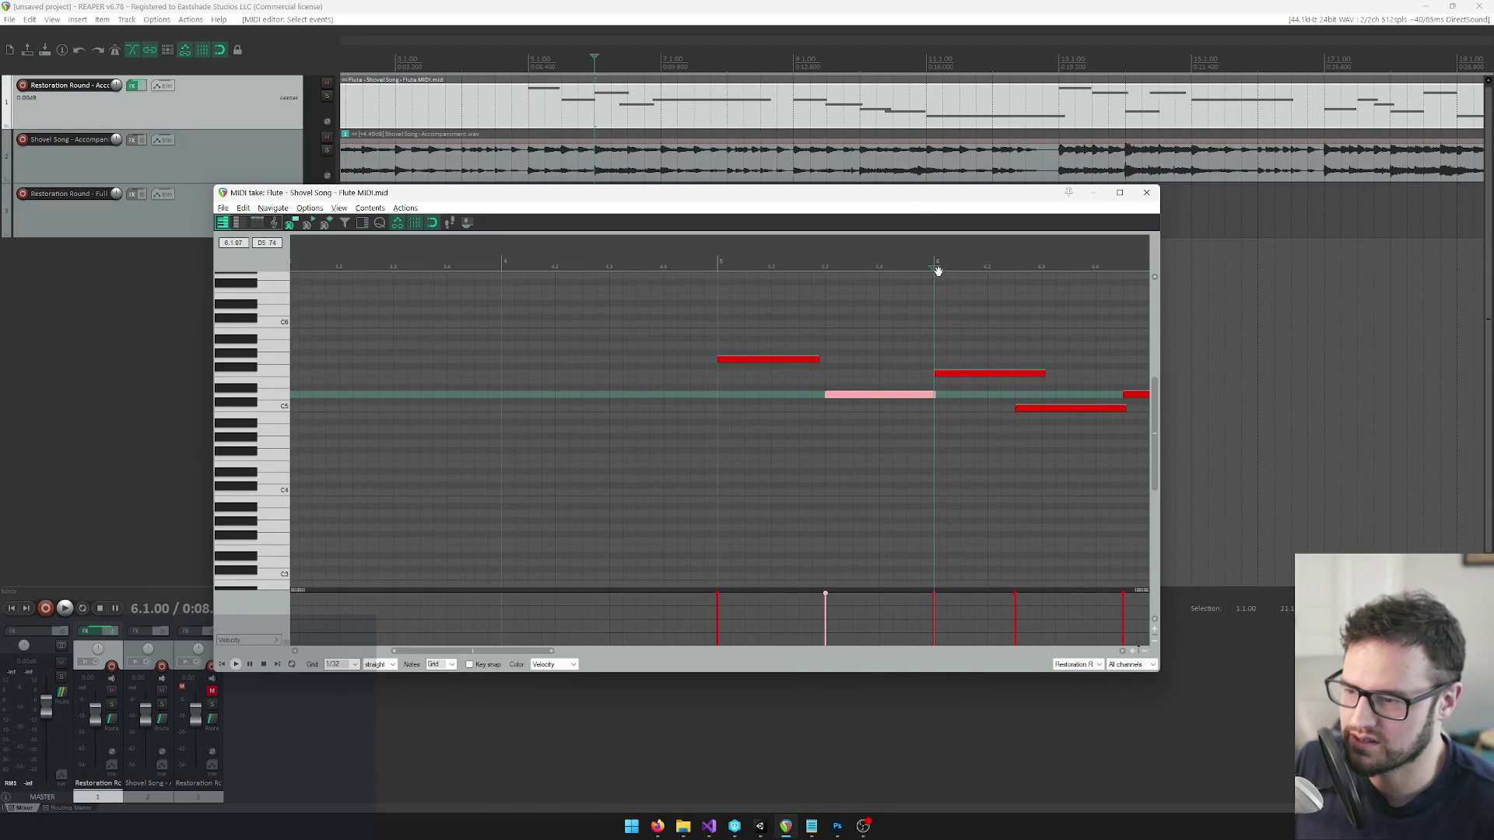
Read the third melody note at bar 6 and note it in ShovelSong.txt.
{"action": "left_click", "coordinate": [945, 376]}
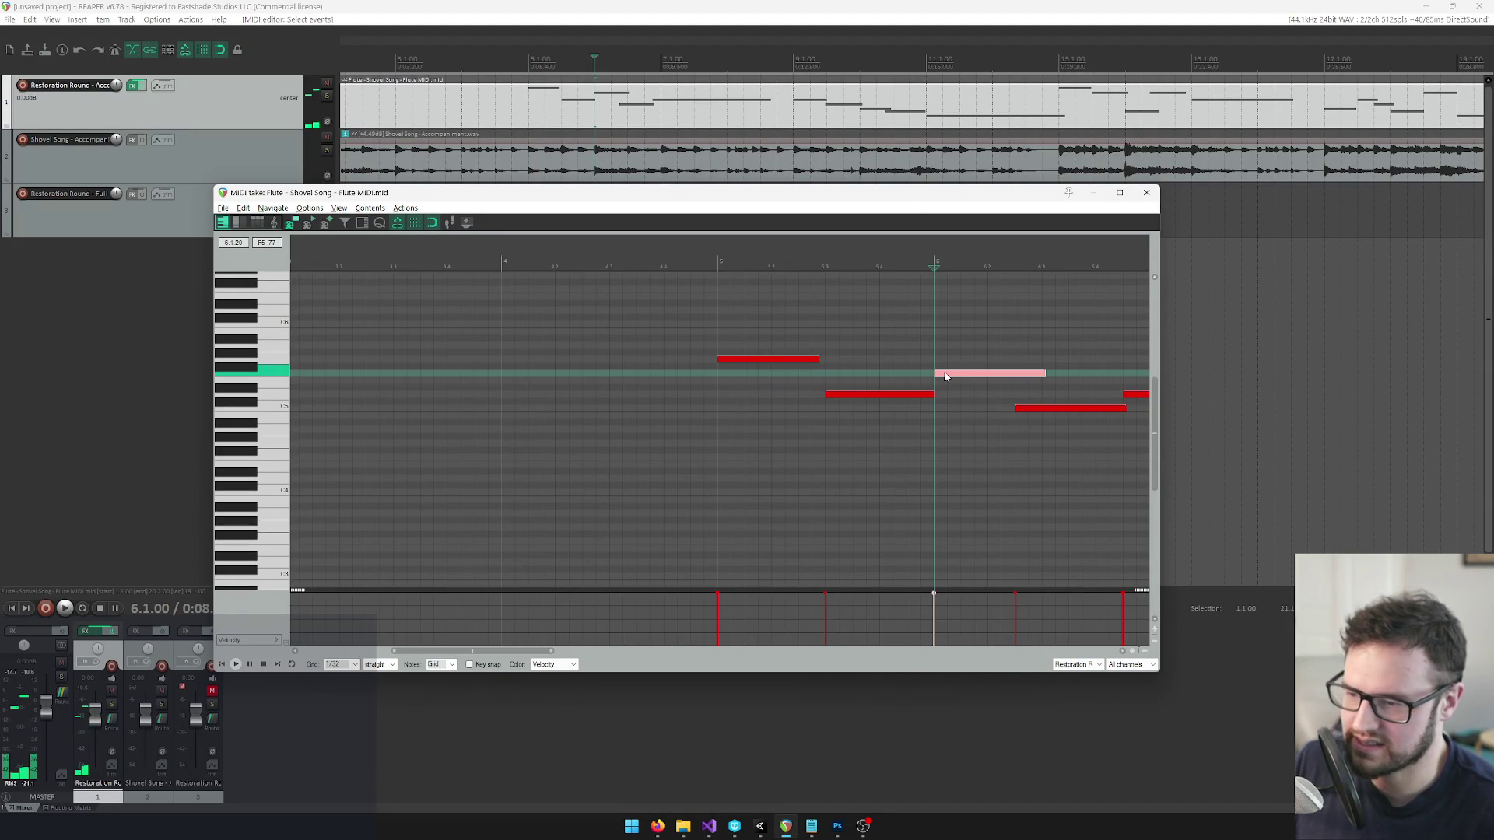
{"action": "scroll", "coordinate": [994, 392], "scroll_direction": "right", "scroll_amount": 3}
{"action": "scroll", "coordinate": [760, 391], "scroll_direction": "up", "scroll_amount": 2}
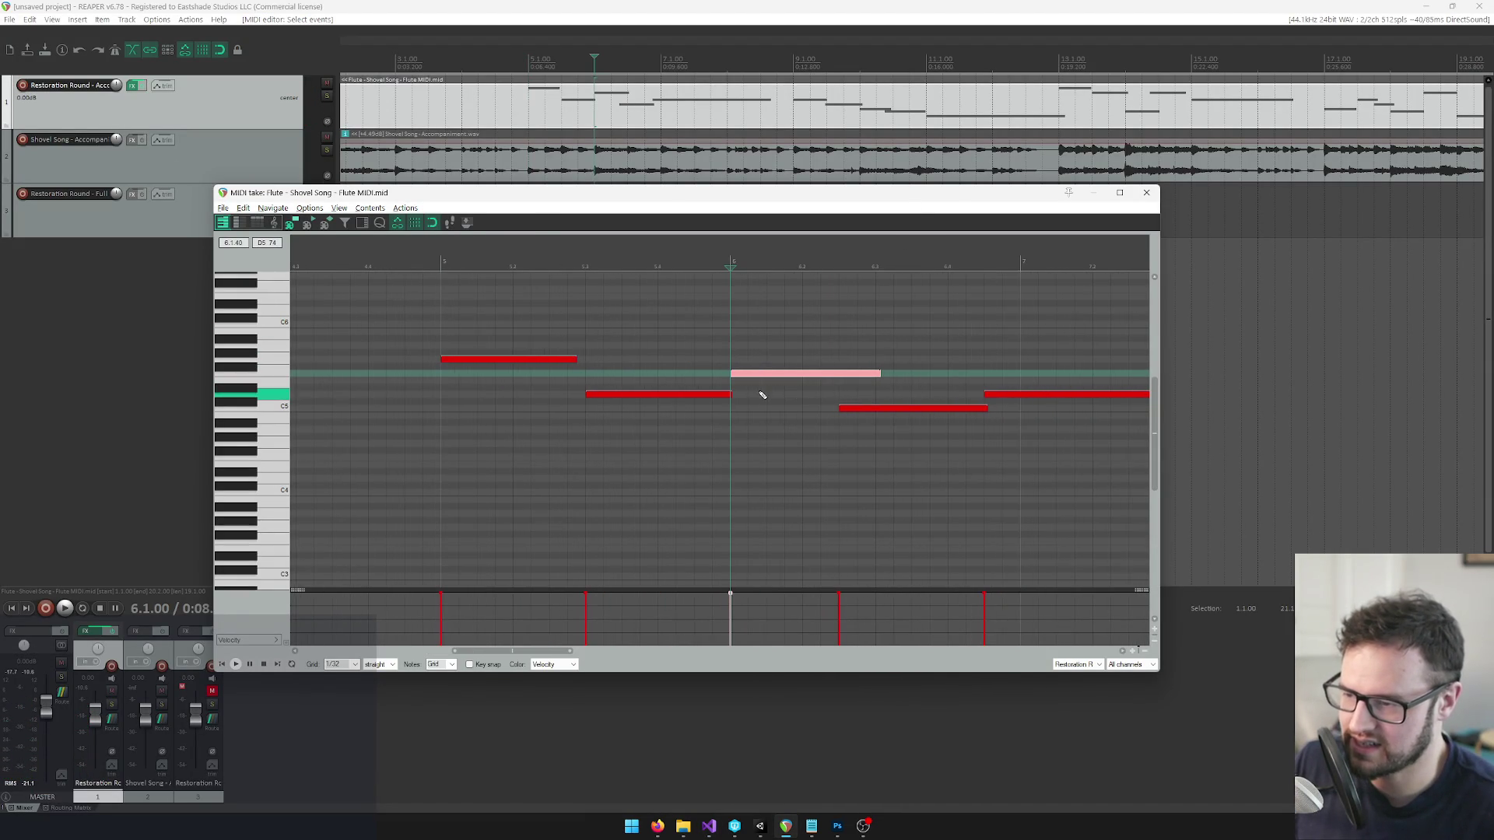
{"action": "key", "text": "alt+Tab"}
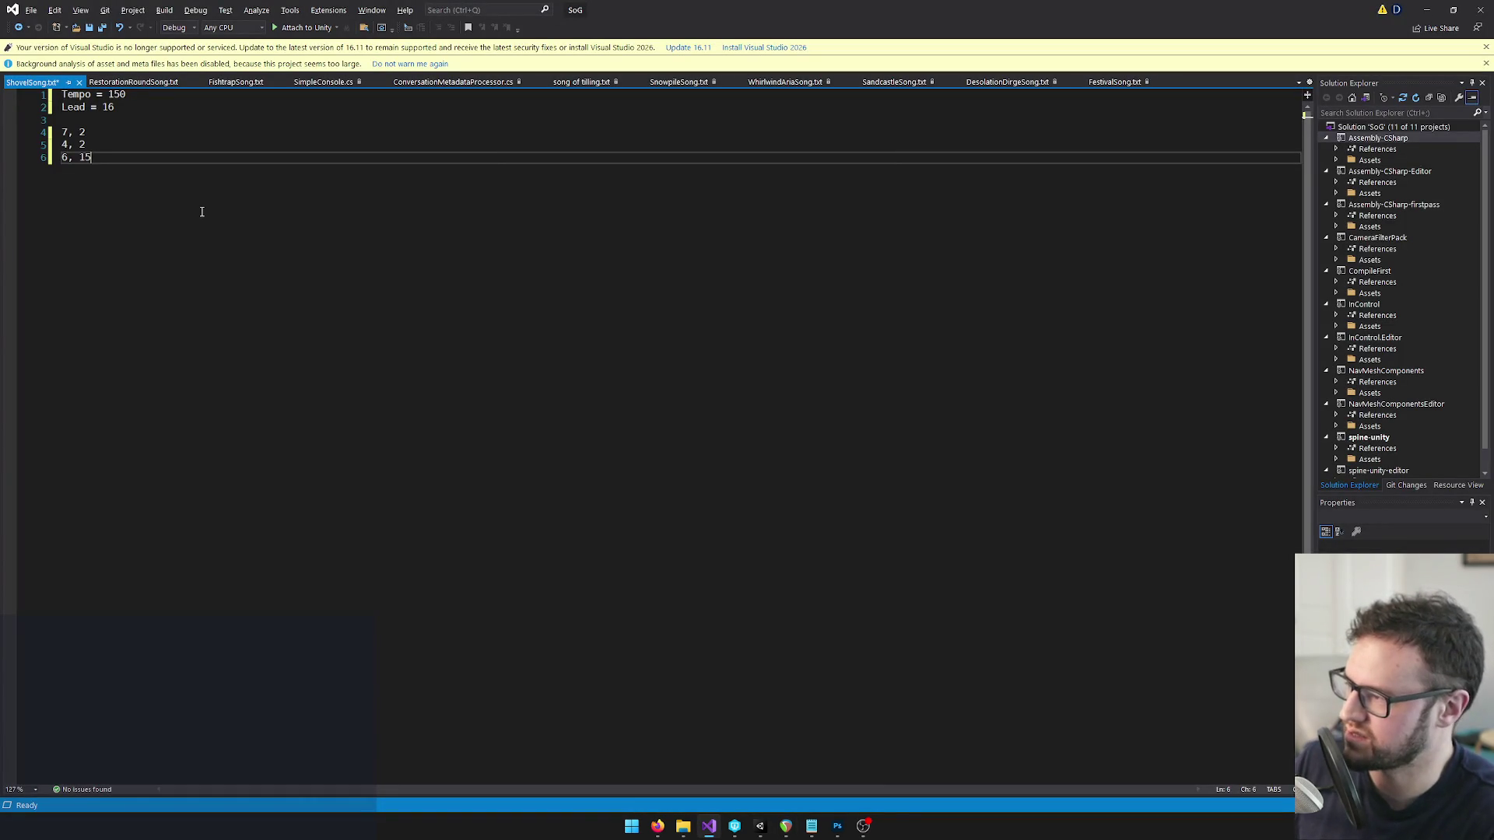
{"action": "key", "text": "alt+Tab"}
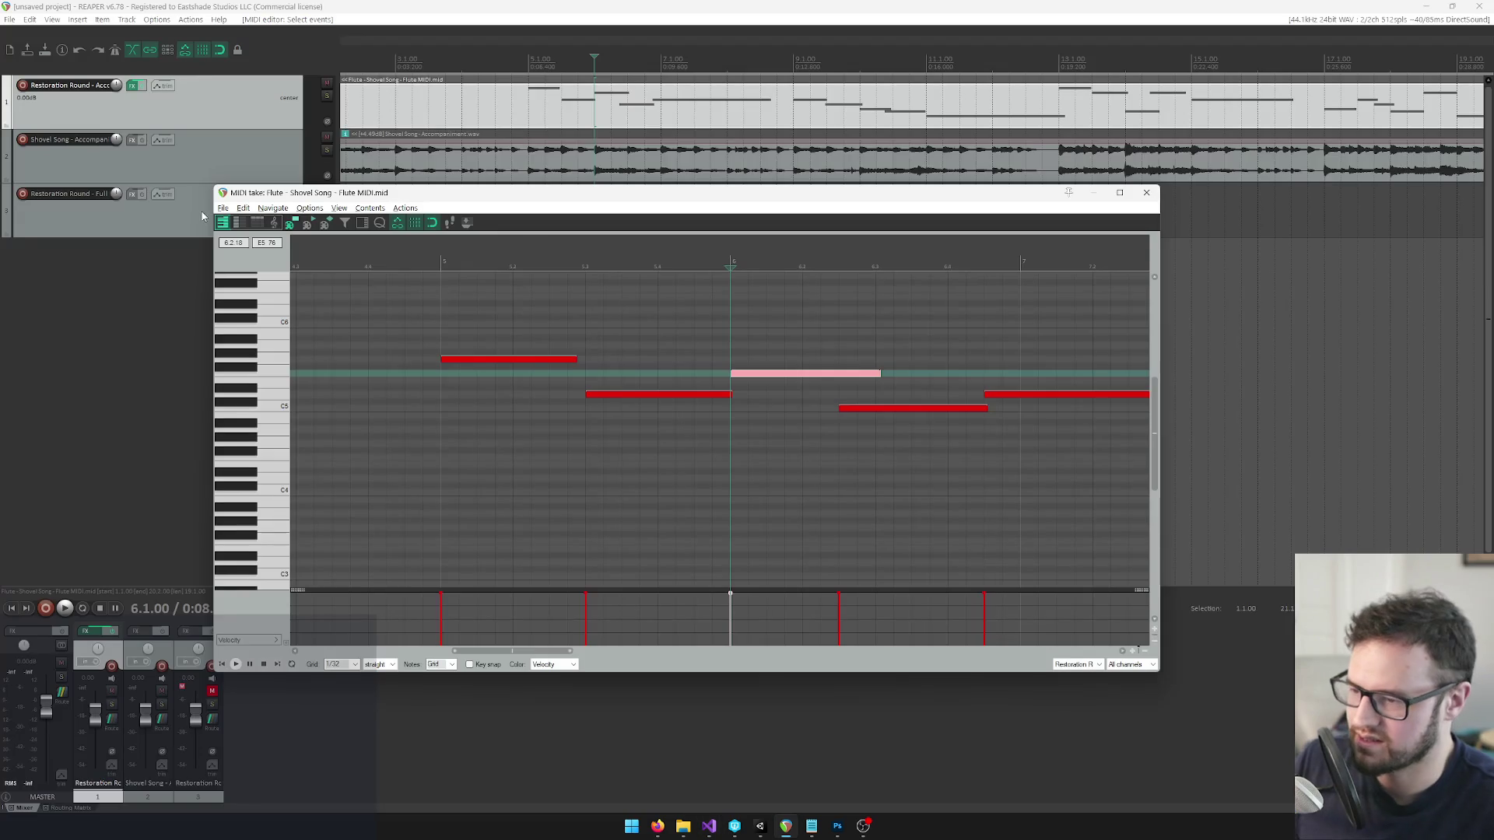
Measure the next flute note's length from start to end and record its pair.
{"action": "left_click", "coordinate": [835, 411]}
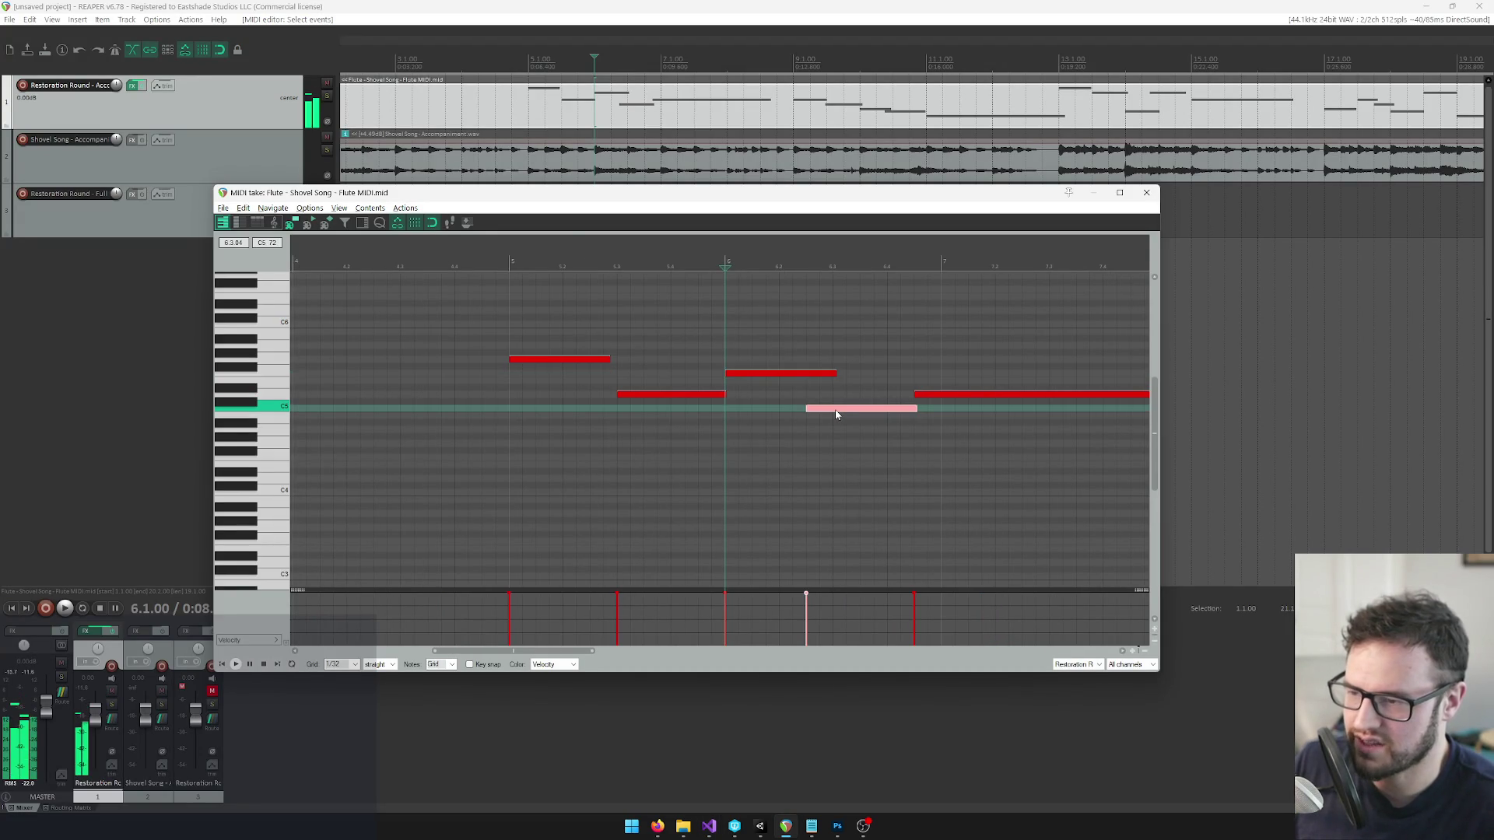
{"action": "left_click", "coordinate": [806, 266]}
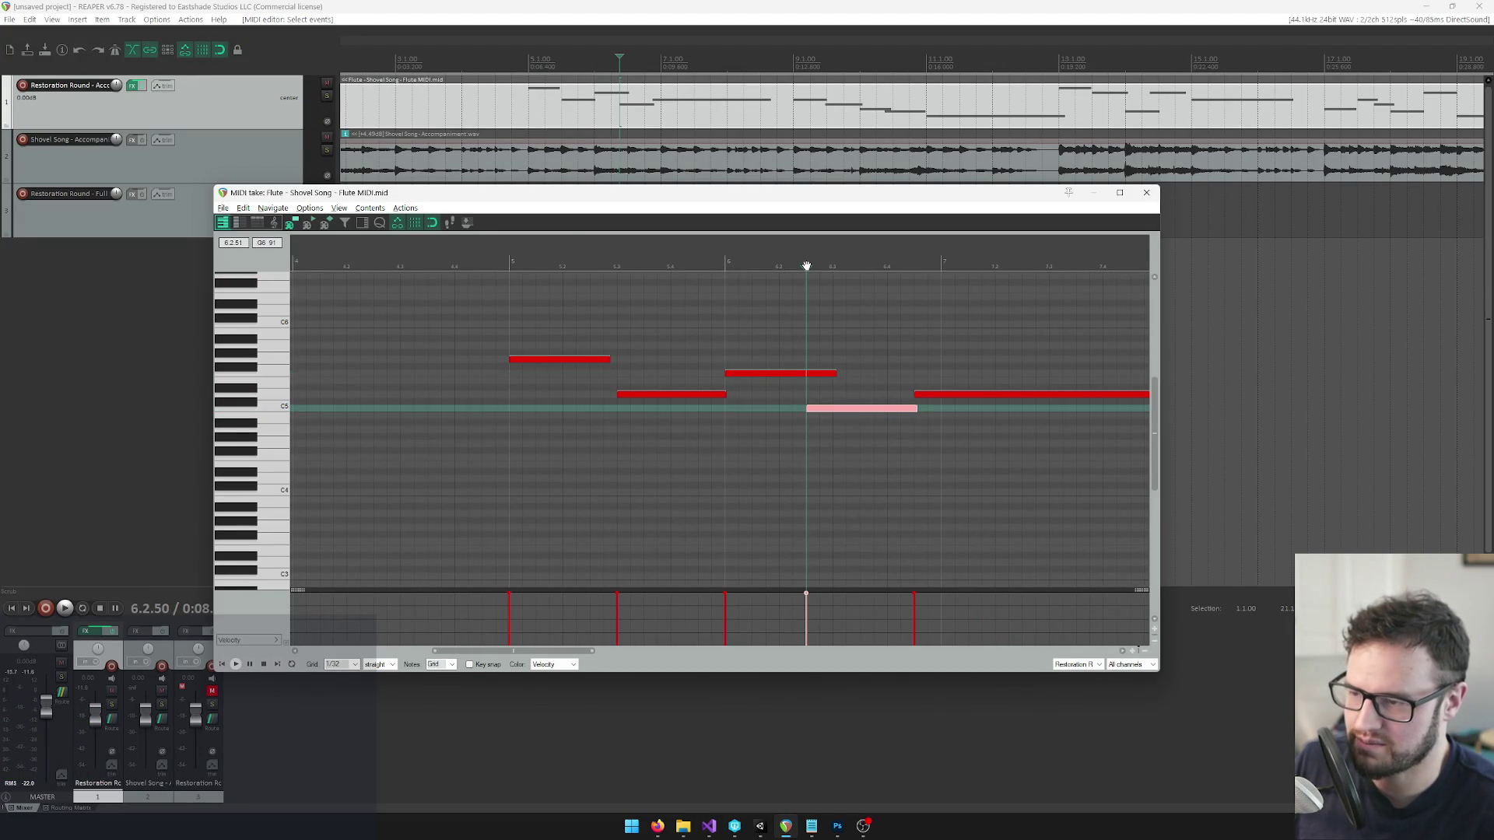
{"action": "left_click", "coordinate": [908, 267]}
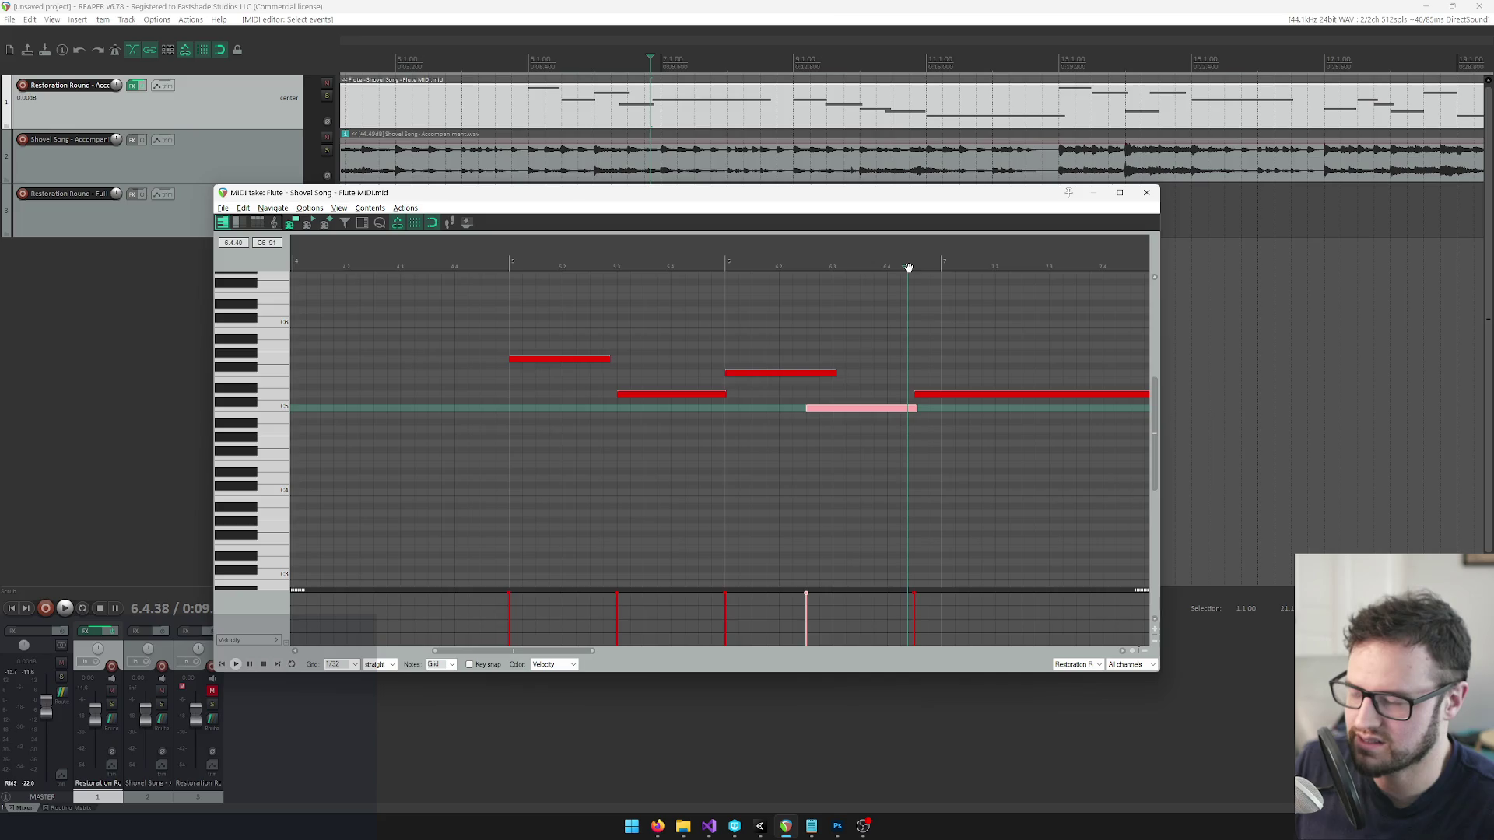
{"action": "key", "text": "alt+Tab"}
{"action": "key", "text": "alt+Tab"}
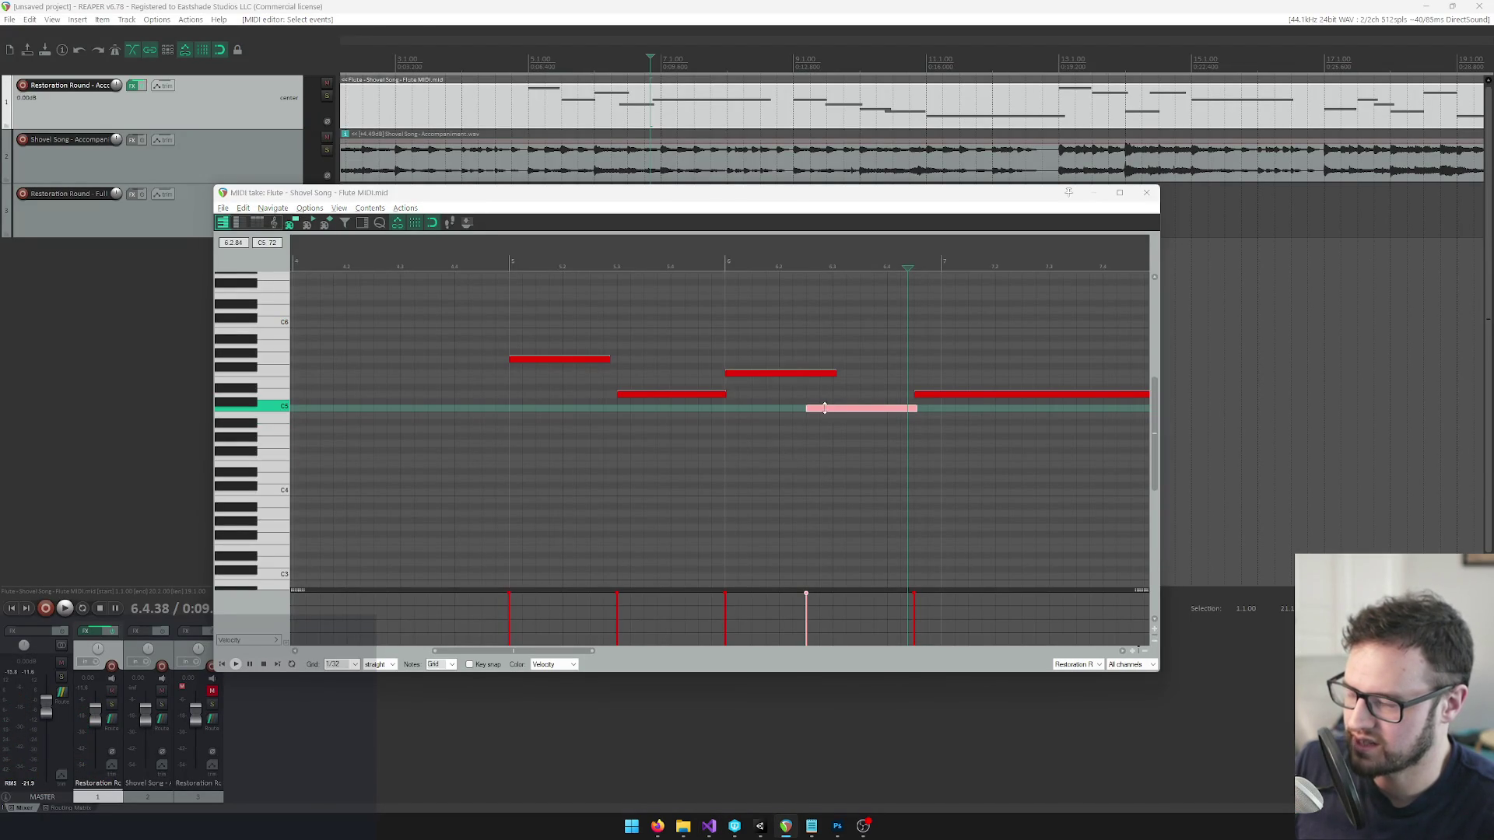
{"action": "key", "text": "alt+Tab"}
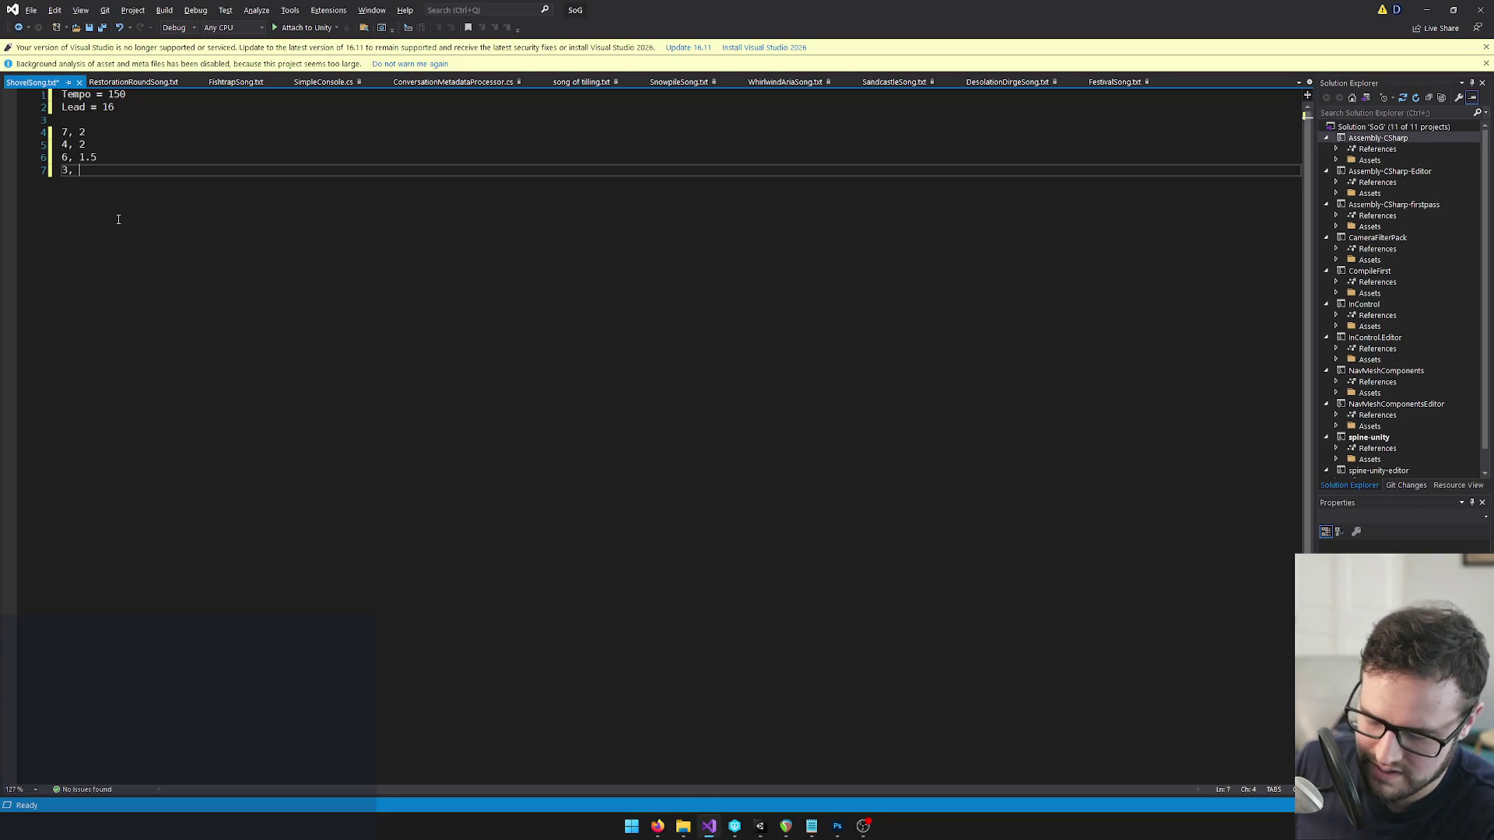
{"action": "key", "text": "Return"}
{"action": "key", "text": "alt+Tab"}
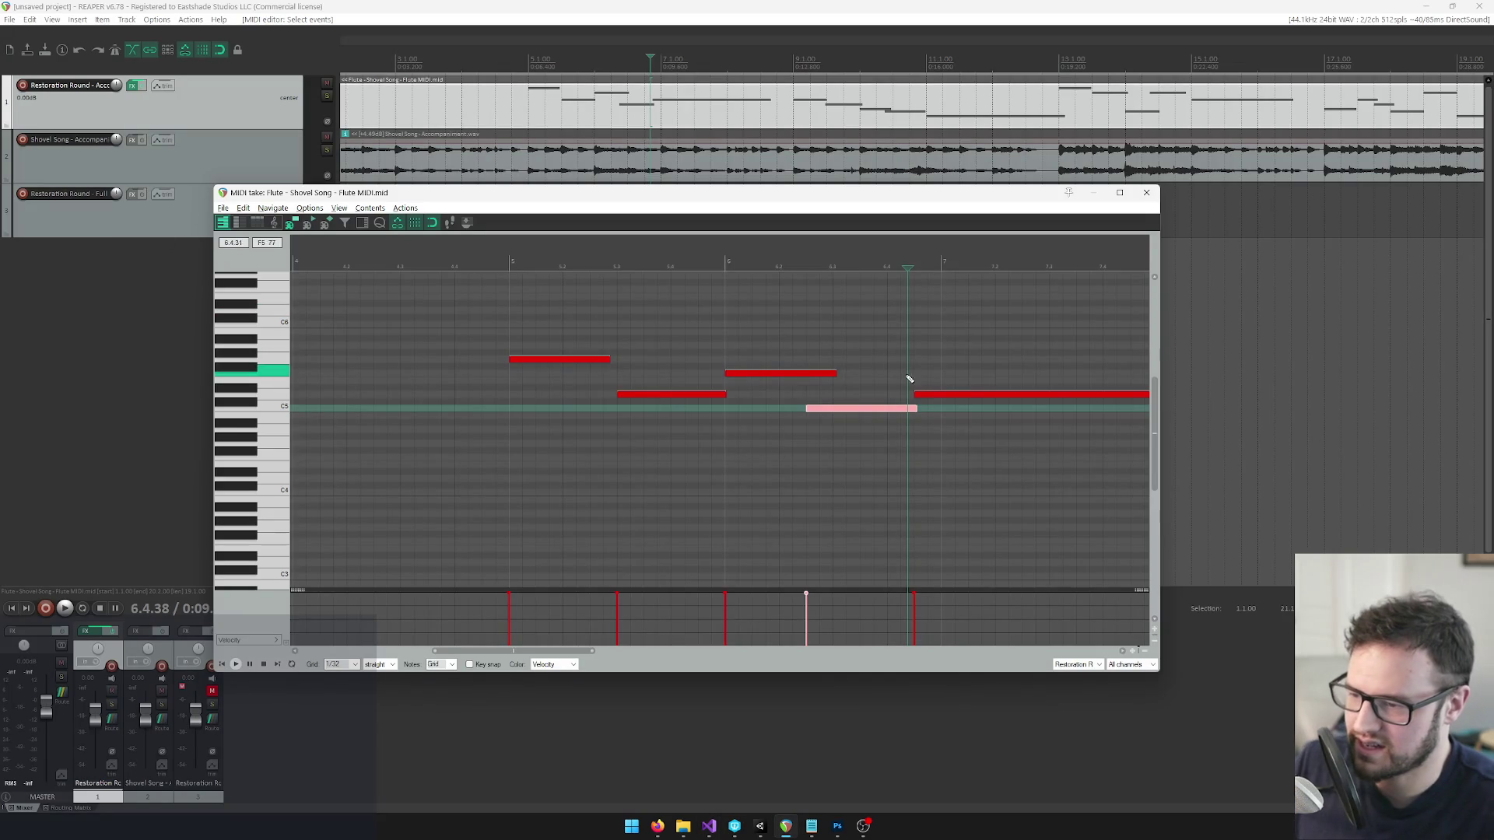
Read the following long note and complete its line as 4, 8.5.
{"action": "left_click", "coordinate": [939, 395]}
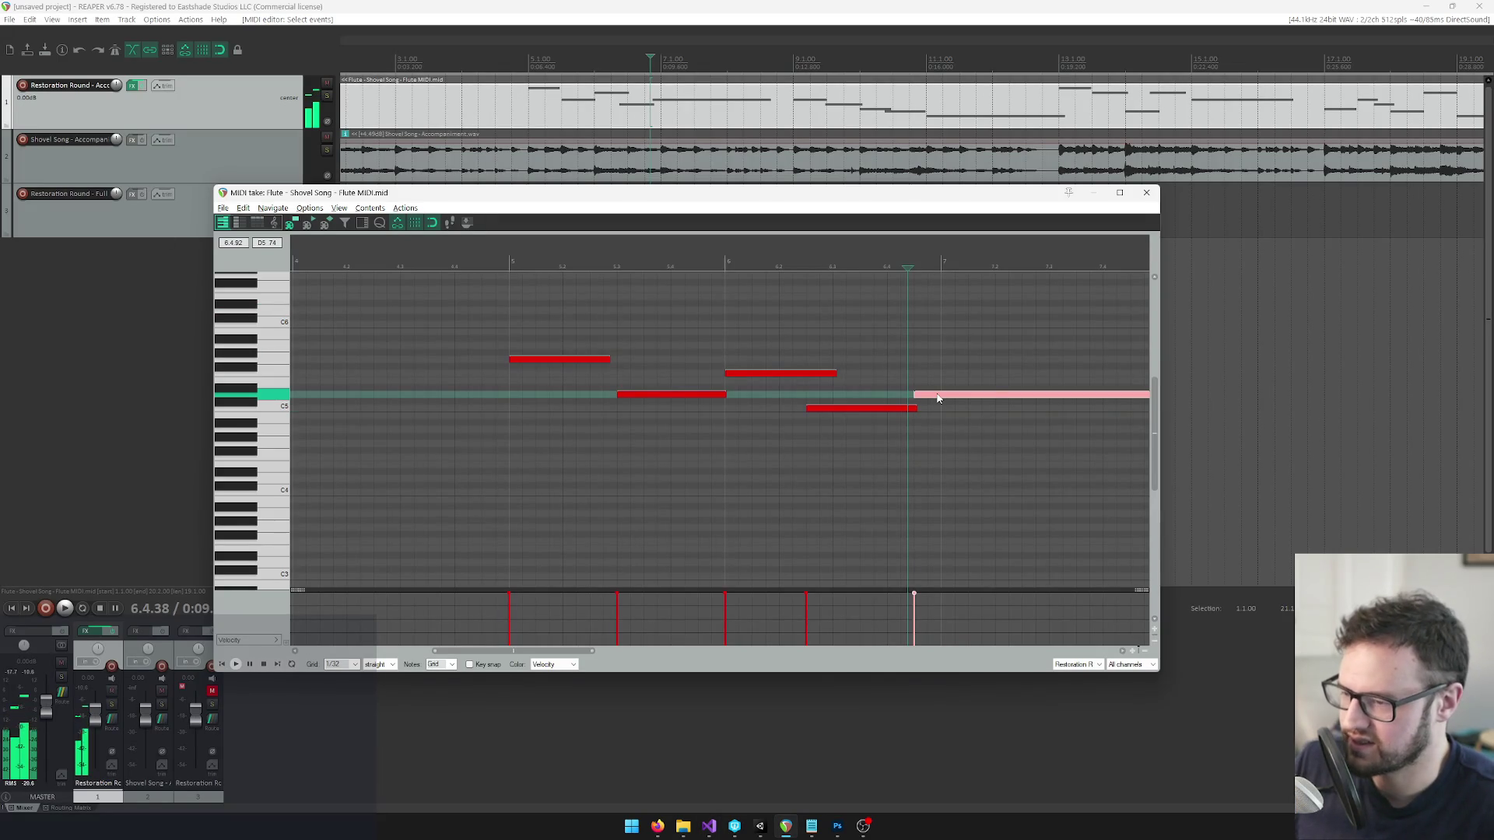
{"action": "key", "text": "alt+Tab"}
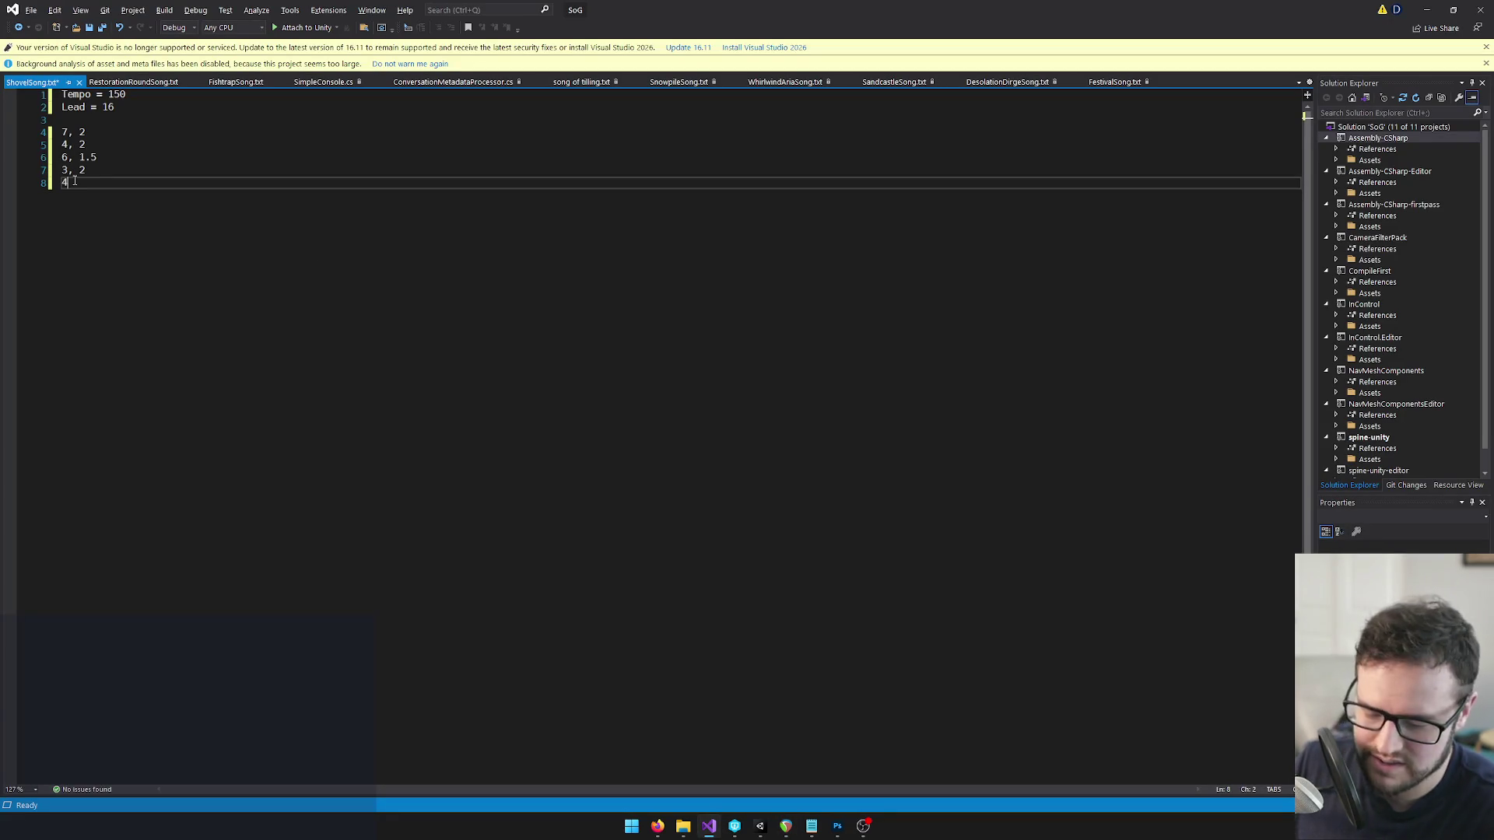
{"action": "key", "text": "alt+Tab"}
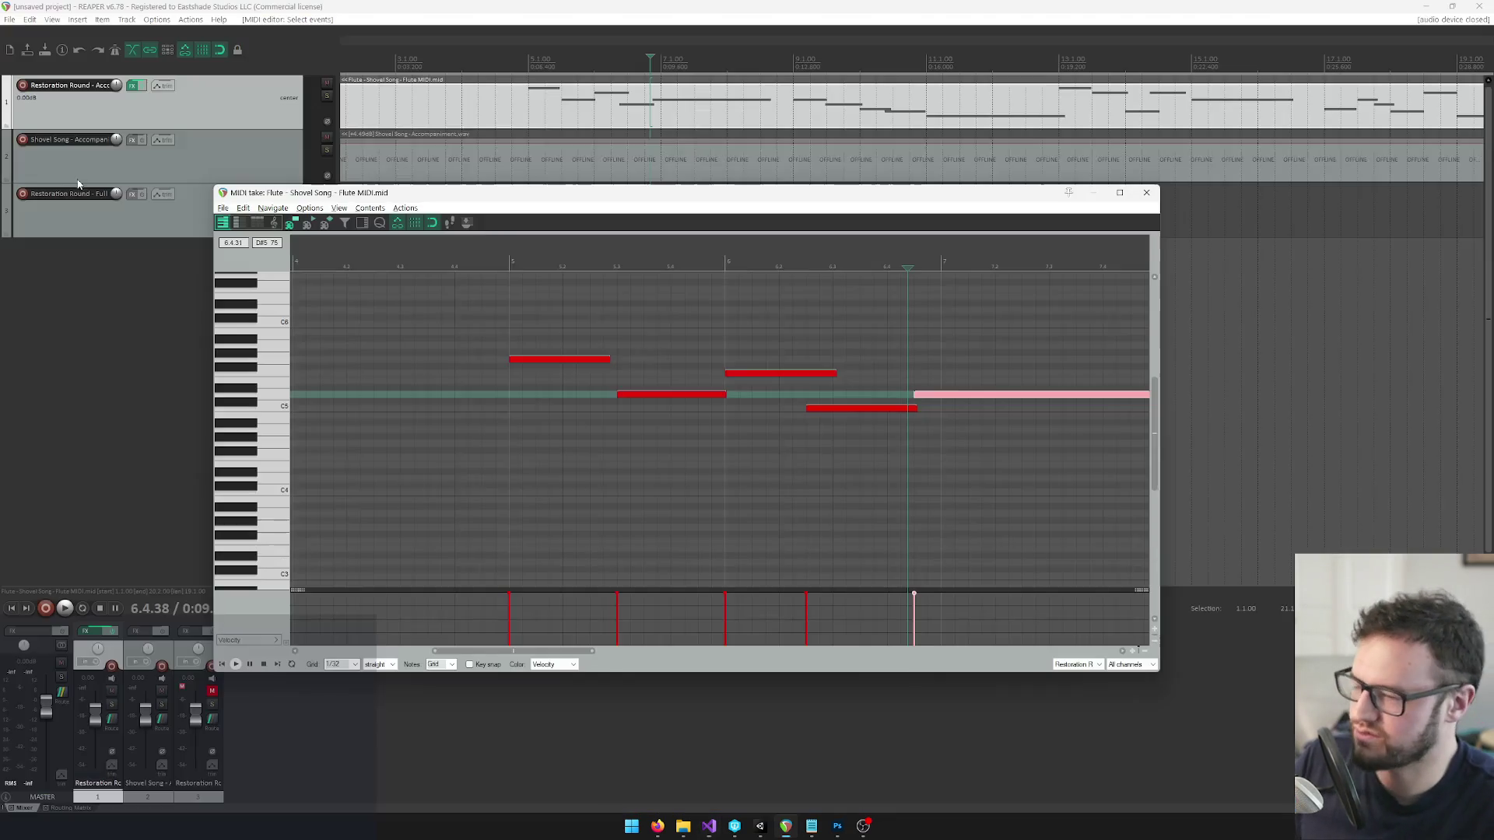
{"action": "scroll", "coordinate": [1015, 401], "scroll_direction": "down", "scroll_amount": 2}
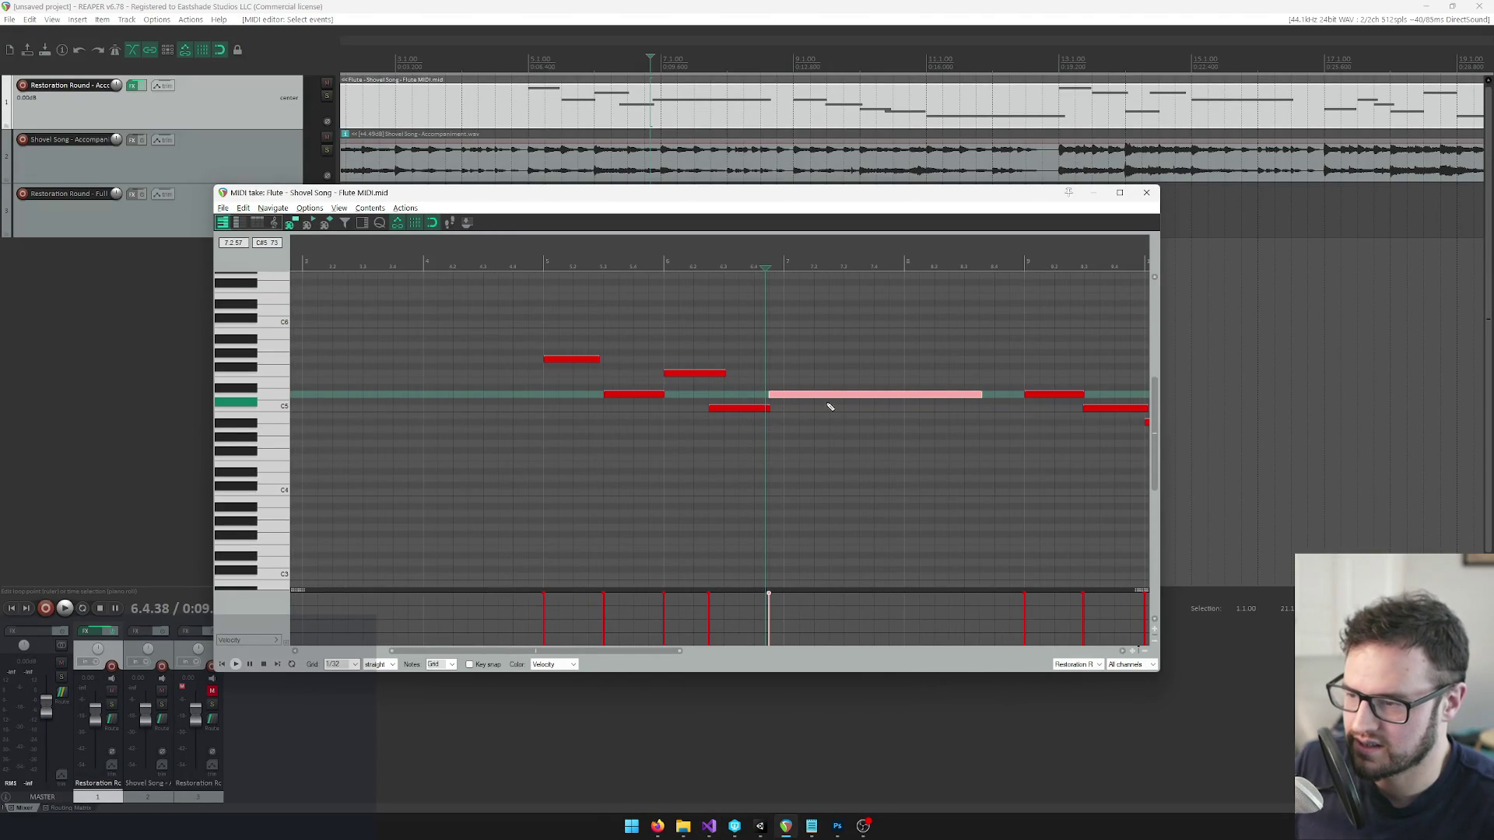
{"action": "key", "text": "alt+Tab"}
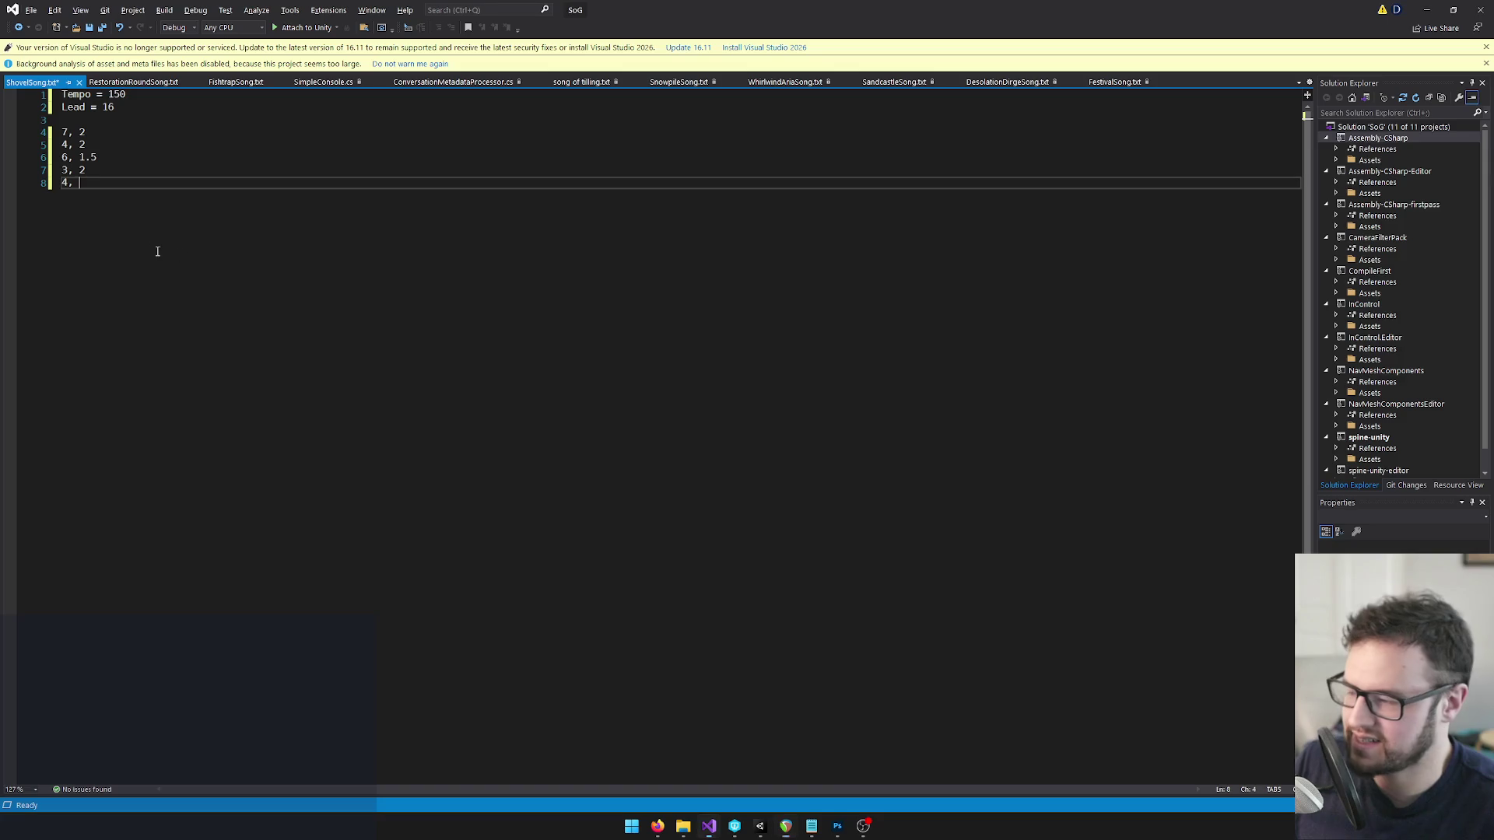
{"action": "type", "text": "8.5"}
{"action": "key", "text": "Return"}
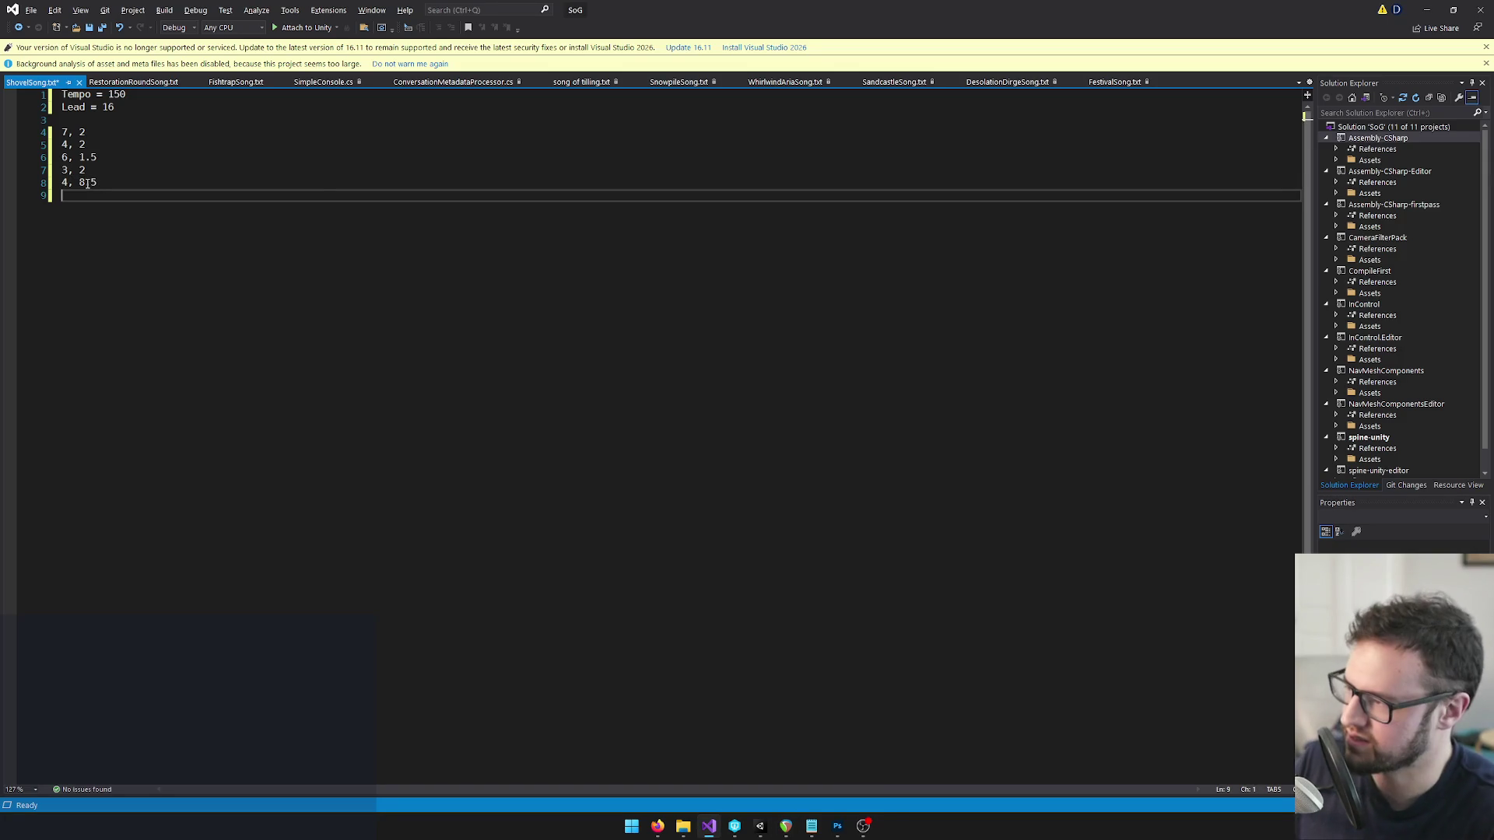
{"action": "key", "text": "alt+Tab"}
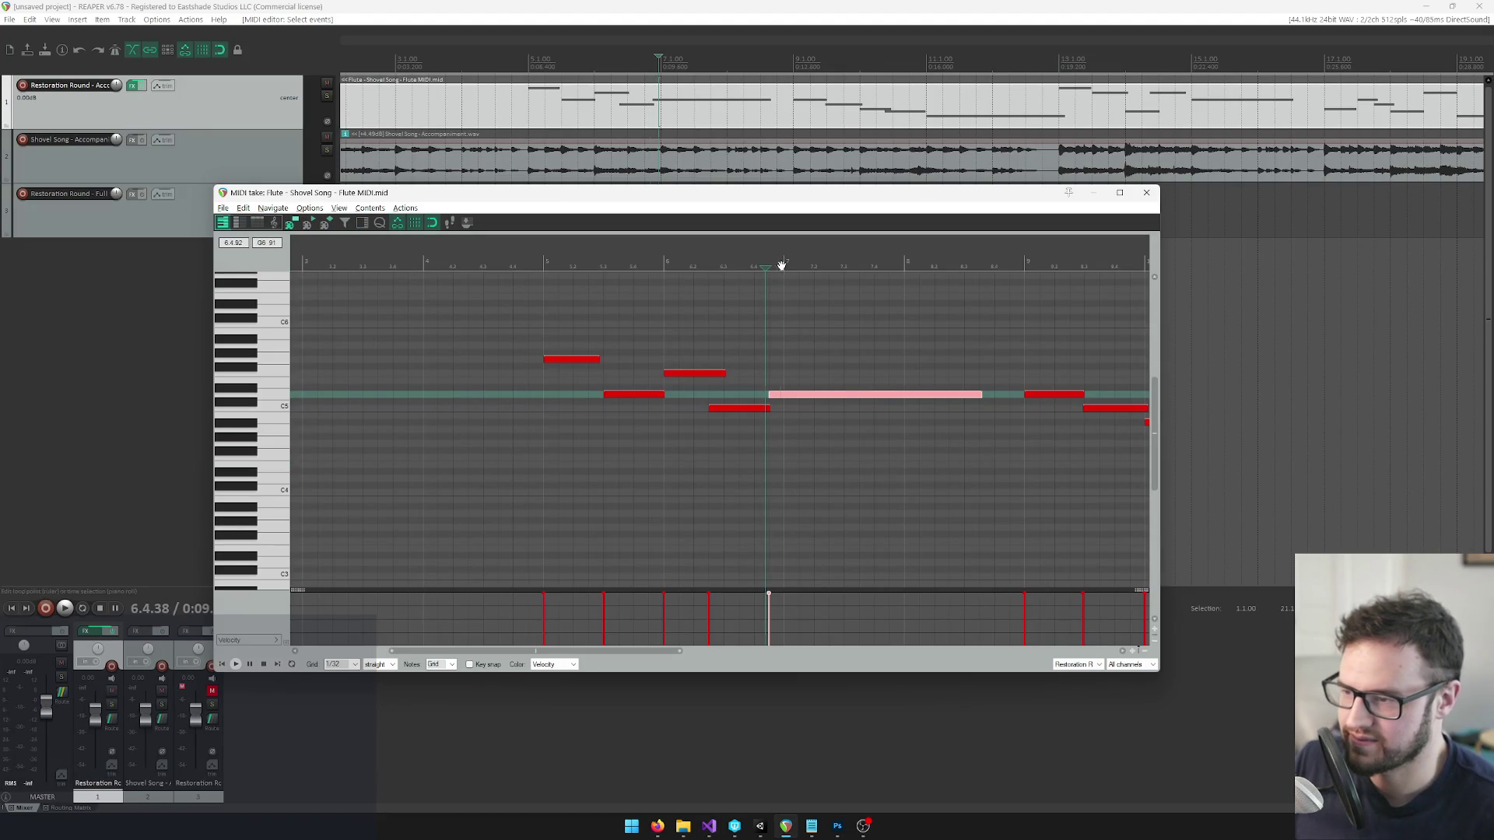
Read the D5 and C5 notes at bar 9 and add the pairs 4, 2 and 3, 2.
{"action": "scroll", "coordinate": [900, 382], "scroll_direction": "right", "scroll_amount": 1}
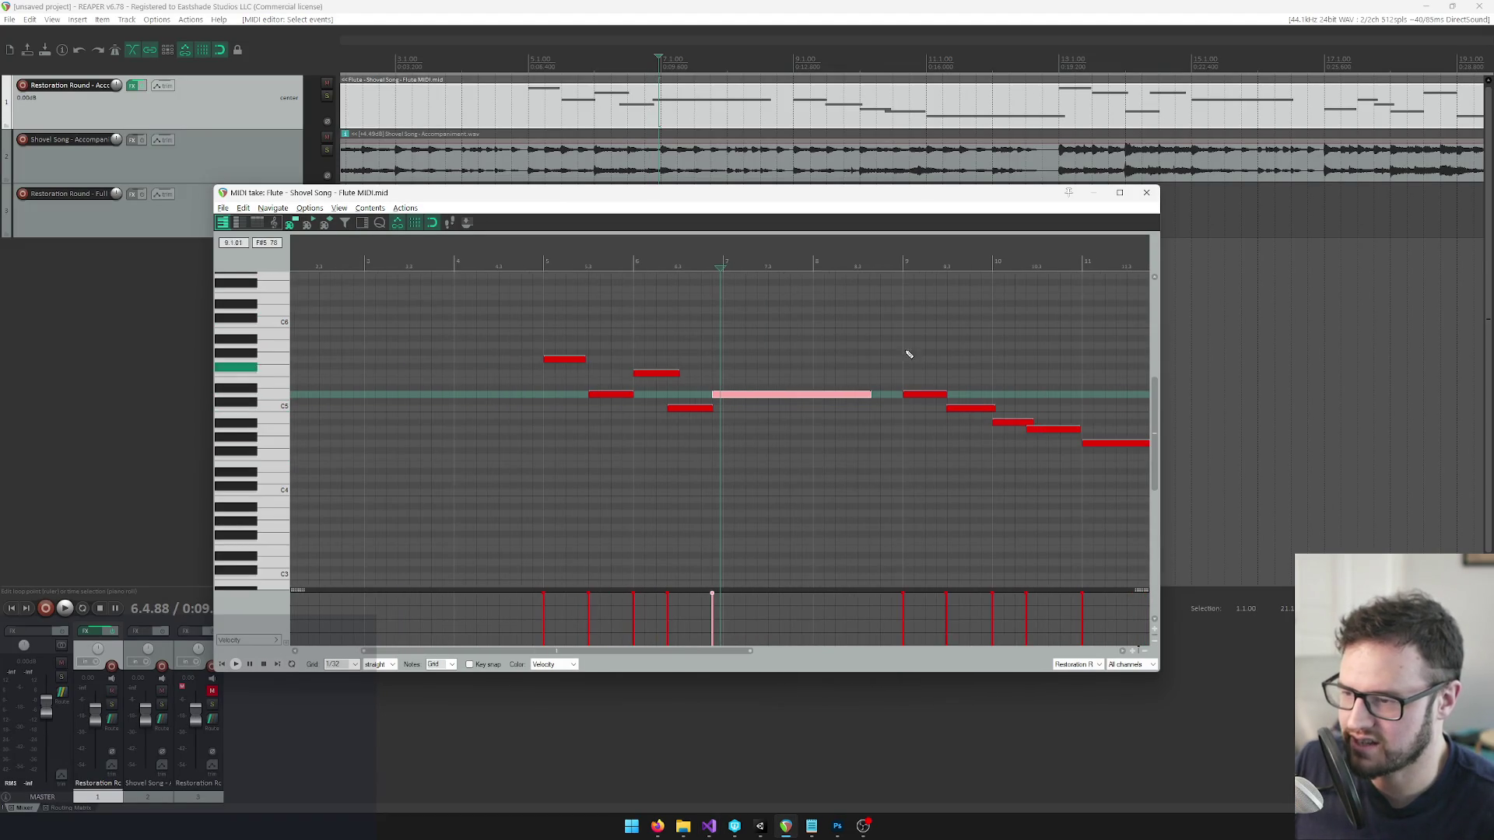
{"action": "left_click", "coordinate": [901, 257]}
{"action": "scroll", "coordinate": [893, 387], "scroll_direction": "up", "scroll_amount": 3}
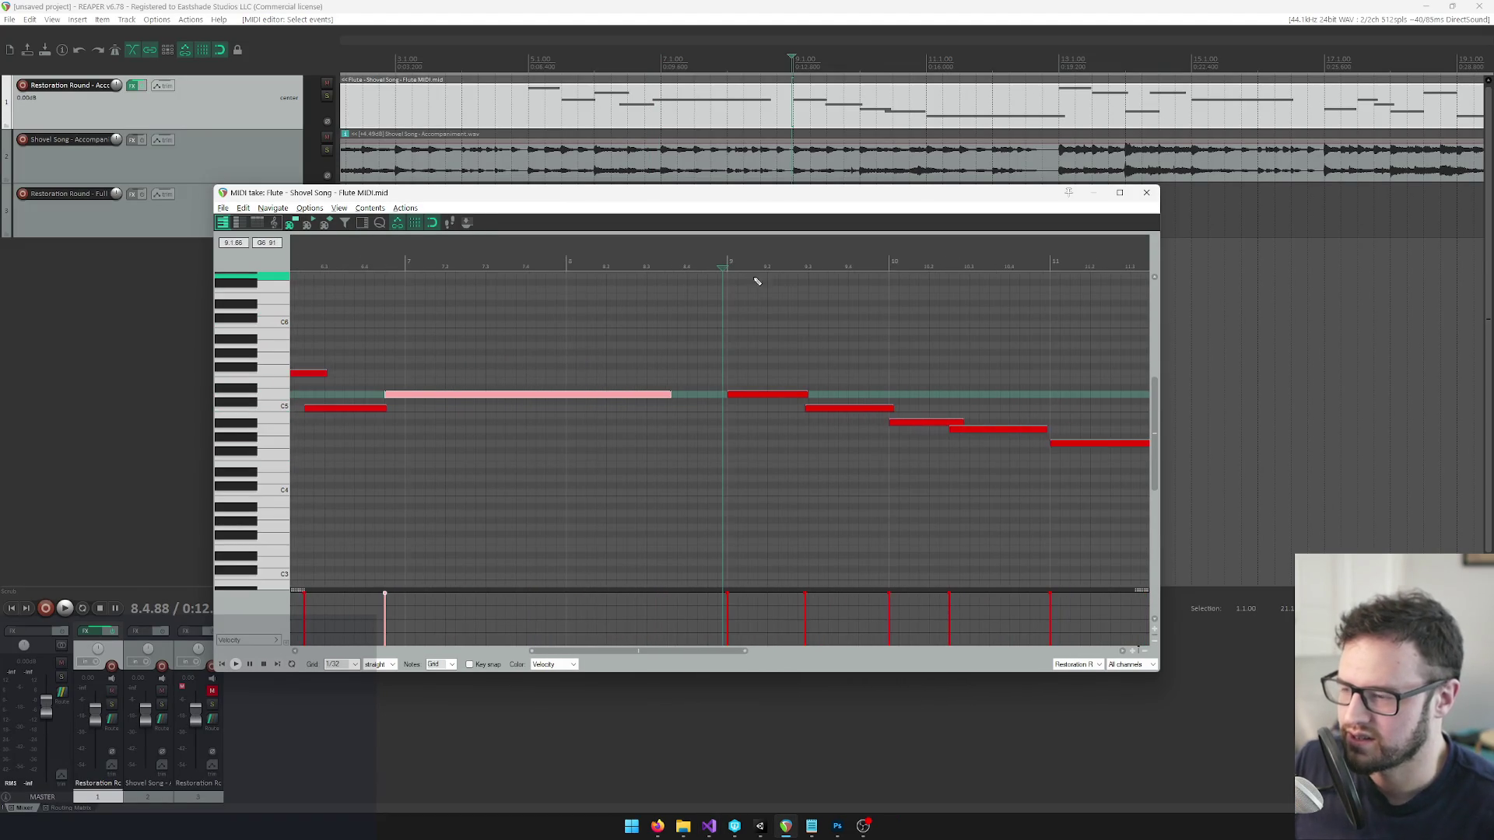
{"action": "left_click", "coordinate": [726, 260]}
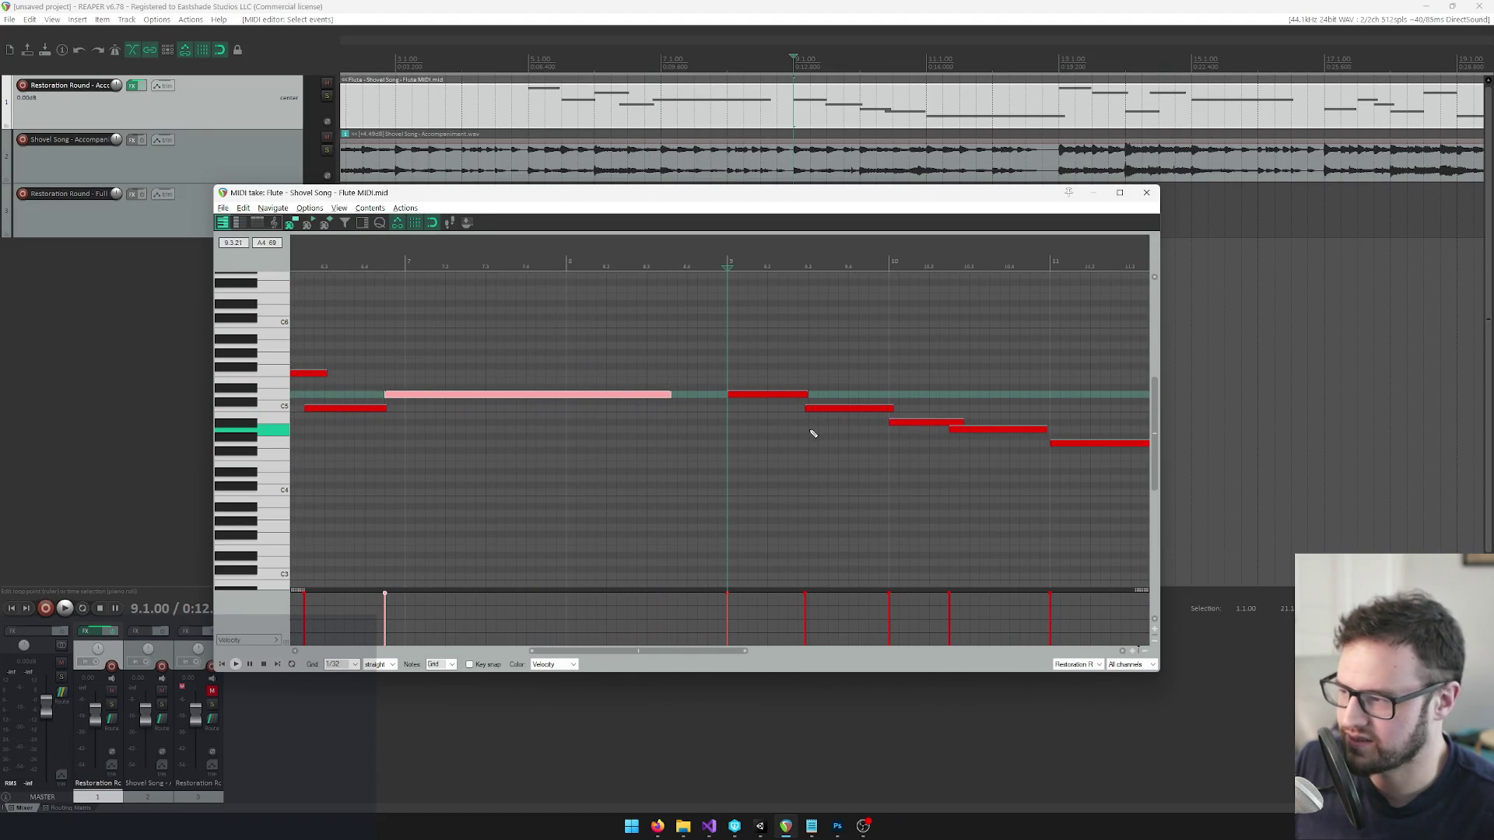
{"action": "left_click", "coordinate": [783, 396]}
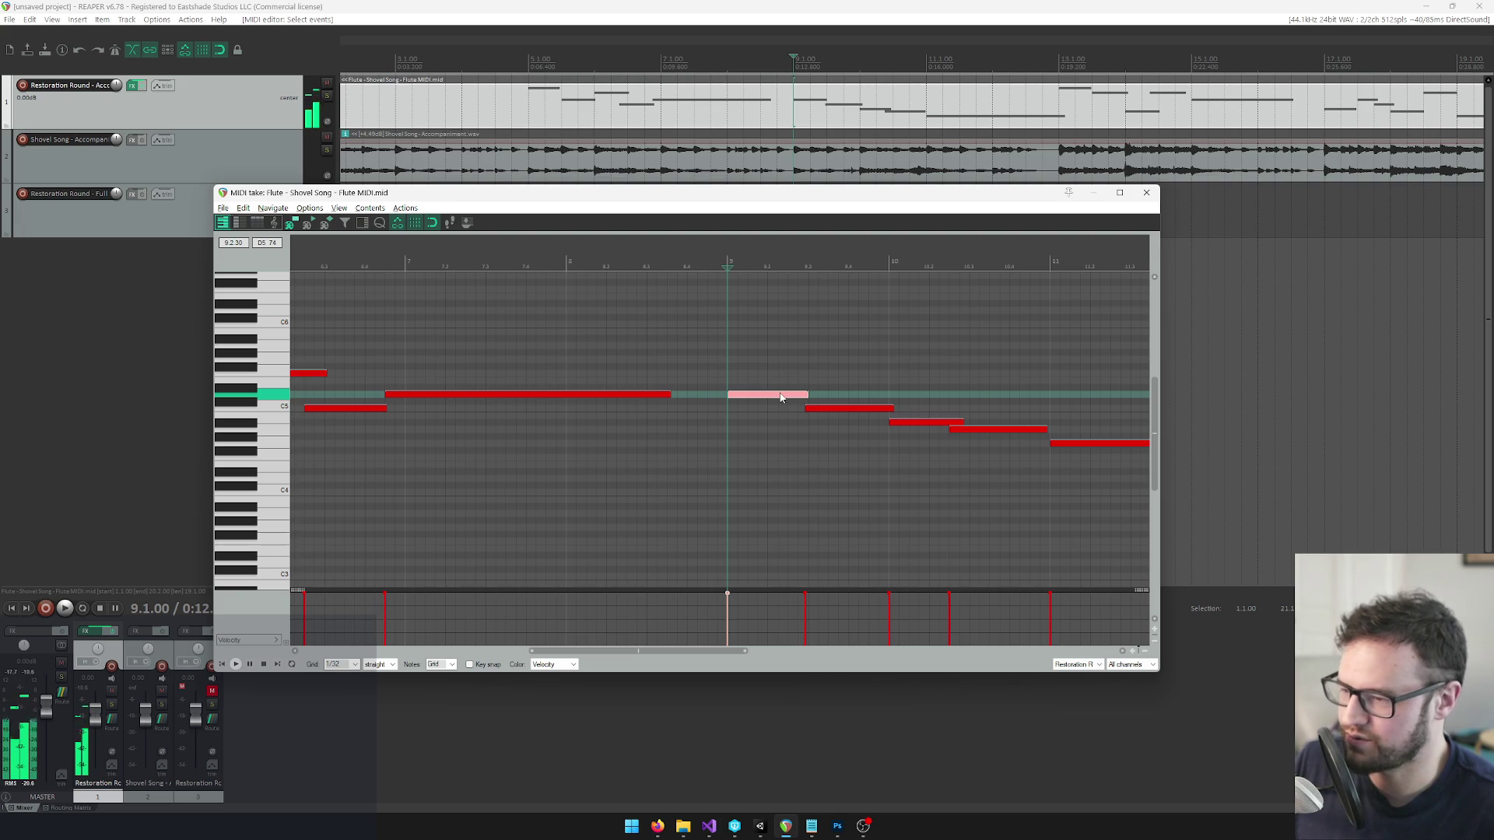
{"action": "left_click", "coordinate": [868, 409]}
{"action": "key", "text": "alt+Tab"}
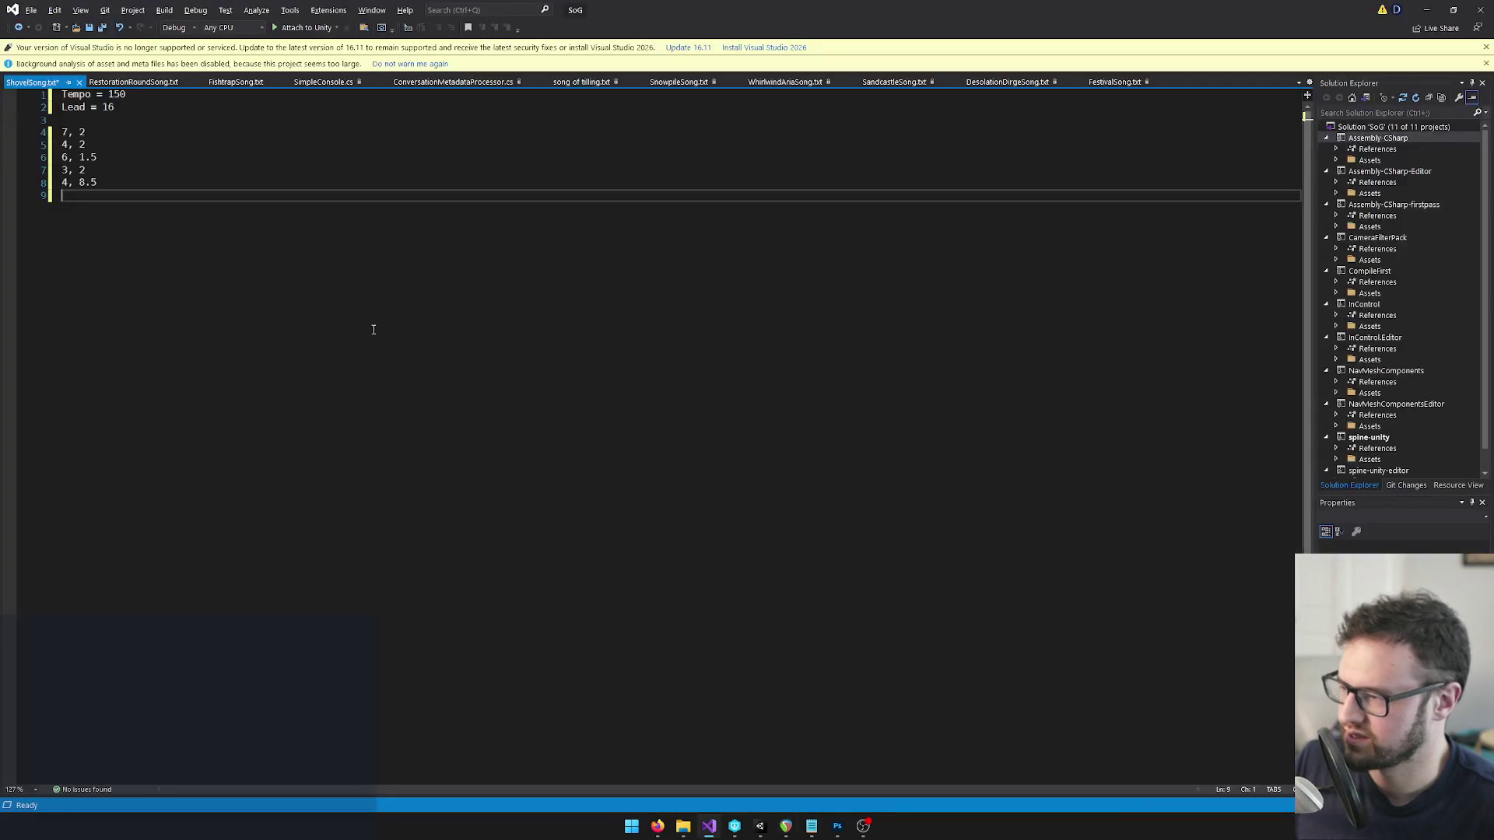
{"action": "key", "text": "Return"}
{"action": "type", "text": "2"}
{"action": "key", "text": "Return"}
{"action": "type", "text": ", 2"}
{"action": "key", "text": "Return"}
{"action": "key", "text": "alt+Tab"}
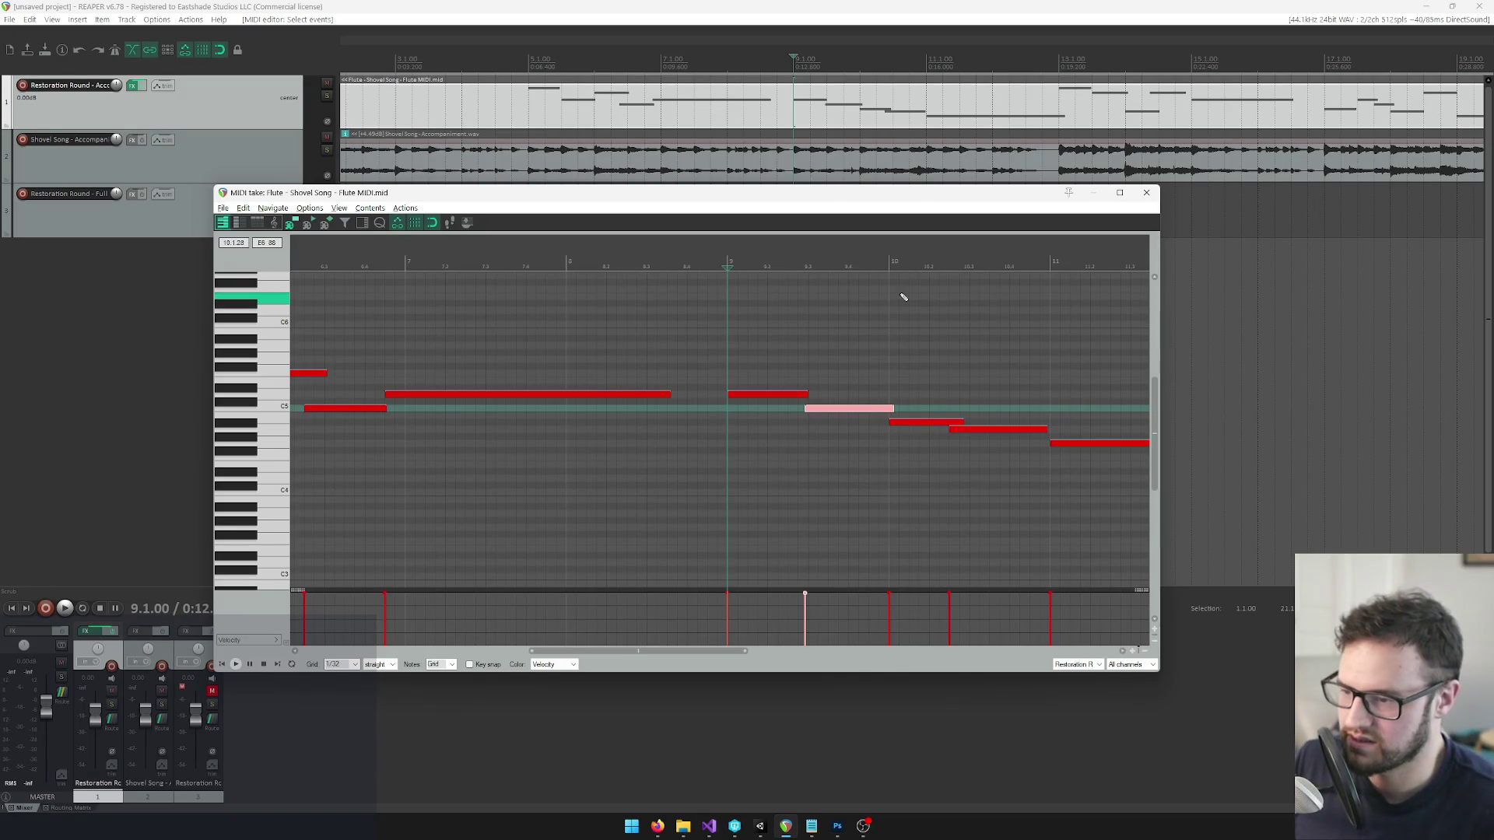
Re-examine the notes at bars 9 and 10, auditioning D5 for comparison.
{"action": "key", "text": "Page_Down"}
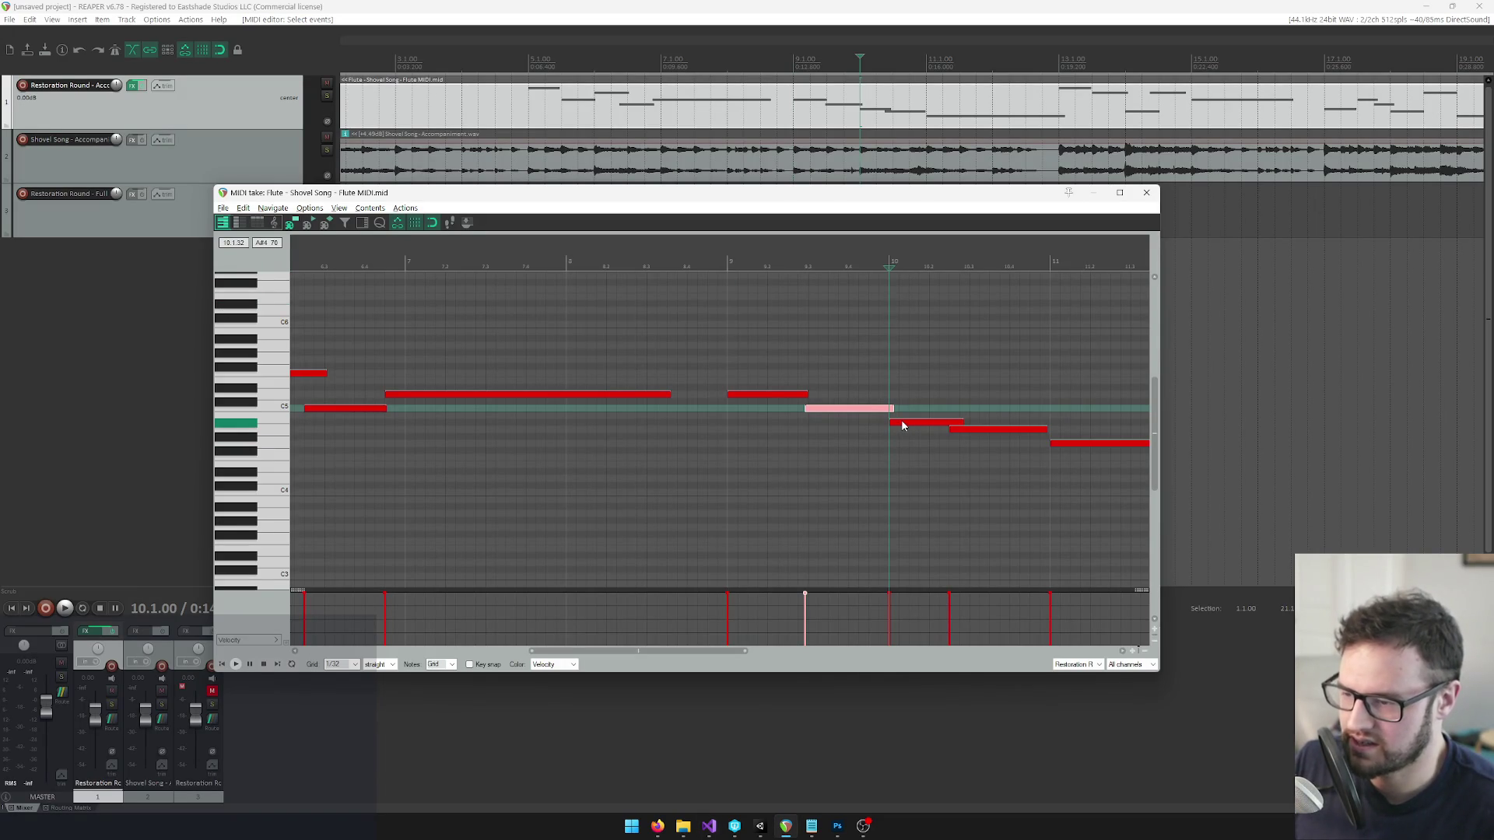
{"action": "left_click", "coordinate": [902, 425]}
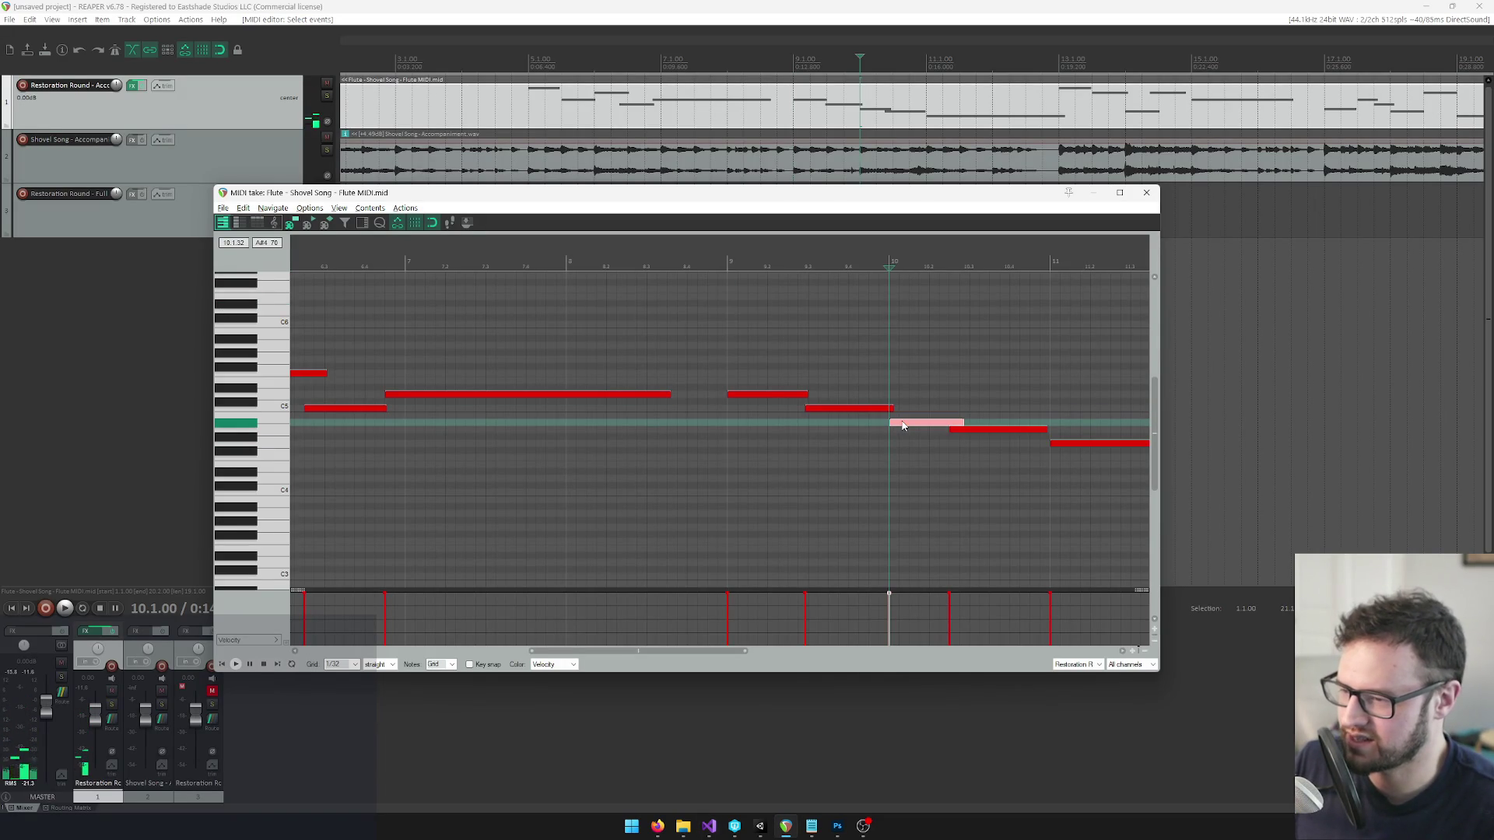
{"action": "left_click", "coordinate": [789, 398]}
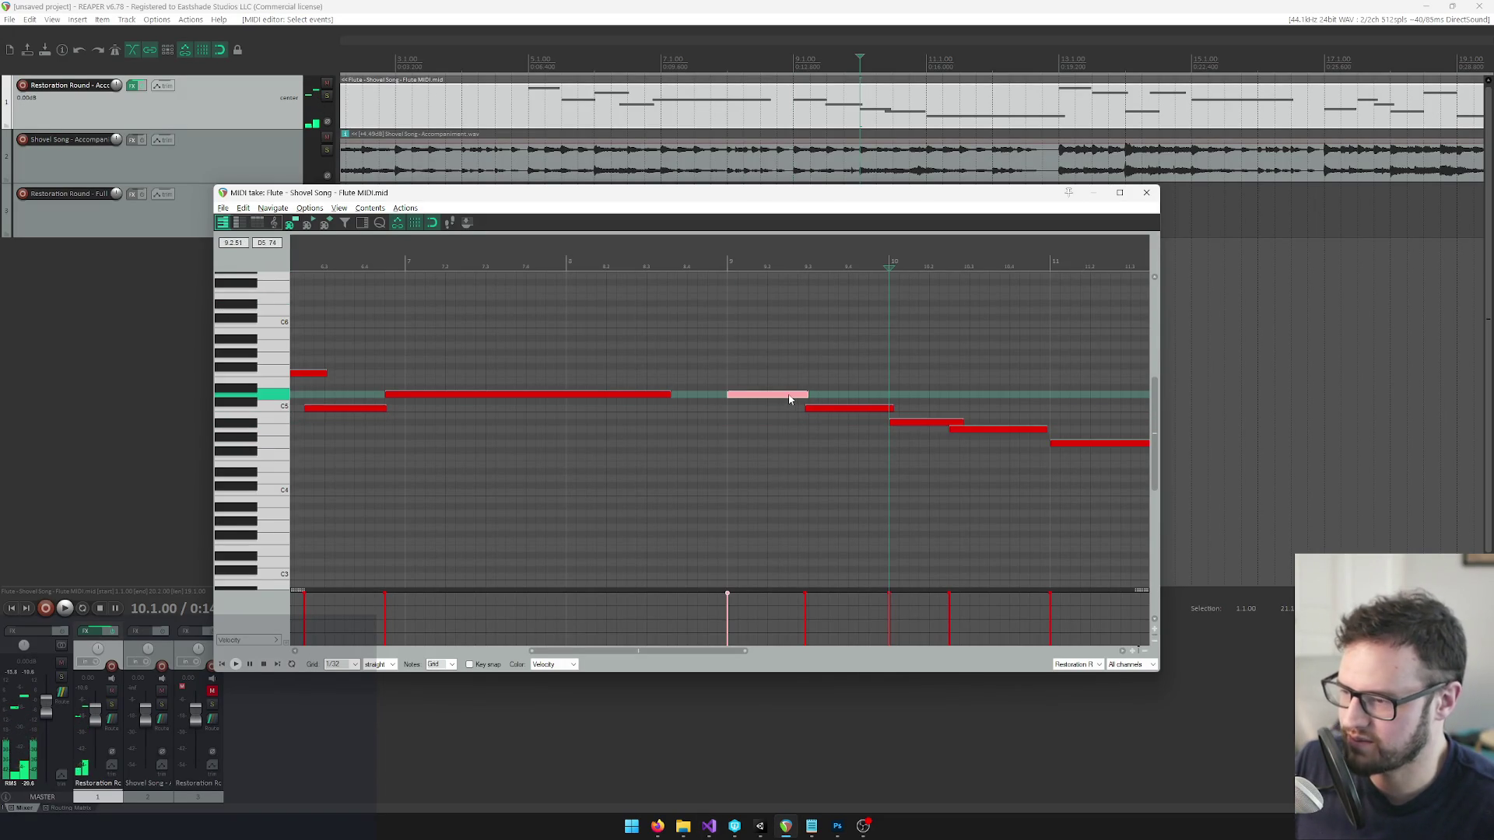
{"action": "left_click", "coordinate": [818, 411]}
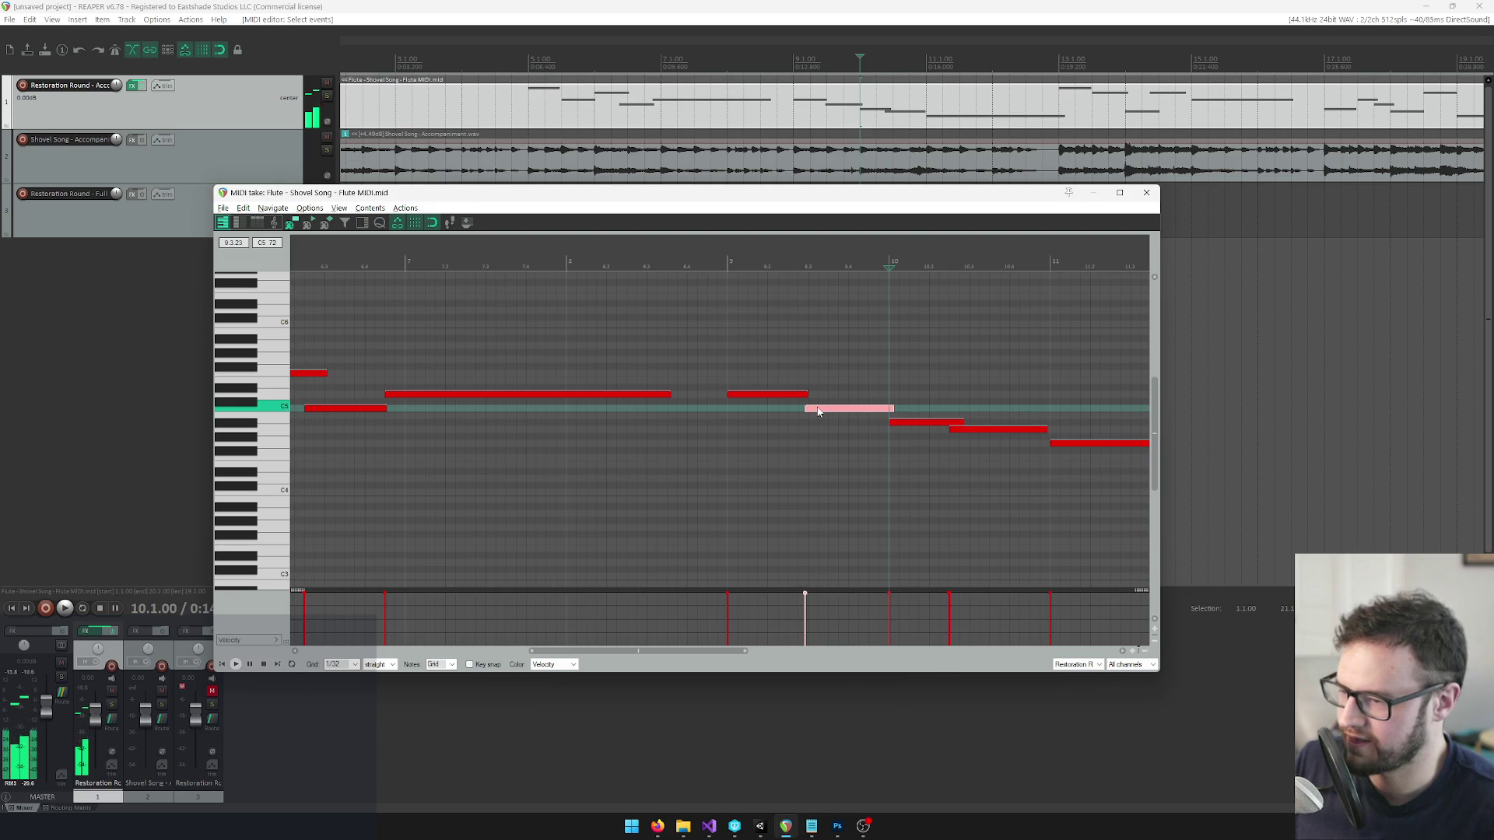
{"action": "left_click", "coordinate": [899, 425]}
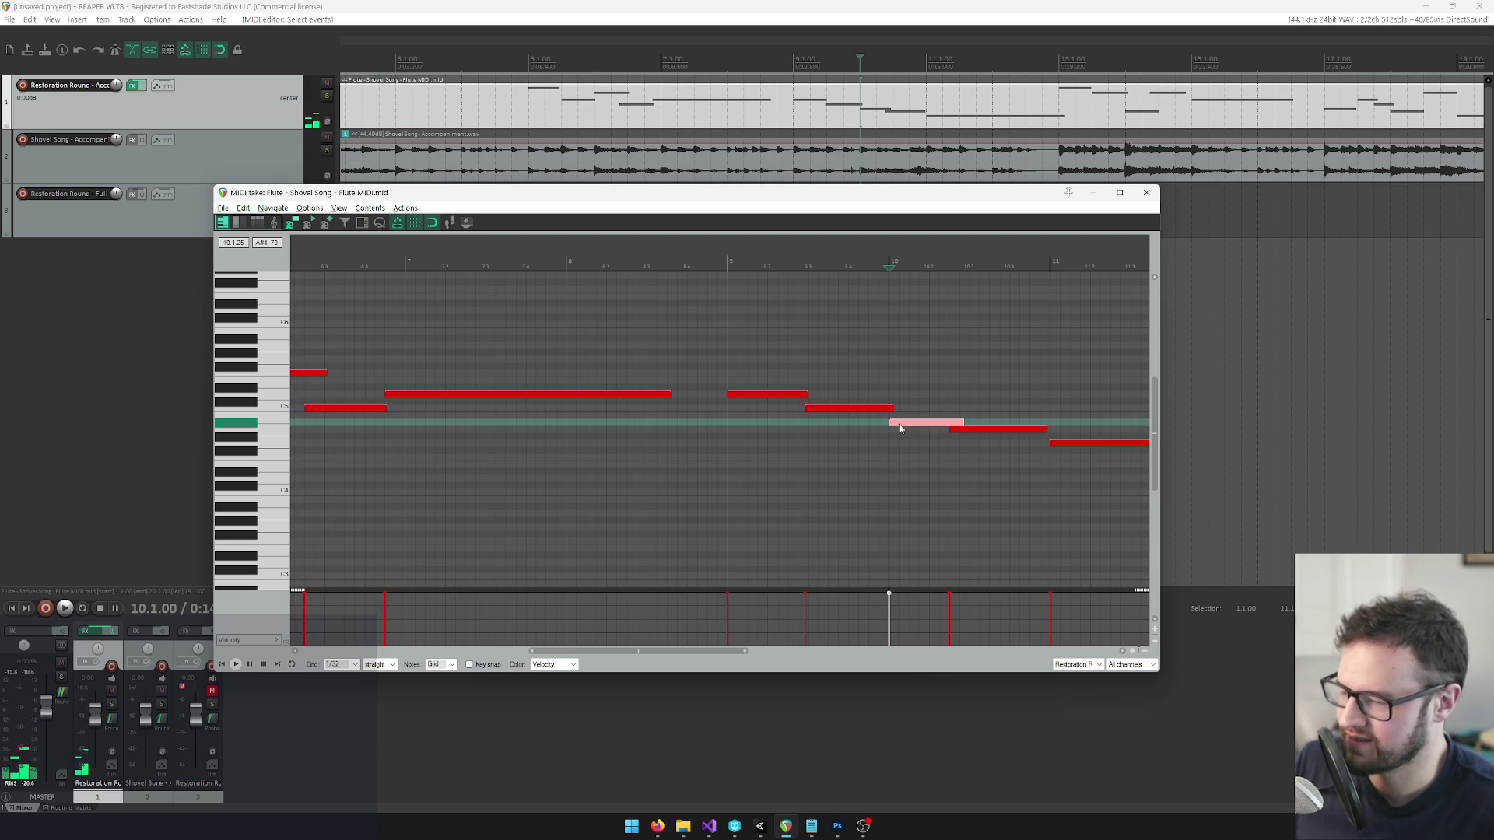
{"action": "left_click", "coordinate": [732, 264]}
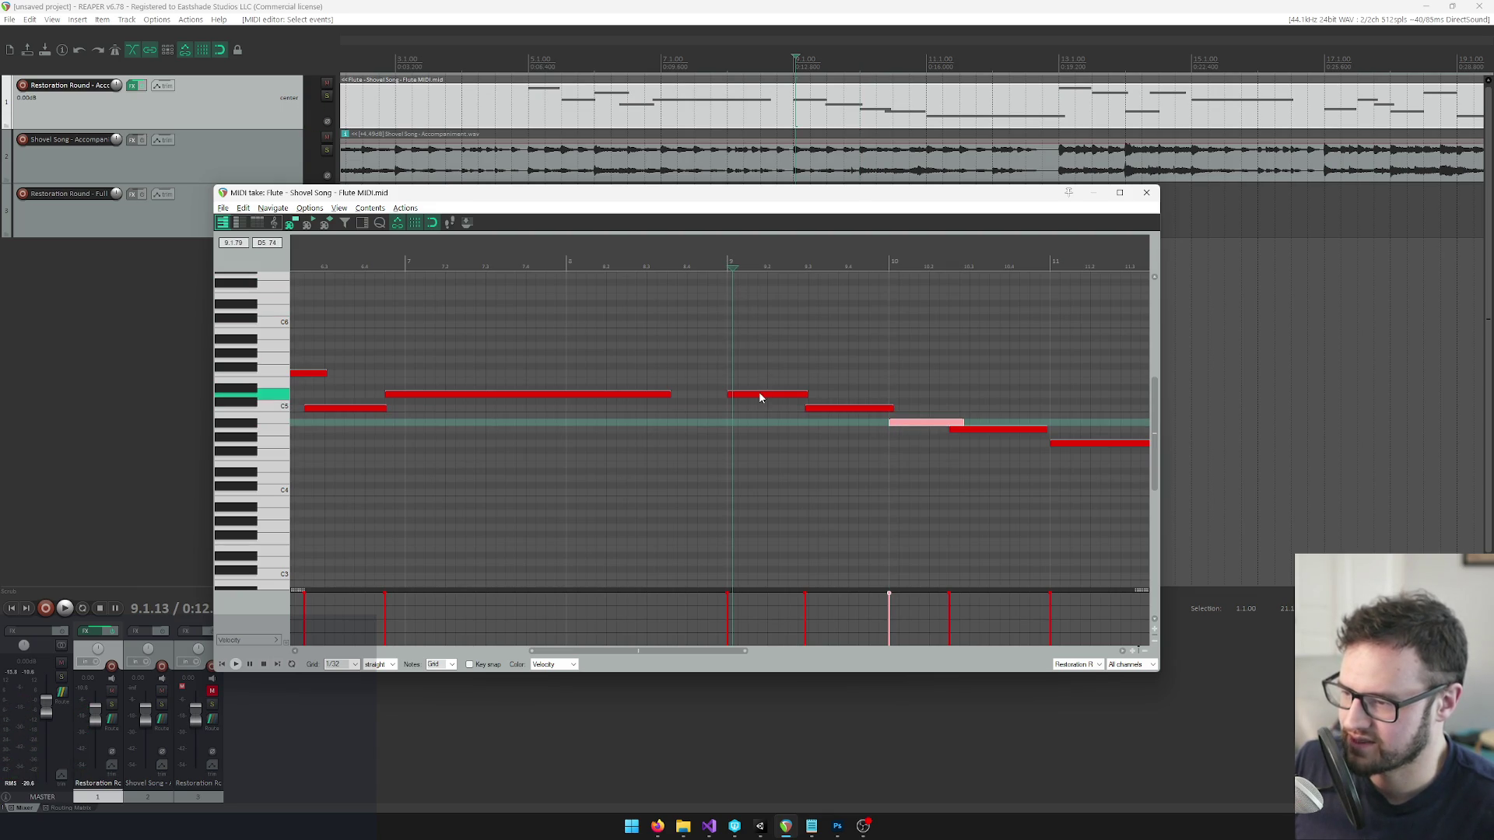
{"action": "left_click", "coordinate": [760, 398]}
{"action": "scroll", "coordinate": [761, 398], "scroll_direction": "down", "scroll_amount": 4}
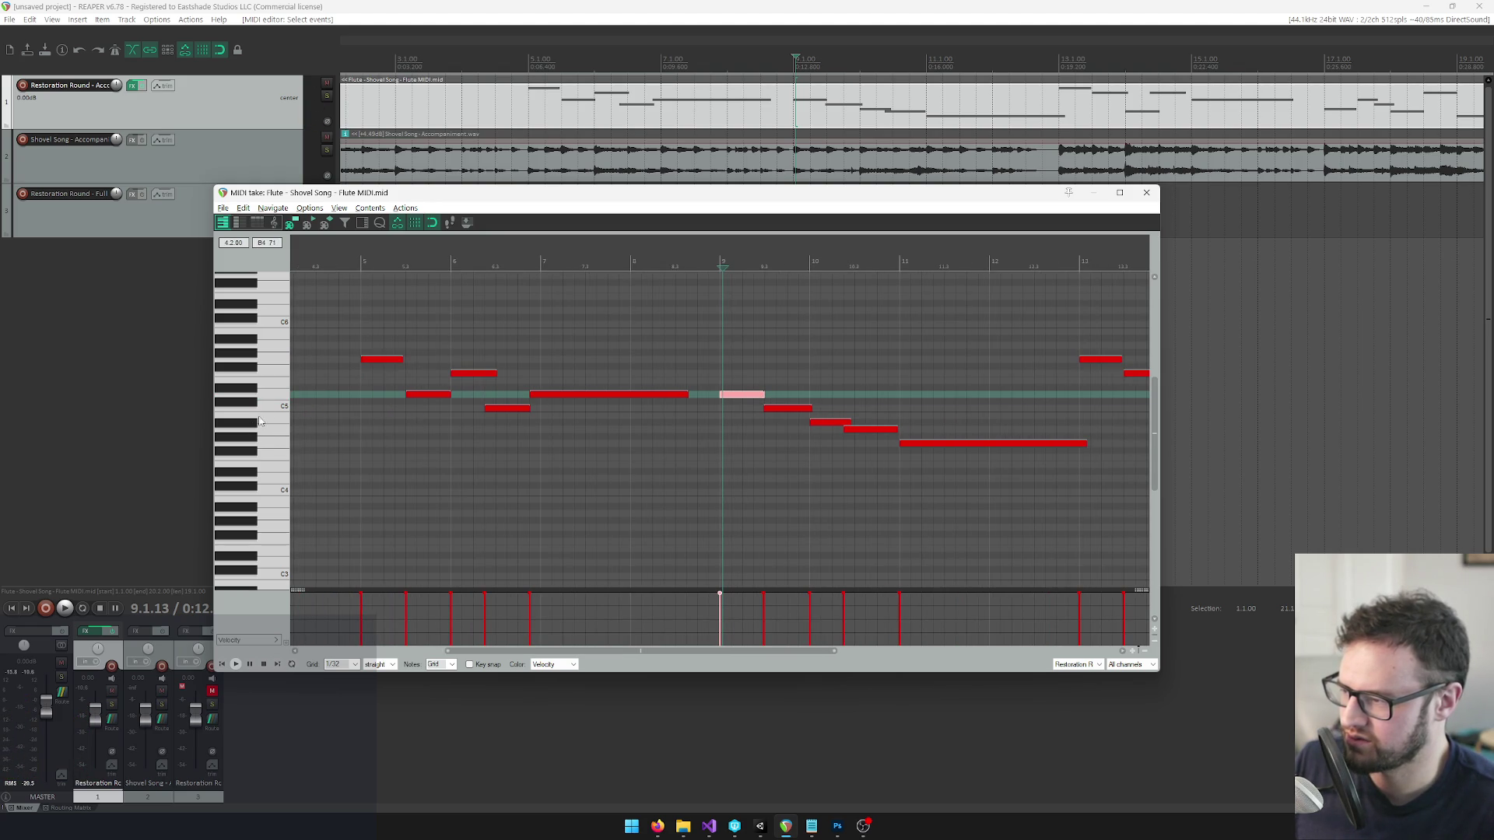
{"action": "left_click", "coordinate": [277, 393]}
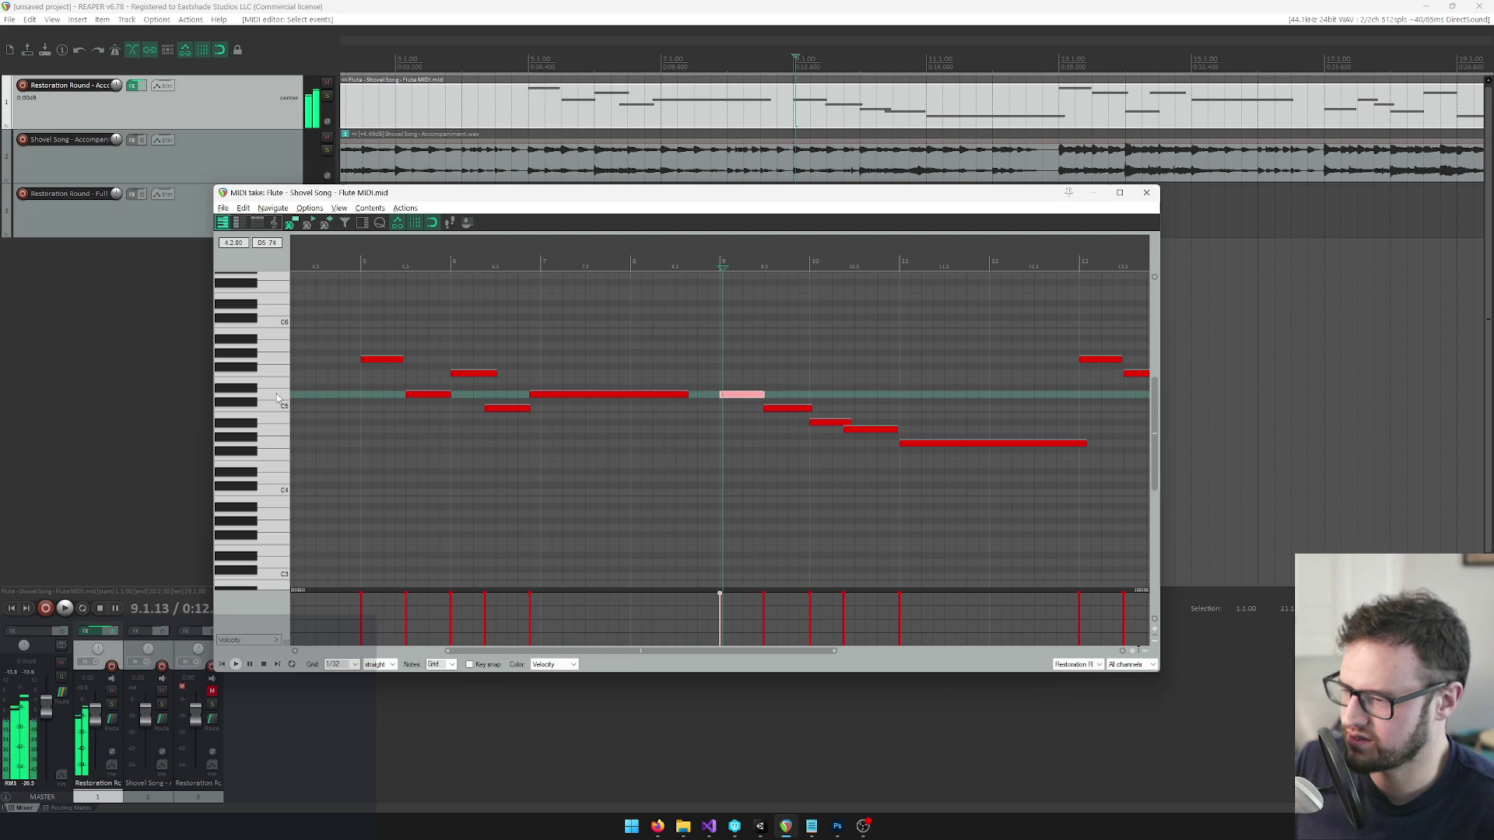
Read the next two melody notes and note them in ShovelSong.txt.
{"action": "left_click", "coordinate": [770, 408]}
{"action": "key", "text": "alt+Tab"}
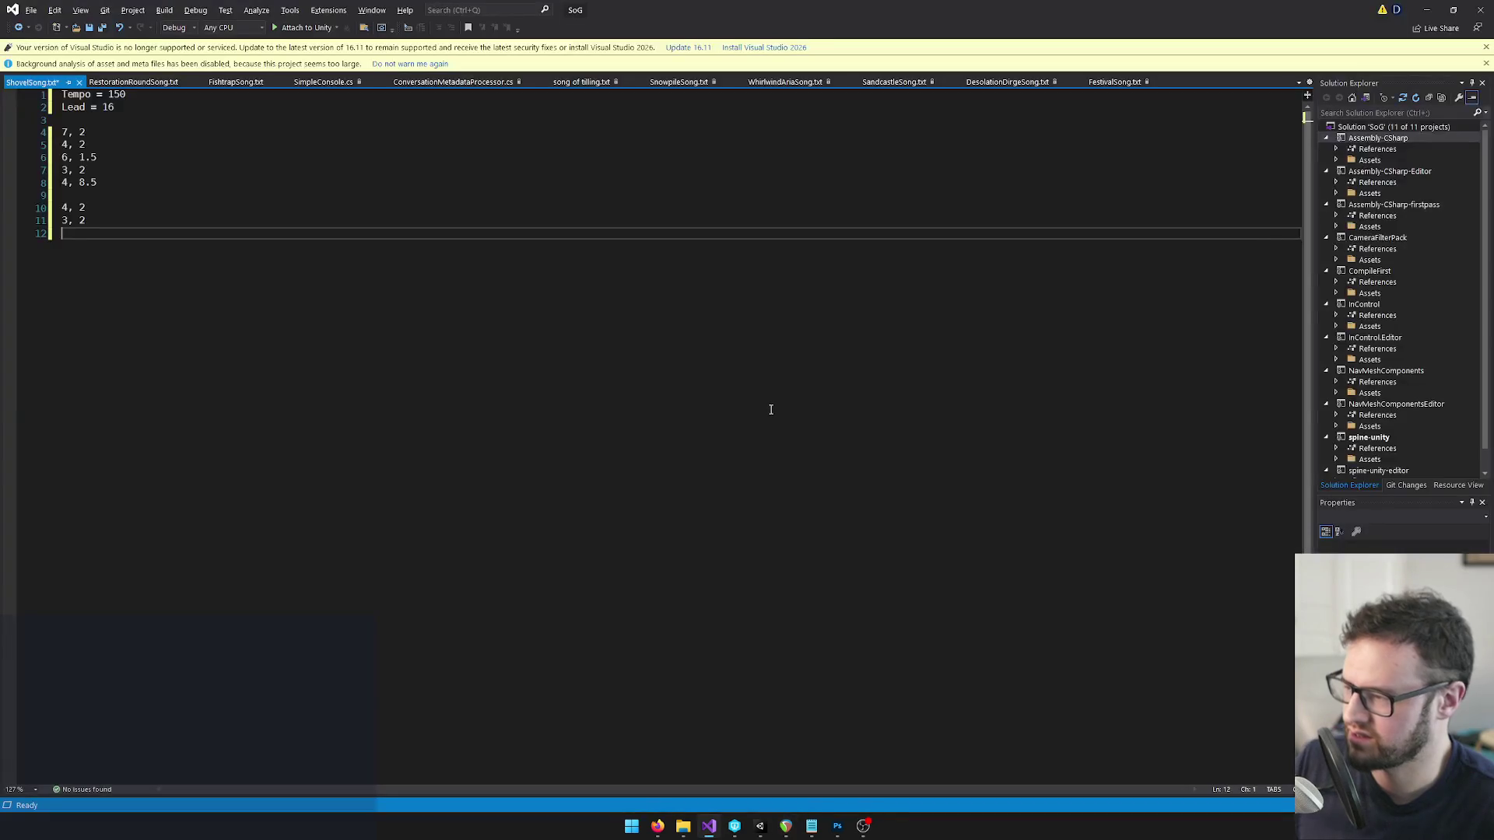
{"action": "key", "text": "alt+Tab"}
{"action": "left_click", "coordinate": [823, 427]}
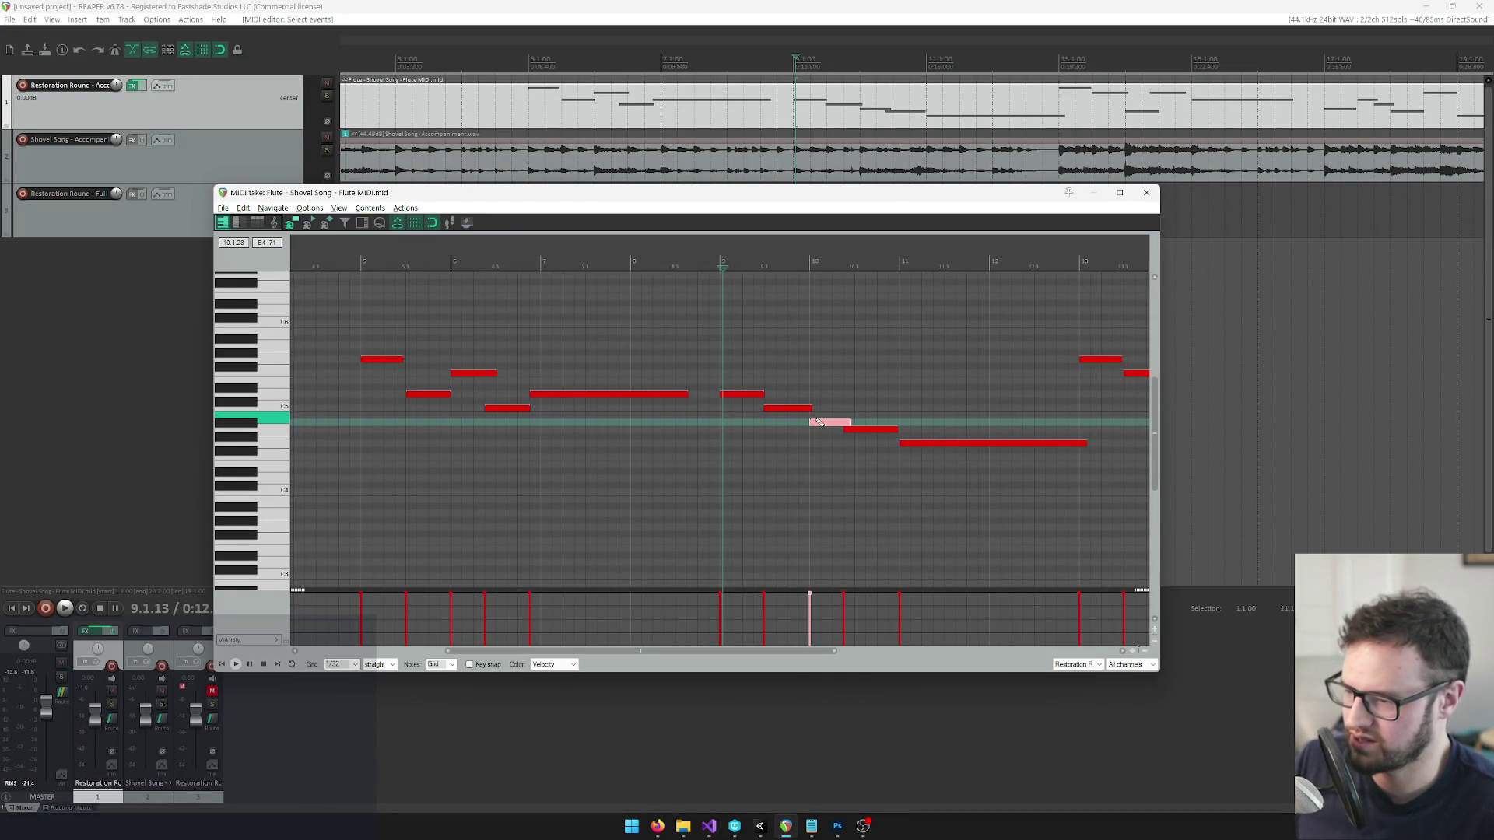
{"action": "key", "text": "alt+Tab"}
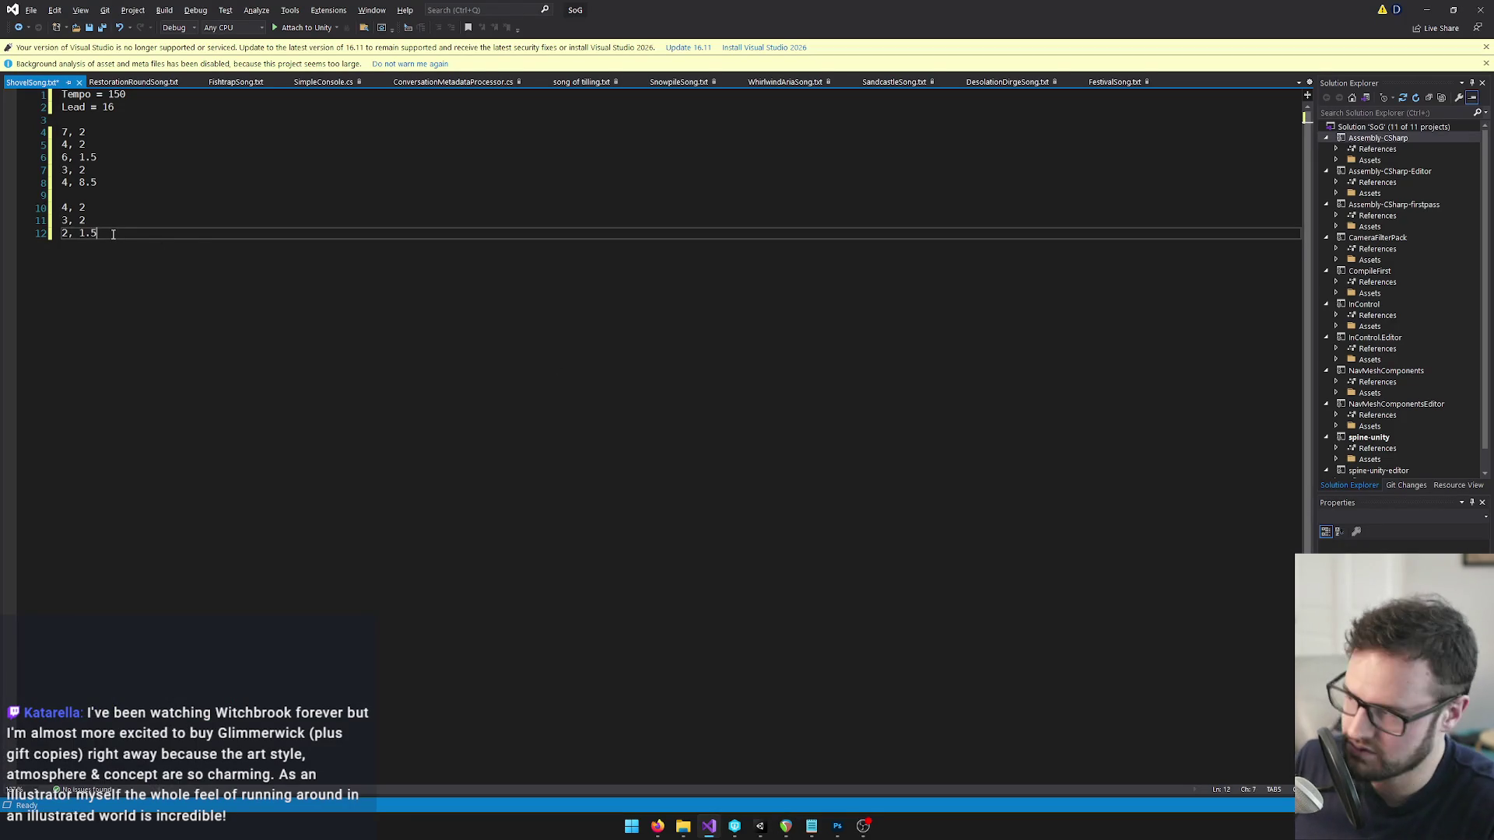
{"action": "key", "text": "alt+Tab"}
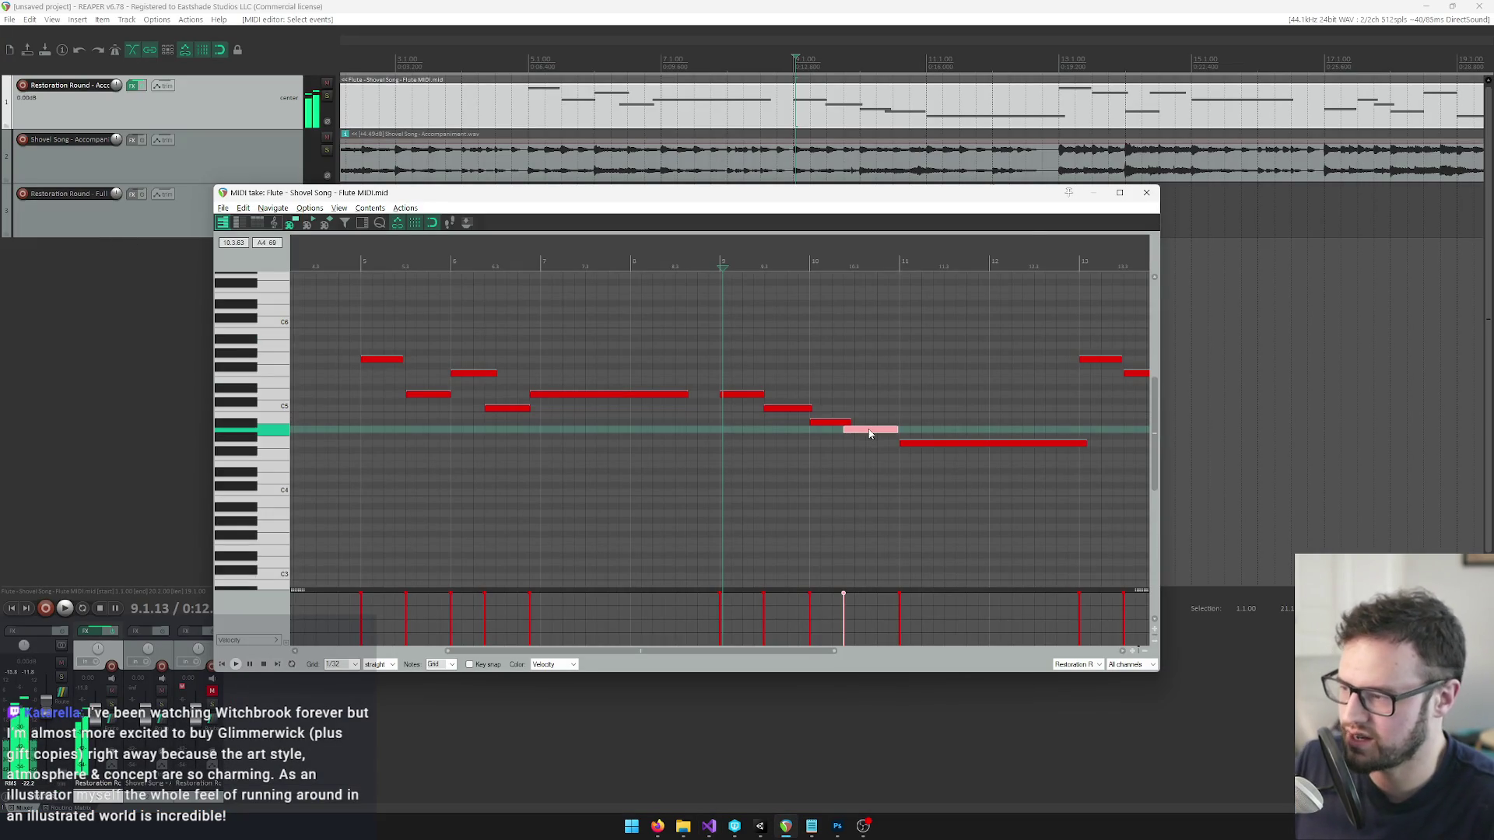
Locate the following note on the timeline and start a new line in ShovelSong.txt.
{"action": "left_click", "coordinate": [870, 434]}
{"action": "scroll", "coordinate": [810, 419], "scroll_direction": "up", "scroll_amount": 3}
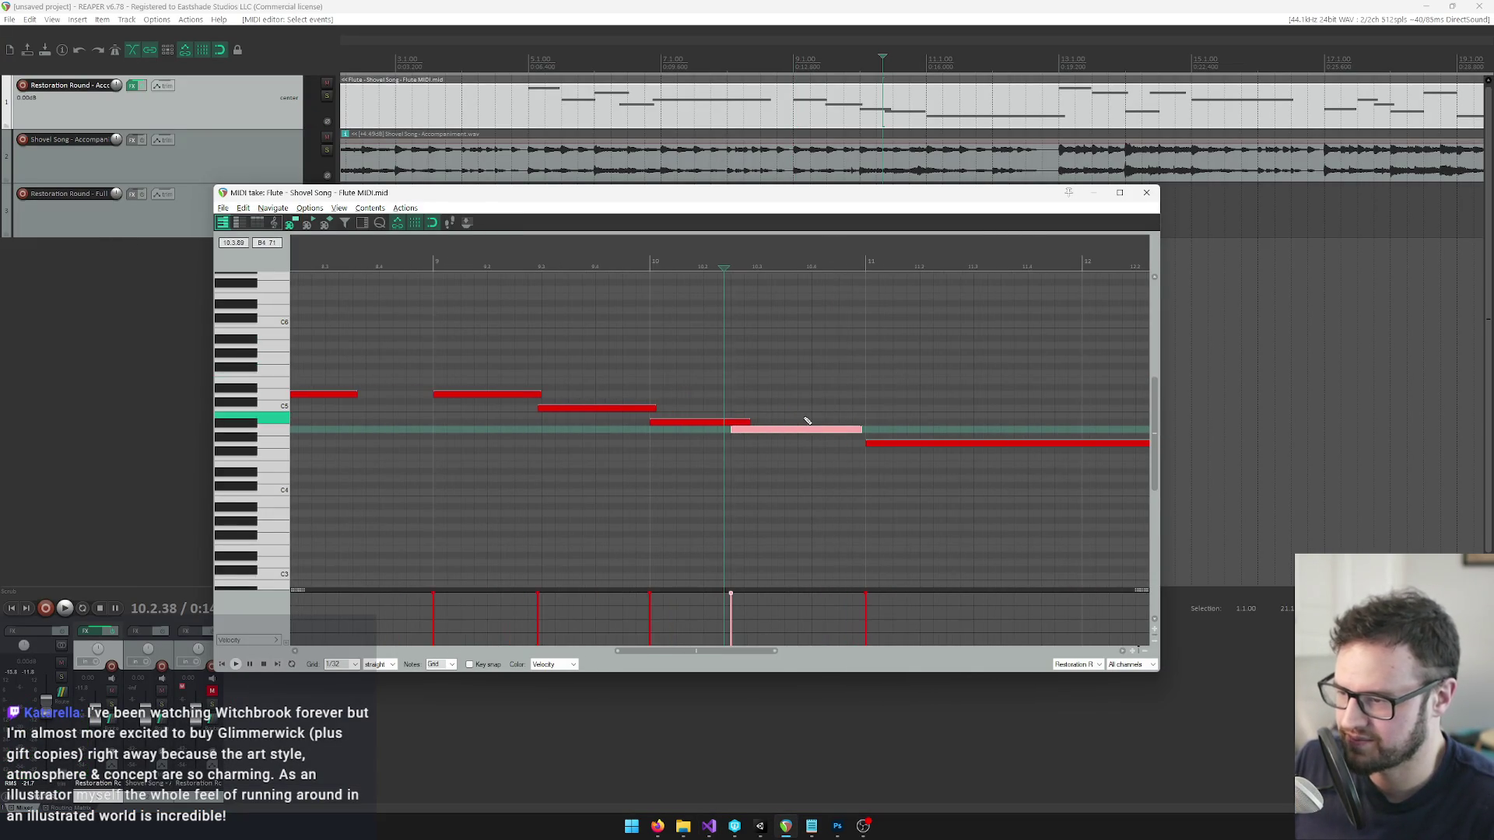
{"action": "left_click", "coordinate": [739, 260]}
{"action": "key", "text": "alt+Tab"}
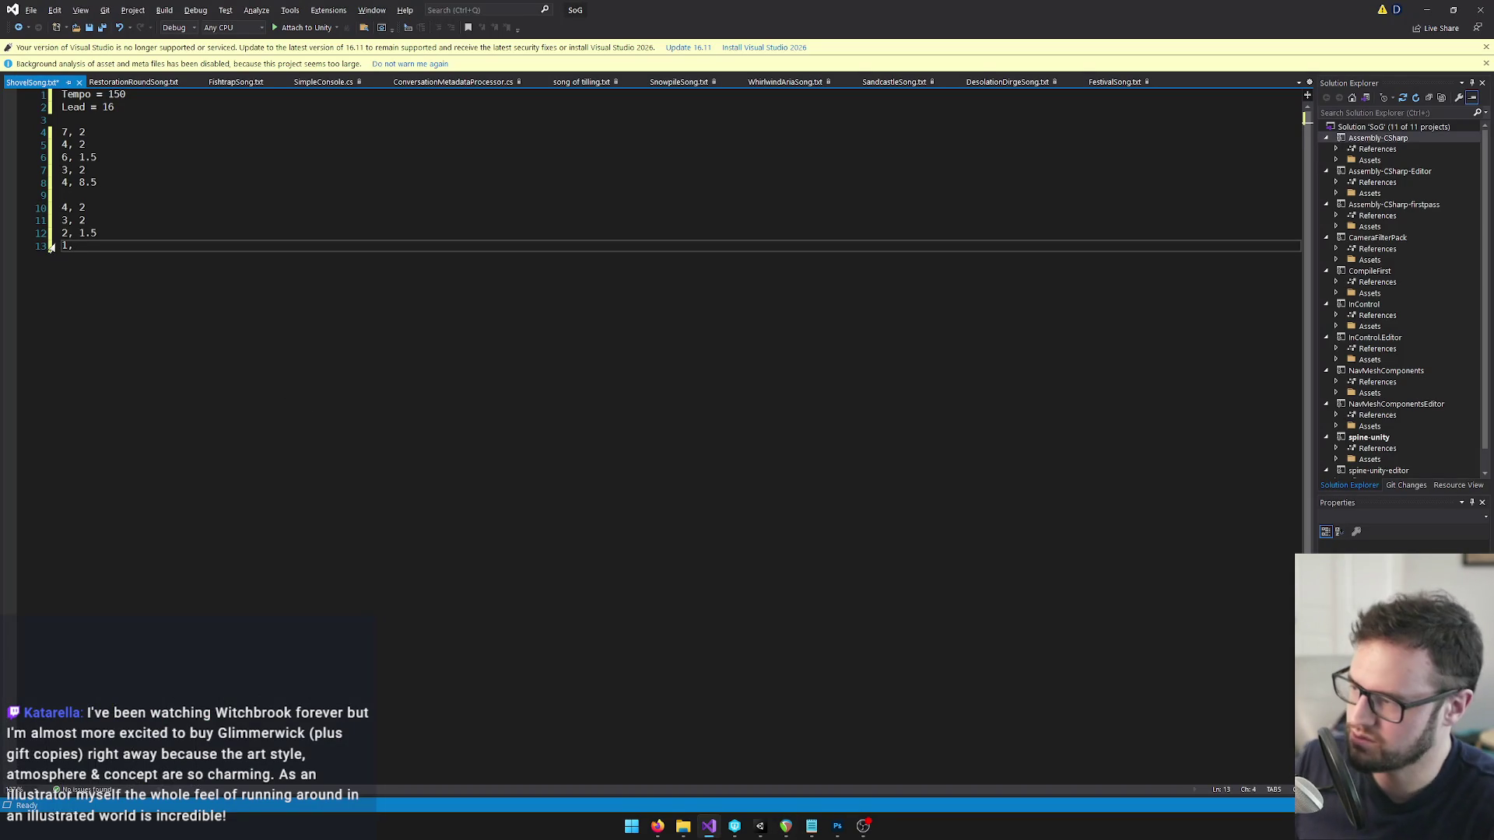
{"action": "key", "text": "Return"}
{"action": "key", "text": "alt+Tab"}
Read the long final note of the phrase and record it, leaving lines for the next phrase.
{"action": "left_click", "coordinate": [894, 443]}
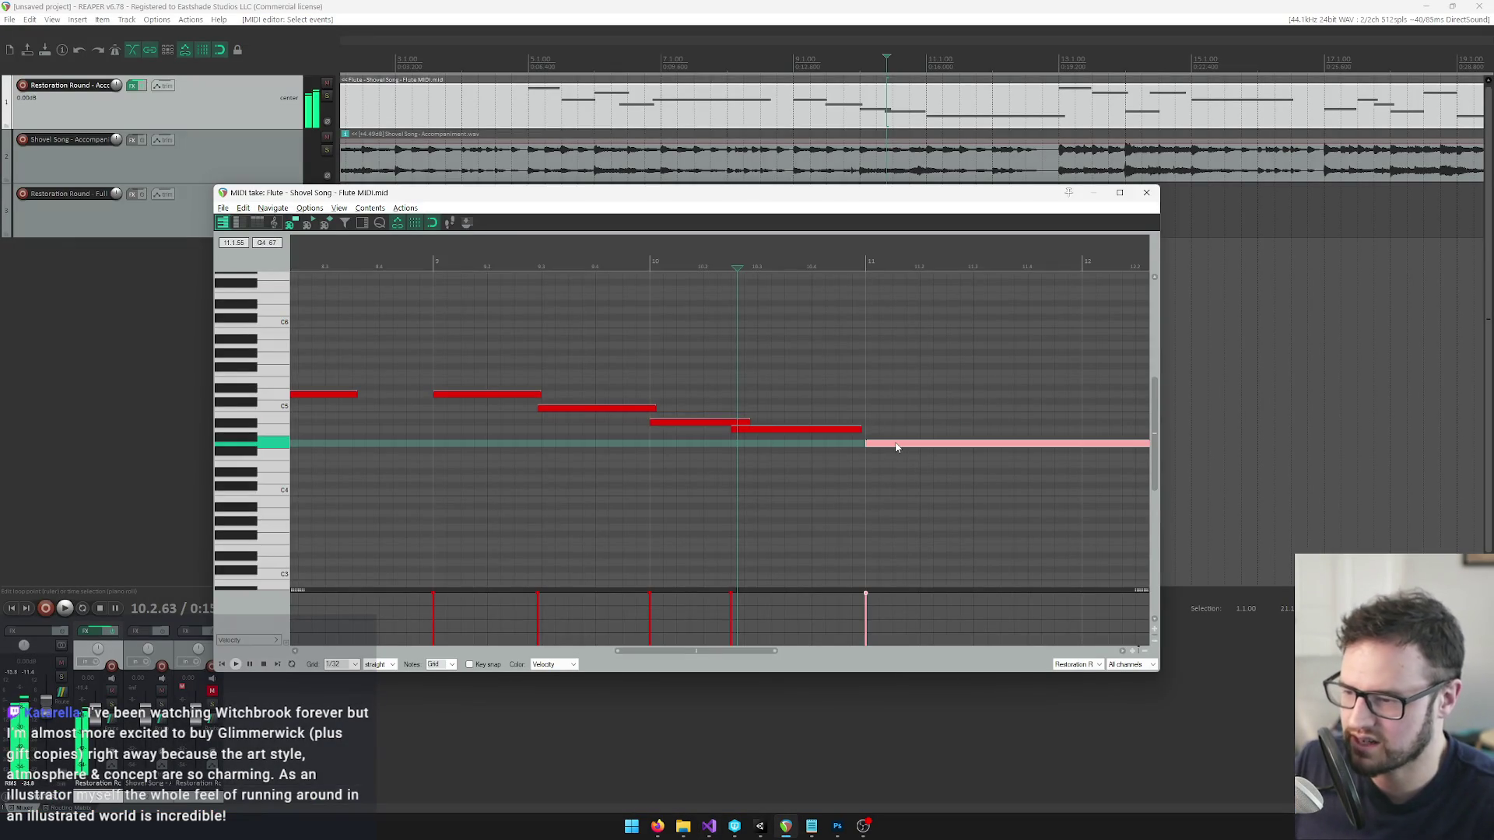
{"action": "key", "text": "alt+Tab"}
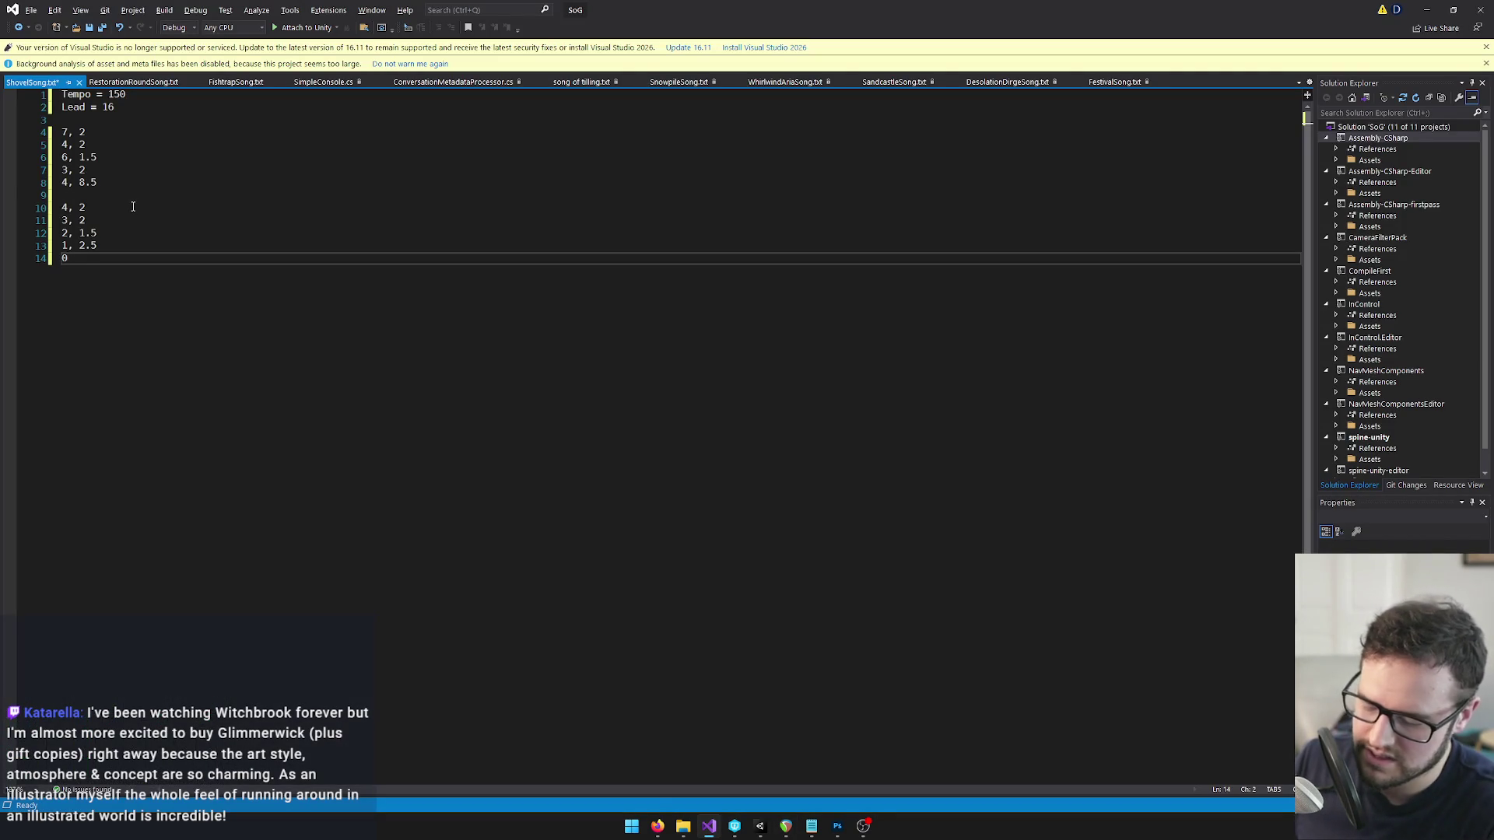
{"action": "key", "text": "alt+Tab"}
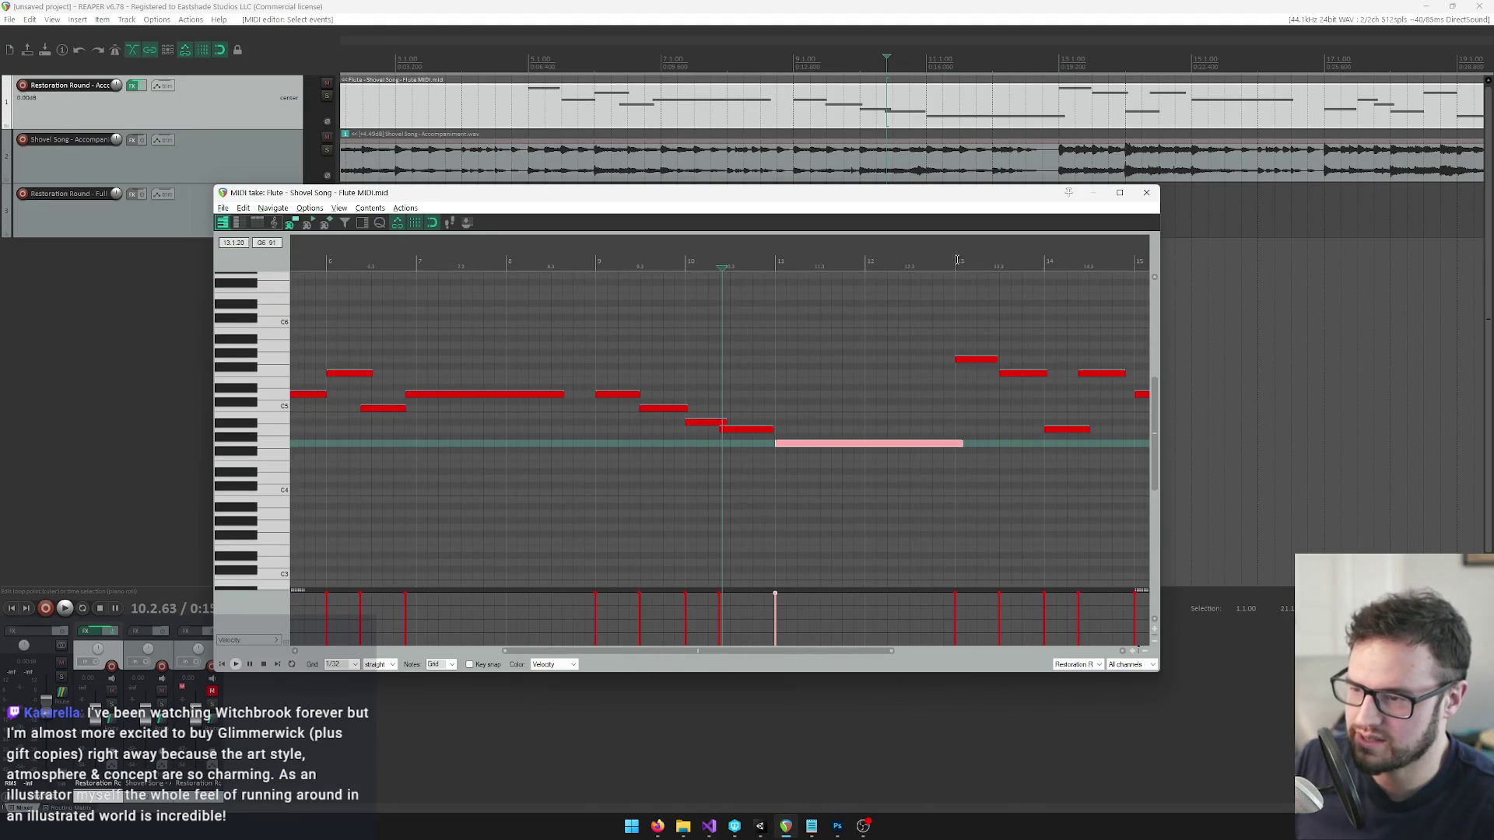
{"action": "left_click", "coordinate": [960, 260]}
{"action": "key", "text": "alt+Tab"}
{"action": "key", "text": "Return"}
{"action": "key", "text": "Return"}
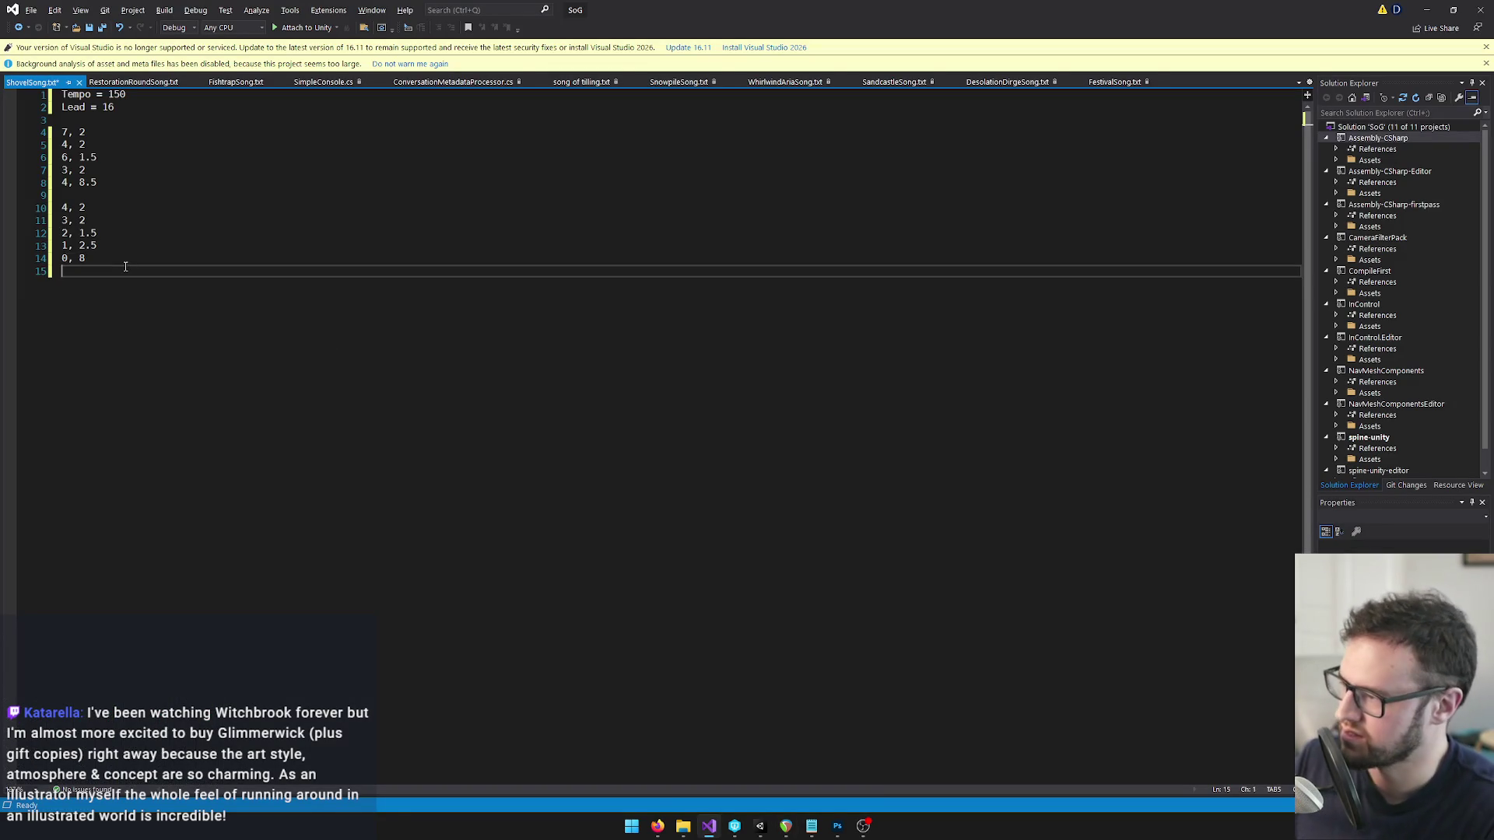
{"action": "key", "text": "alt+Tab"}
Select the next phrase's opening notes, undoing an accidental note deletion.
{"action": "left_click", "coordinate": [776, 359]}
{"action": "key", "text": "Delete"}
{"action": "key", "text": "ctrl+z"}
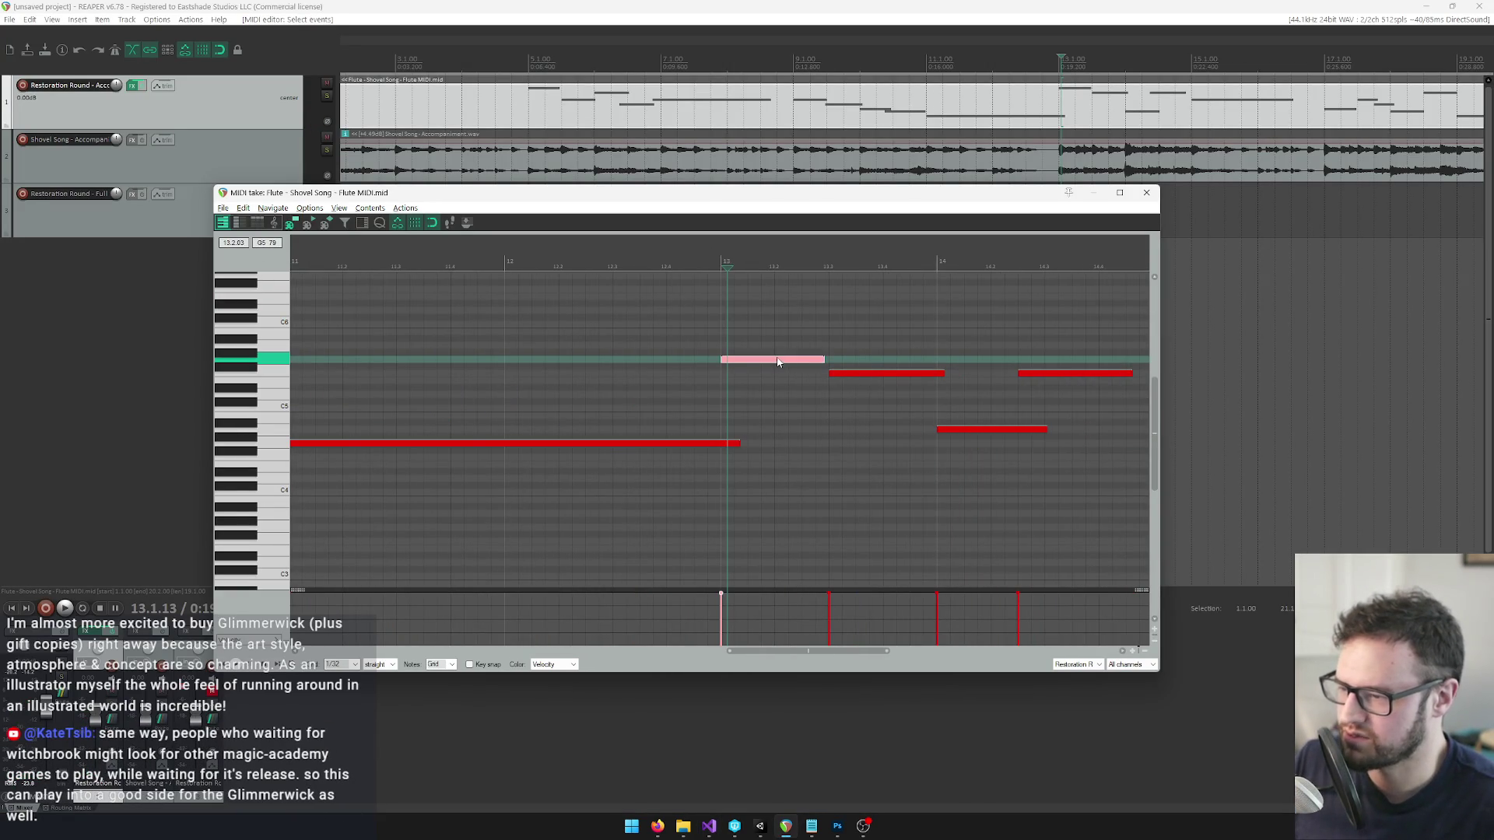
{"action": "left_click", "coordinate": [893, 373]}
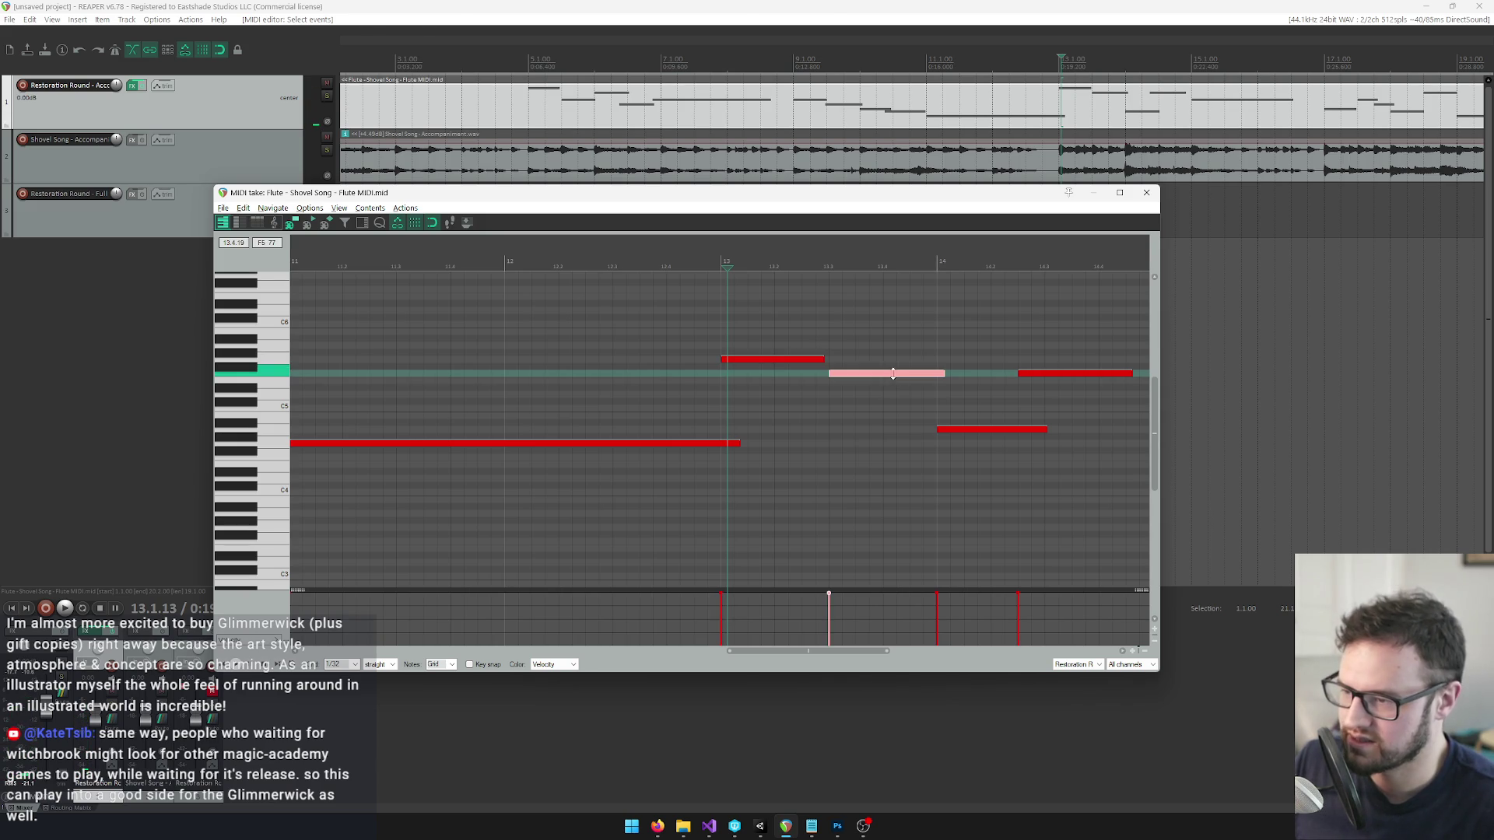
{"action": "key", "text": "alt+Tab"}
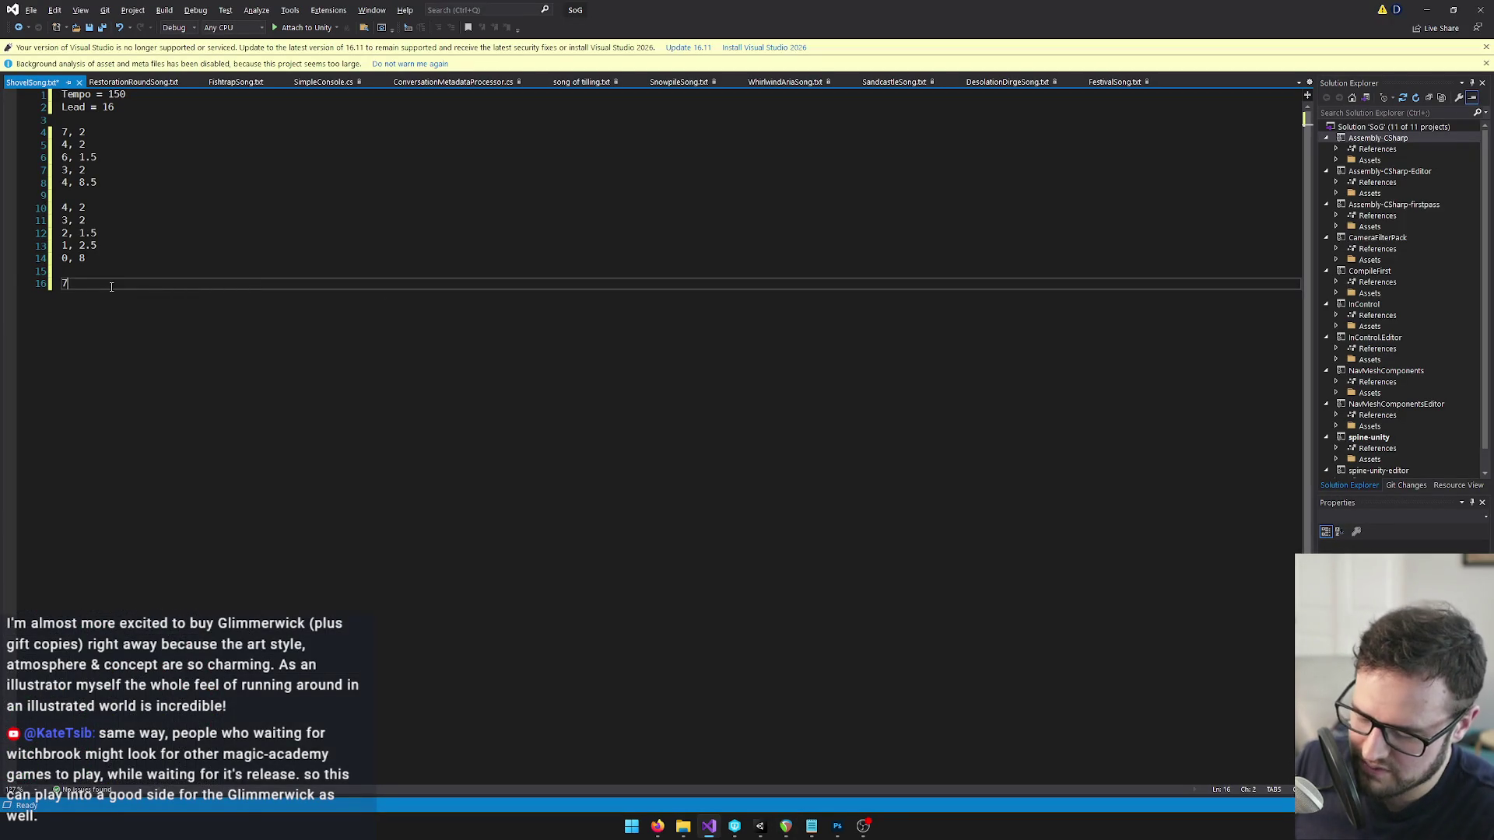
Complete the pending pair with duration 2, then read the bar 14 note and begin its entry.
{"action": "type", "text": ", 2"}
{"action": "key", "text": "Return"}
{"action": "type", "text": "6, 2"}
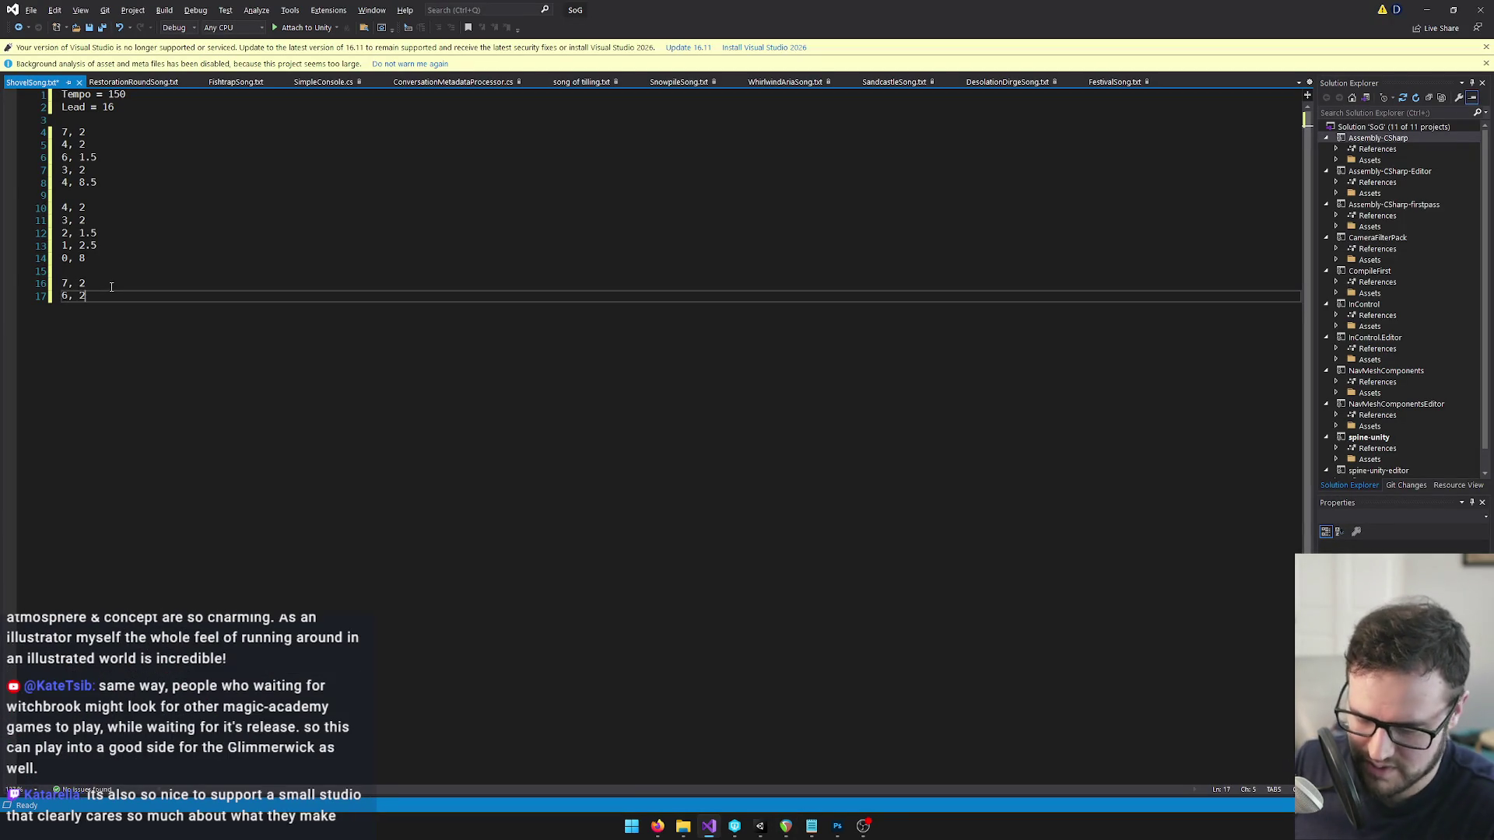
{"action": "key", "text": "alt+Tab"}
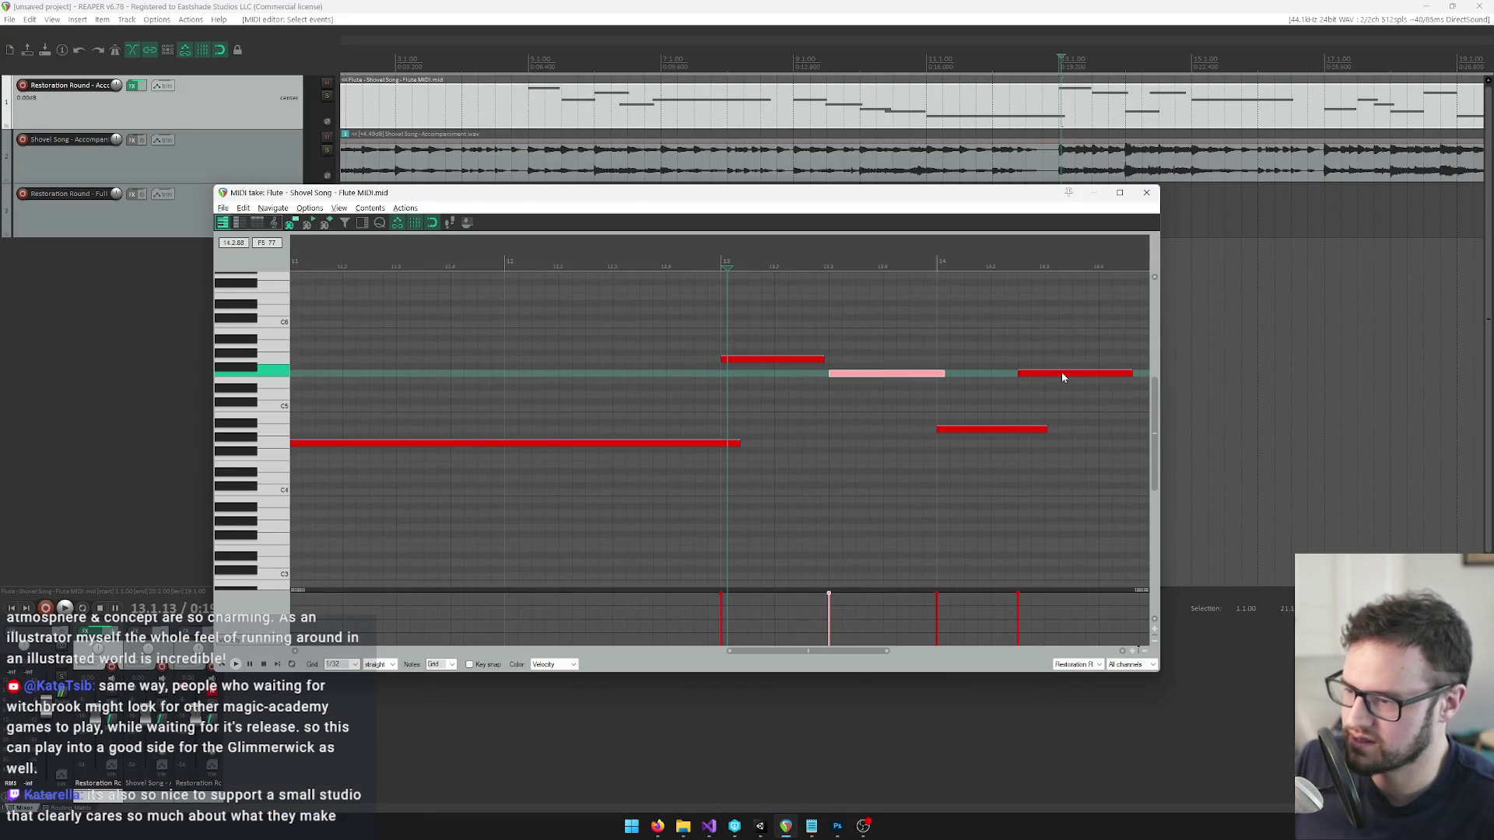
{"action": "left_click", "coordinate": [933, 267]}
{"action": "scroll", "coordinate": [994, 417], "scroll_direction": "up", "scroll_amount": 3}
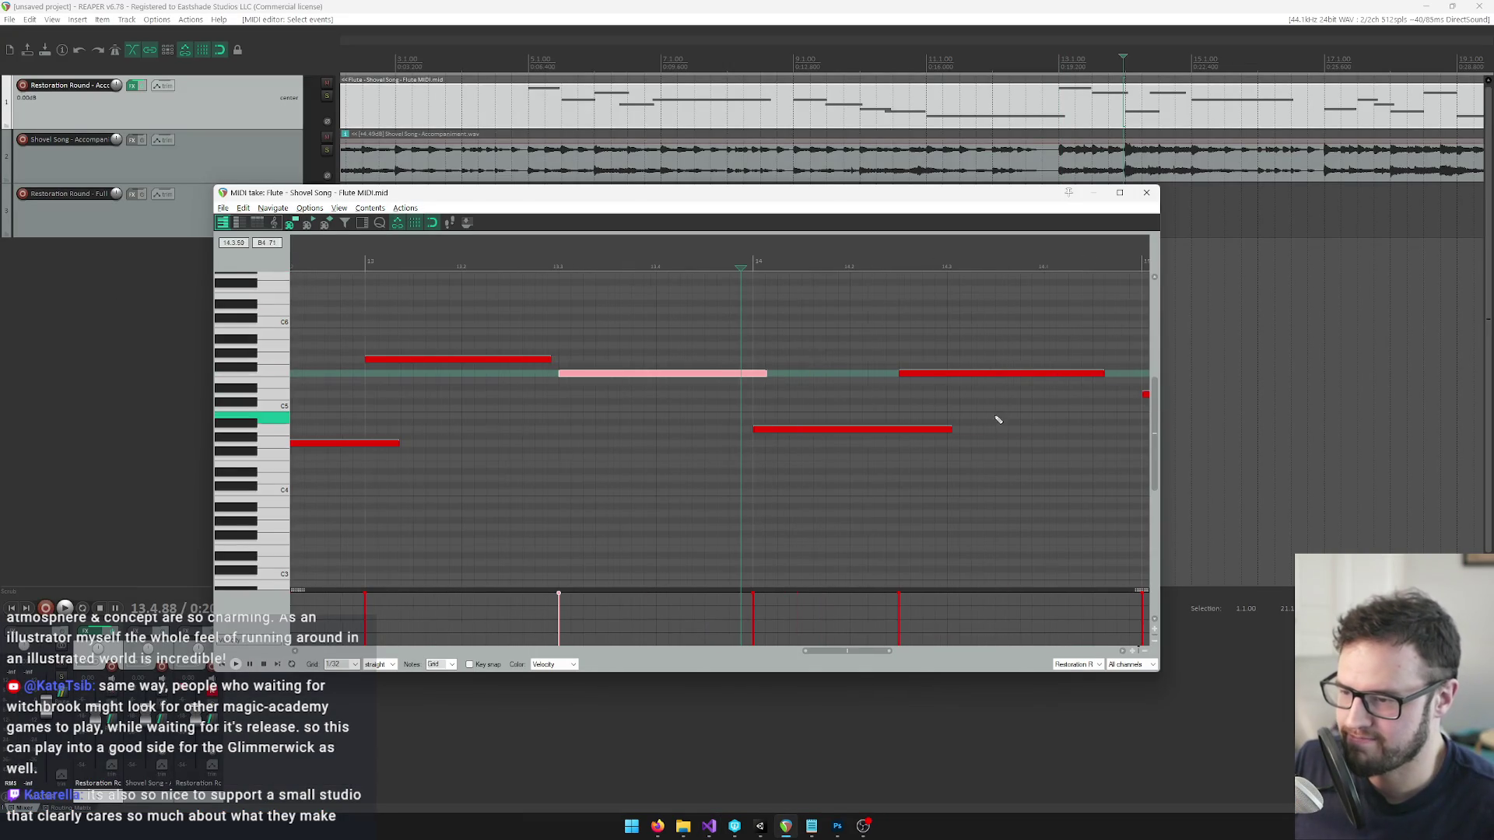
{"action": "left_click", "coordinate": [782, 428]}
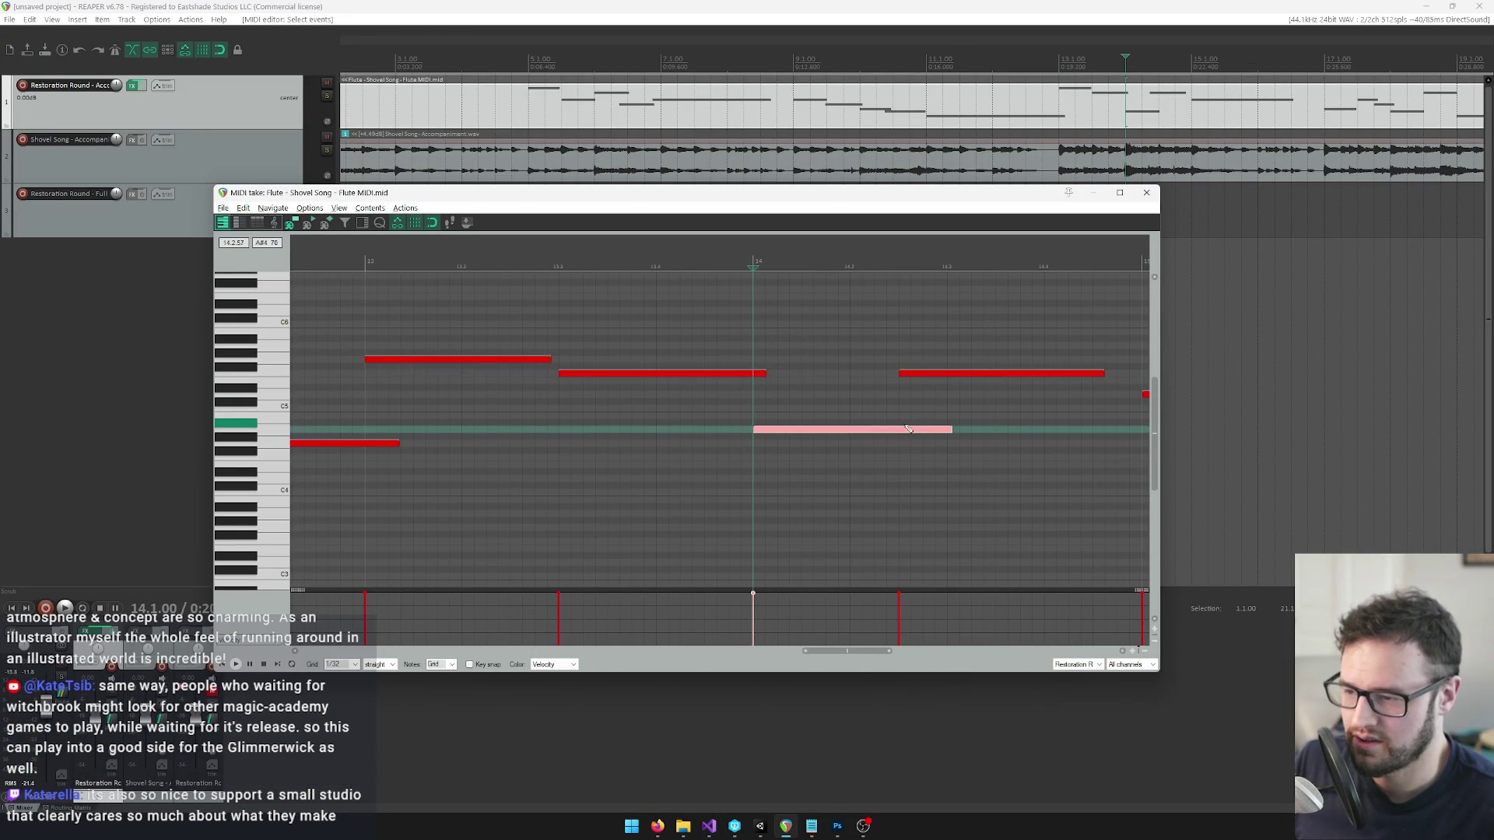
{"action": "key", "text": "alt+Tab"}
{"action": "type", "text": ", 1."}
{"action": "key", "text": "alt+Tab"}
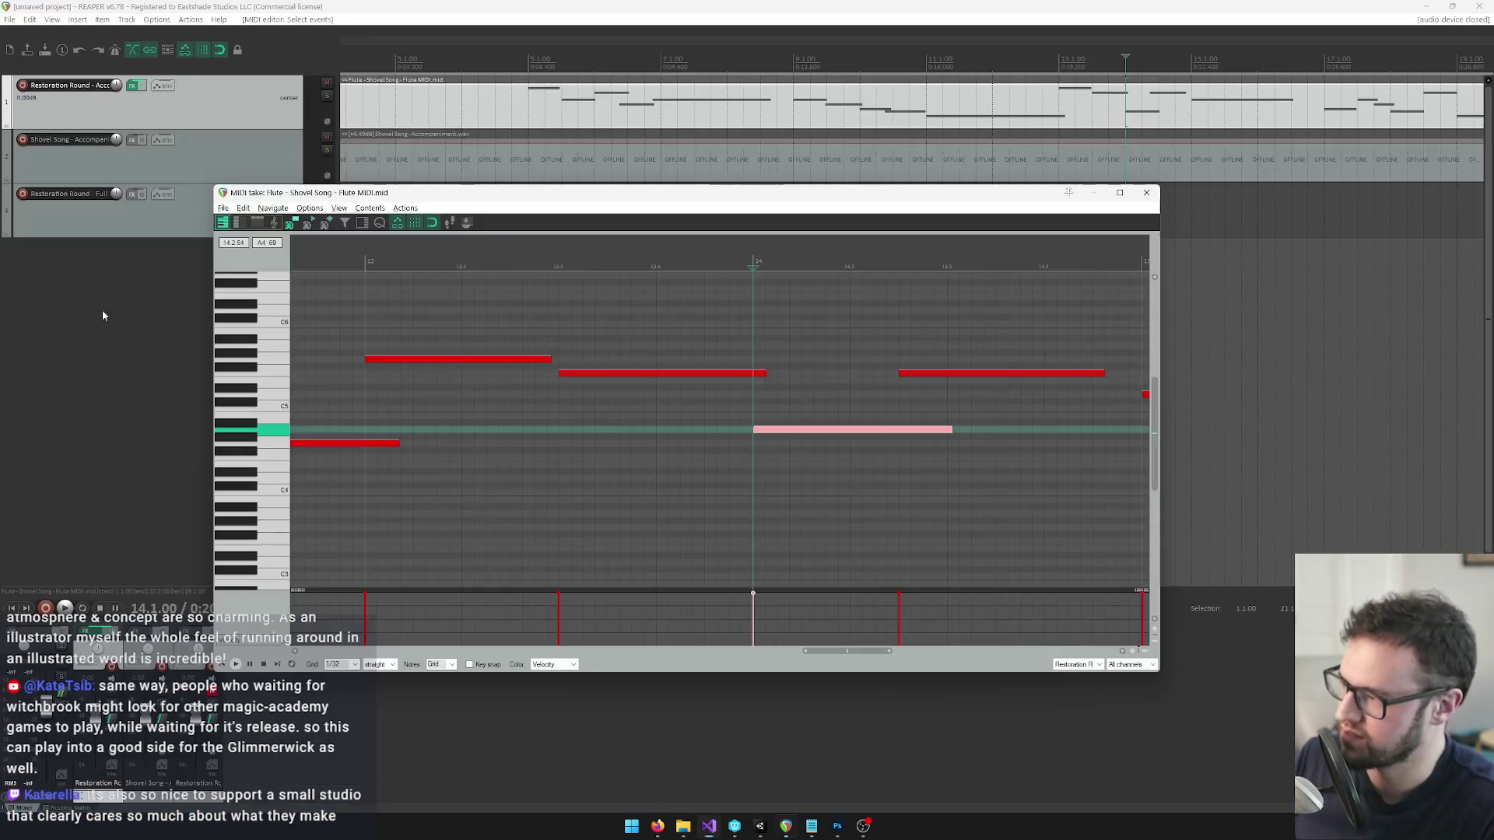
Shift the long note at bar 15 earlier and back later, playing back to check timing.
{"action": "left_click", "coordinate": [928, 377]}
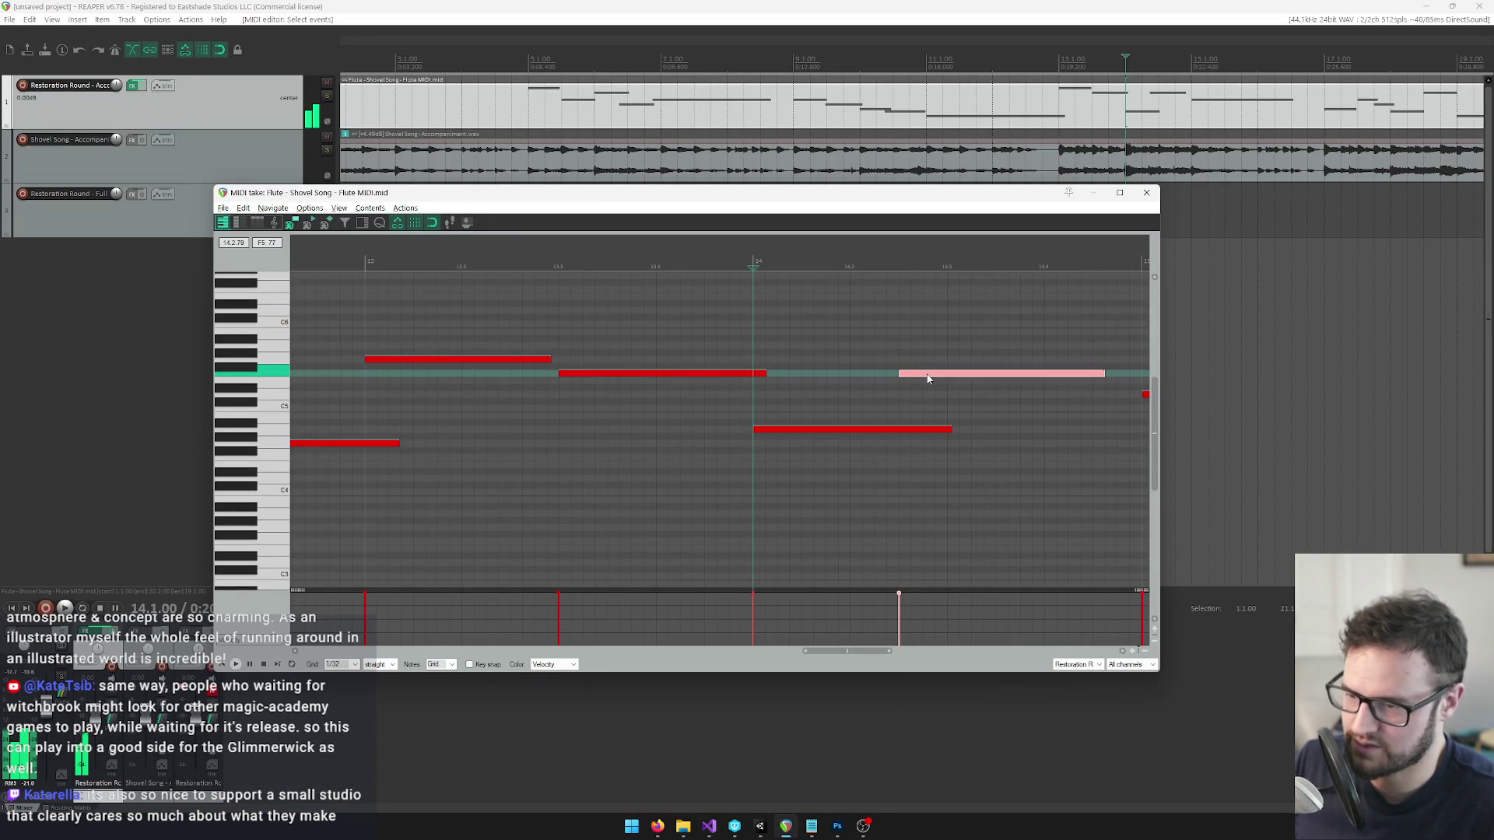
{"action": "scroll", "coordinate": [934, 397], "scroll_direction": "down", "scroll_amount": 4}
{"action": "left_click_drag", "start_coordinate": [902, 396], "coordinate": [886, 396]}
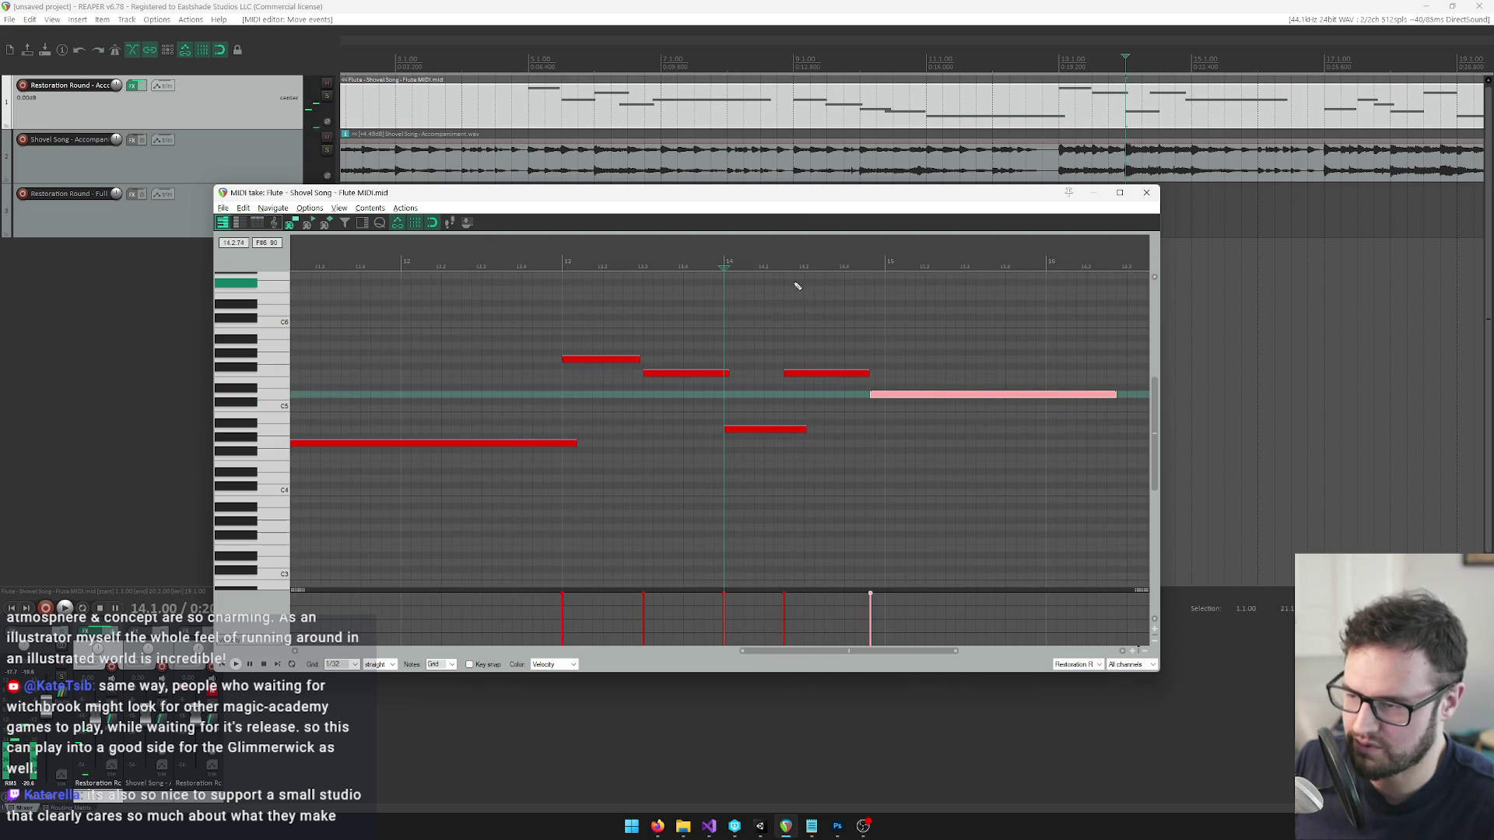
{"action": "key", "text": "space"}
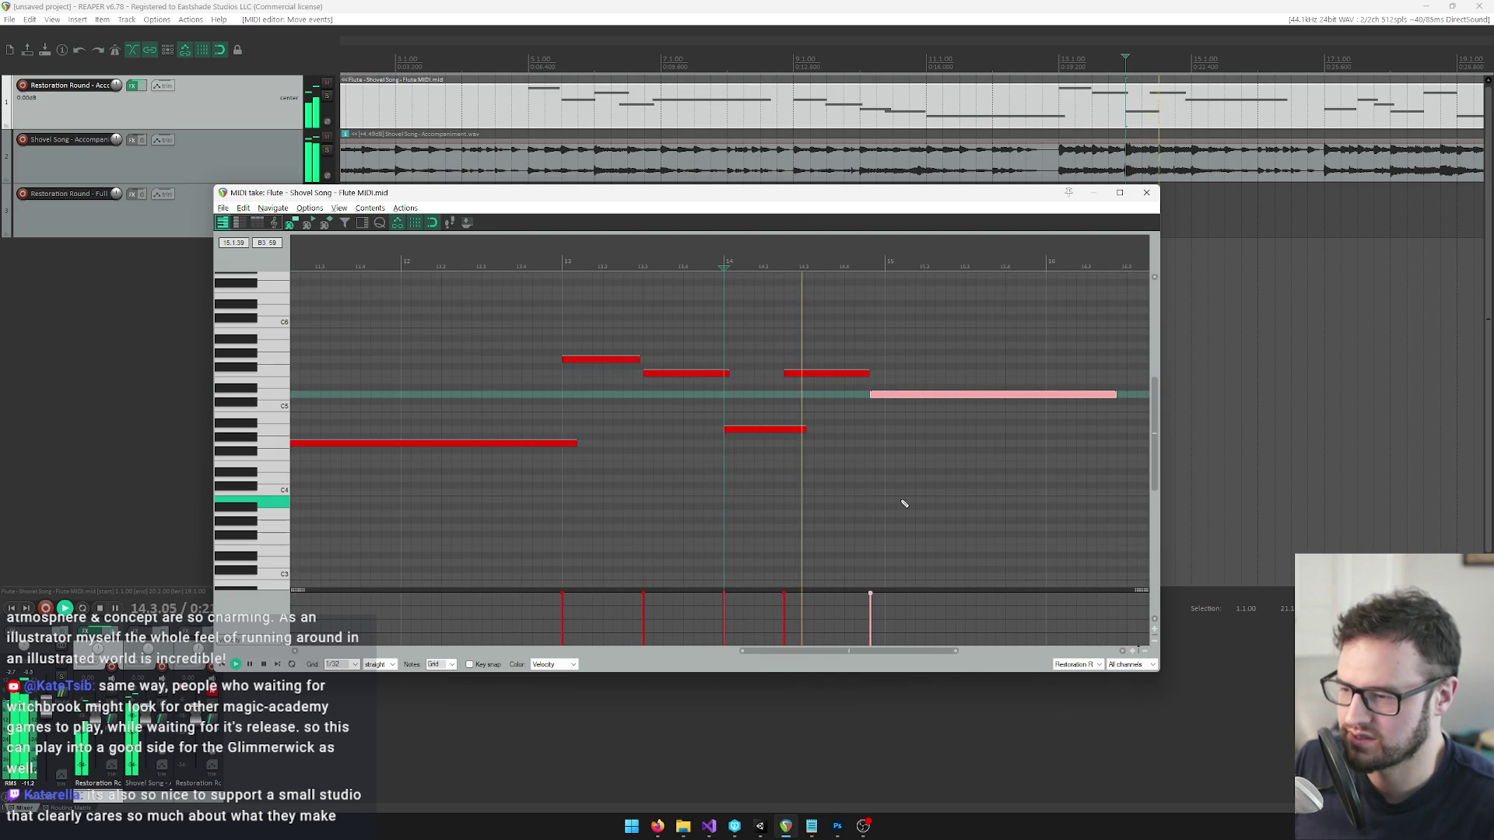
{"action": "key", "text": "space"}
{"action": "left_click_drag", "start_coordinate": [884, 399], "coordinate": [879, 400]}
{"action": "key", "text": "space"}
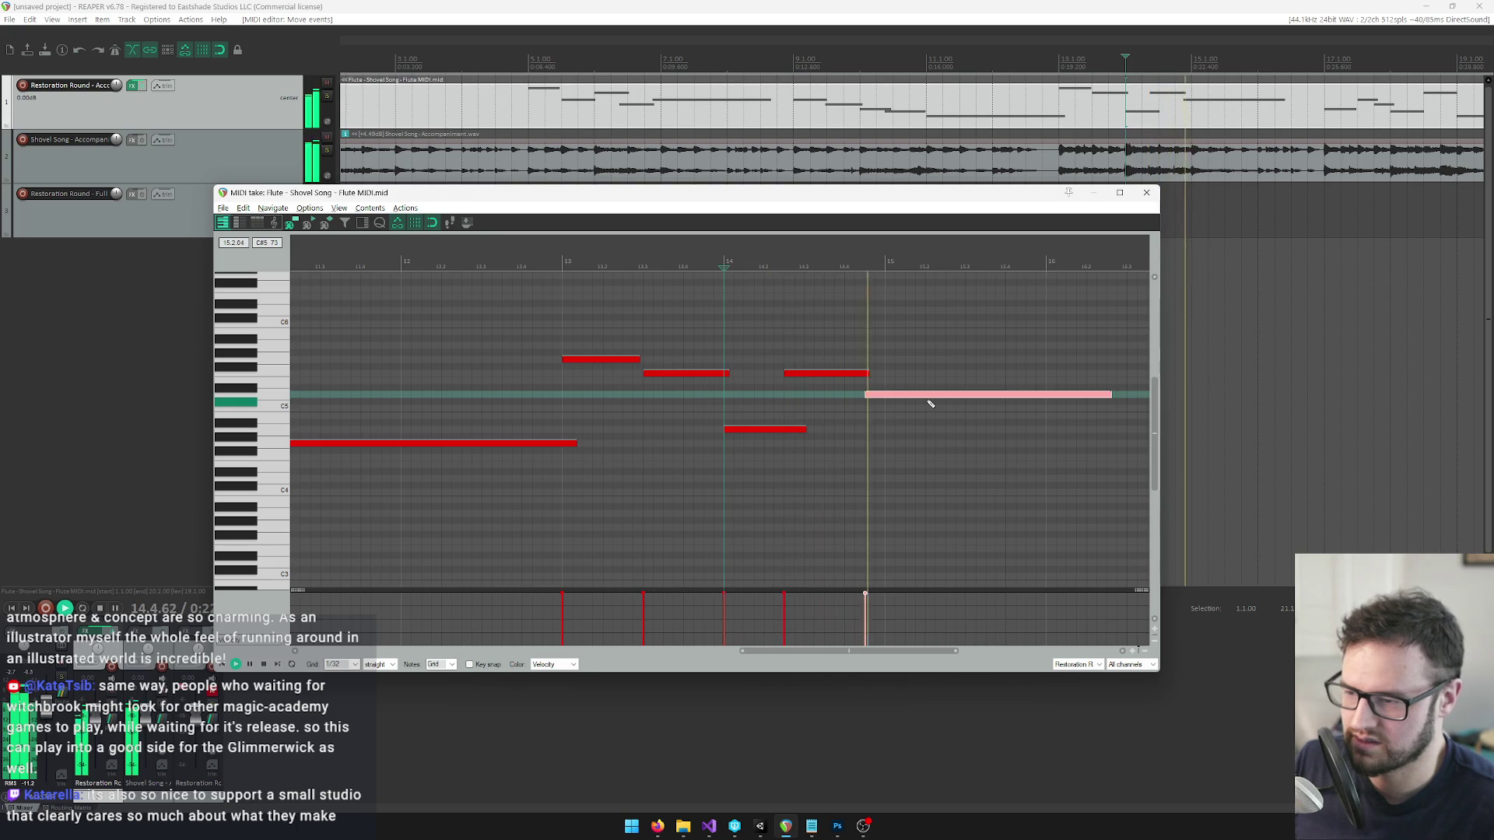
{"action": "key", "text": "space"}
{"action": "left_click_drag", "start_coordinate": [911, 399], "coordinate": [933, 400]}
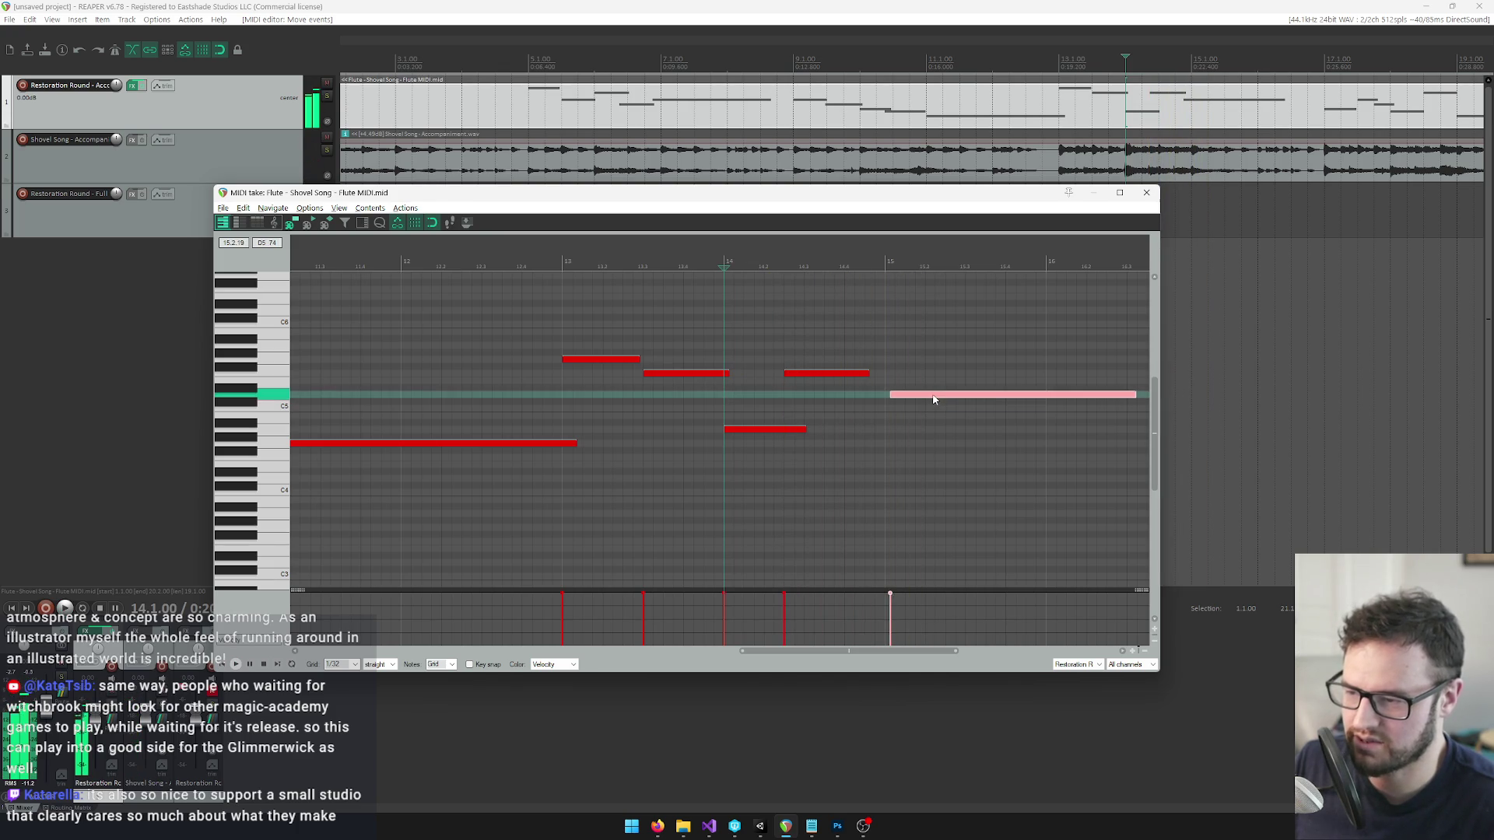
Read the next flute note and compare it with the ShovelSong.txt list.
{"action": "key", "text": "alt+Tab"}
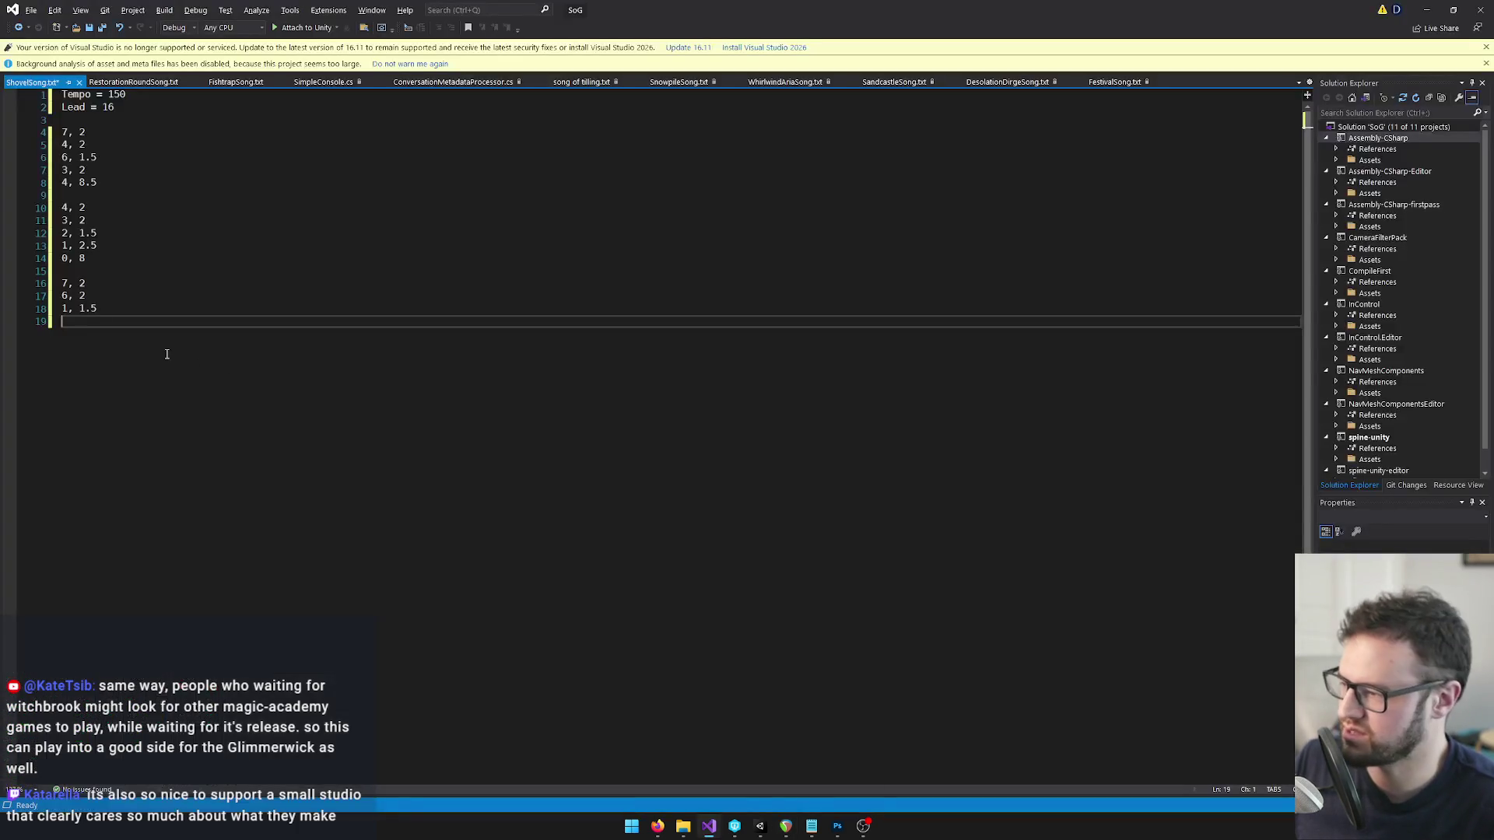
{"action": "key", "text": "alt+Tab"}
{"action": "left_click", "coordinate": [801, 372]}
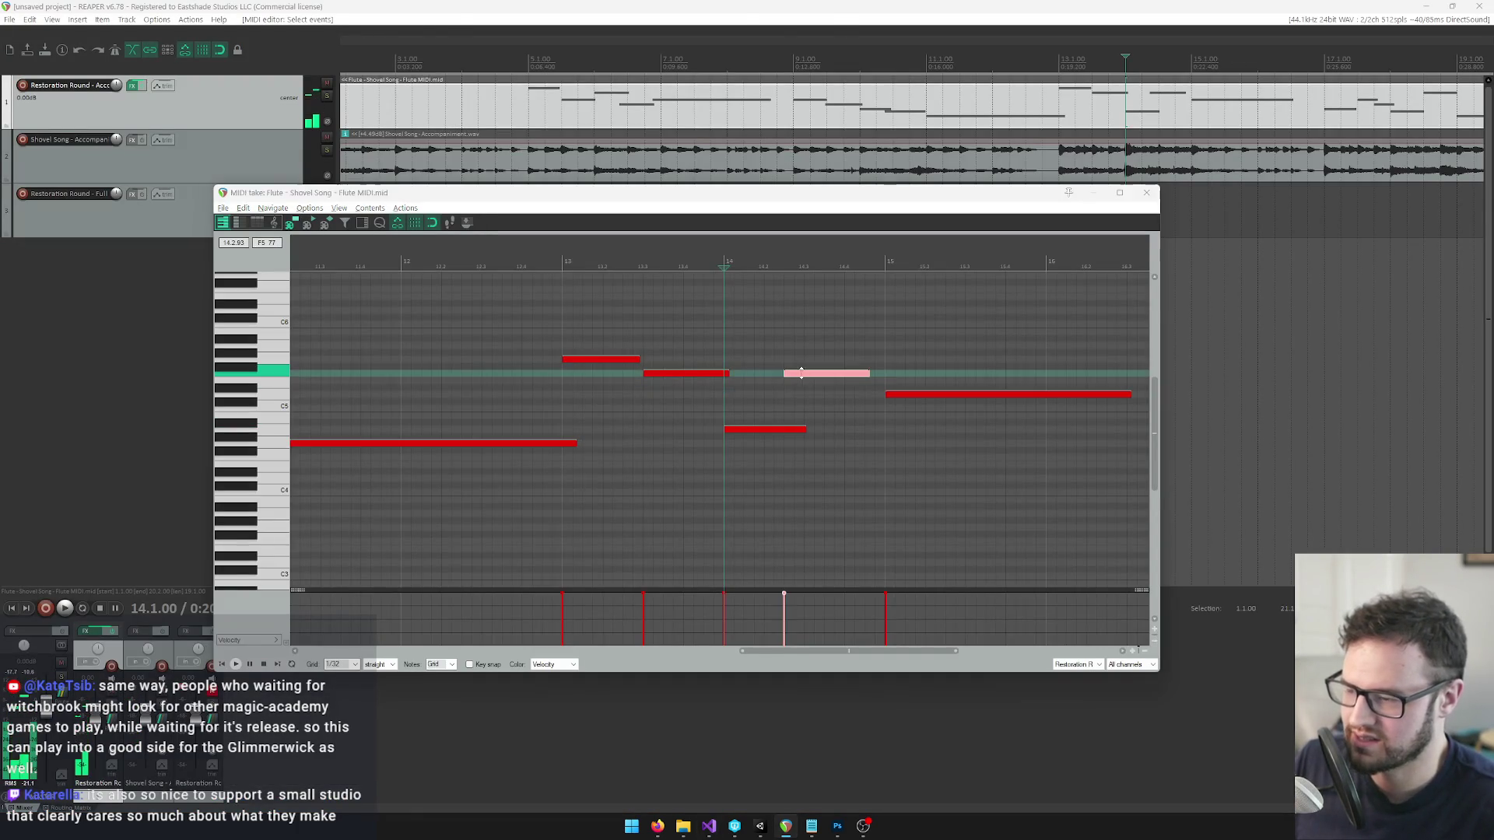
{"action": "key", "text": "alt+Tab"}
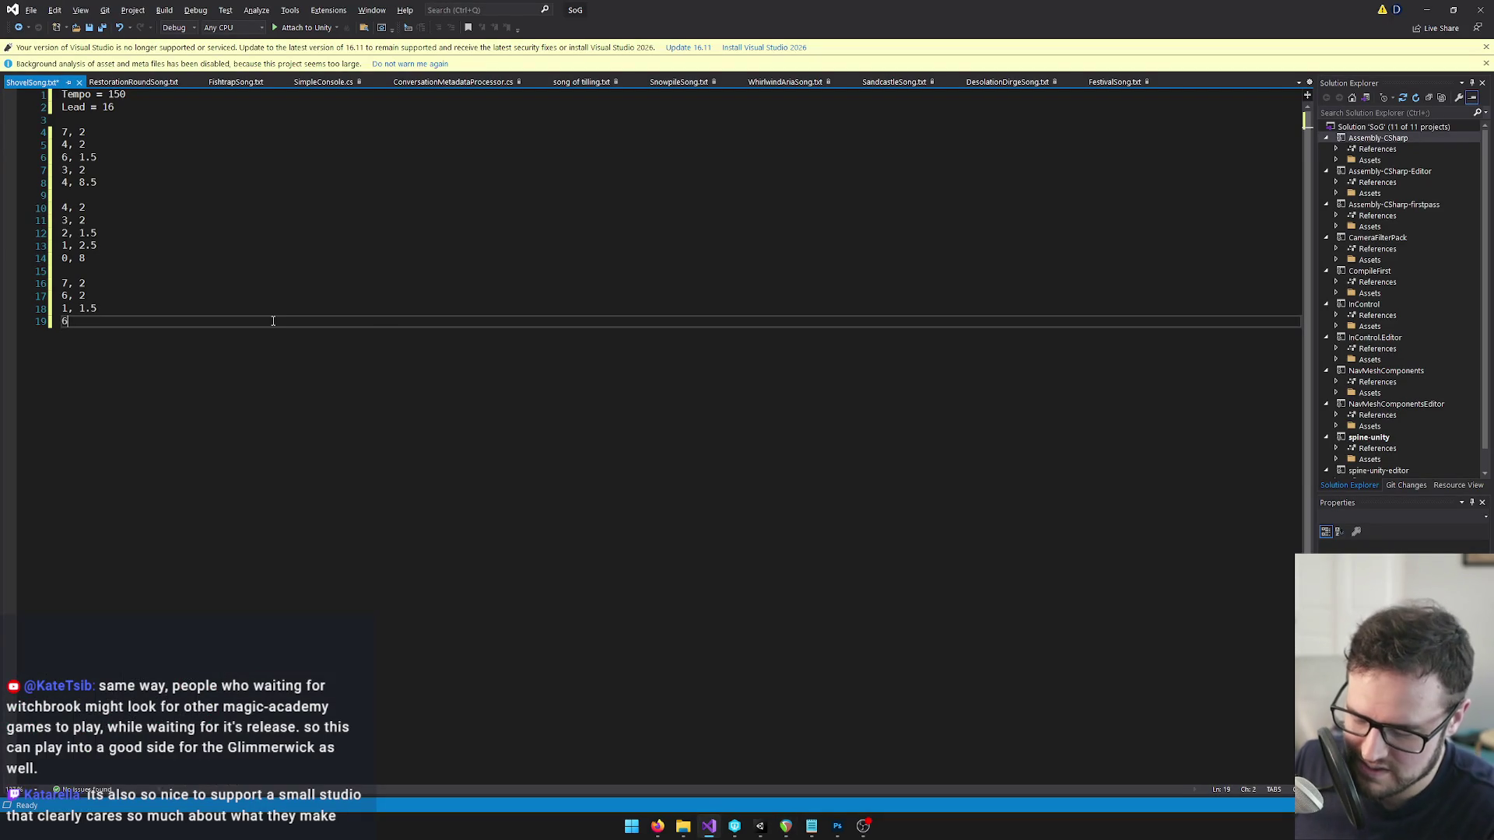
{"action": "key", "text": "alt+Tab"}
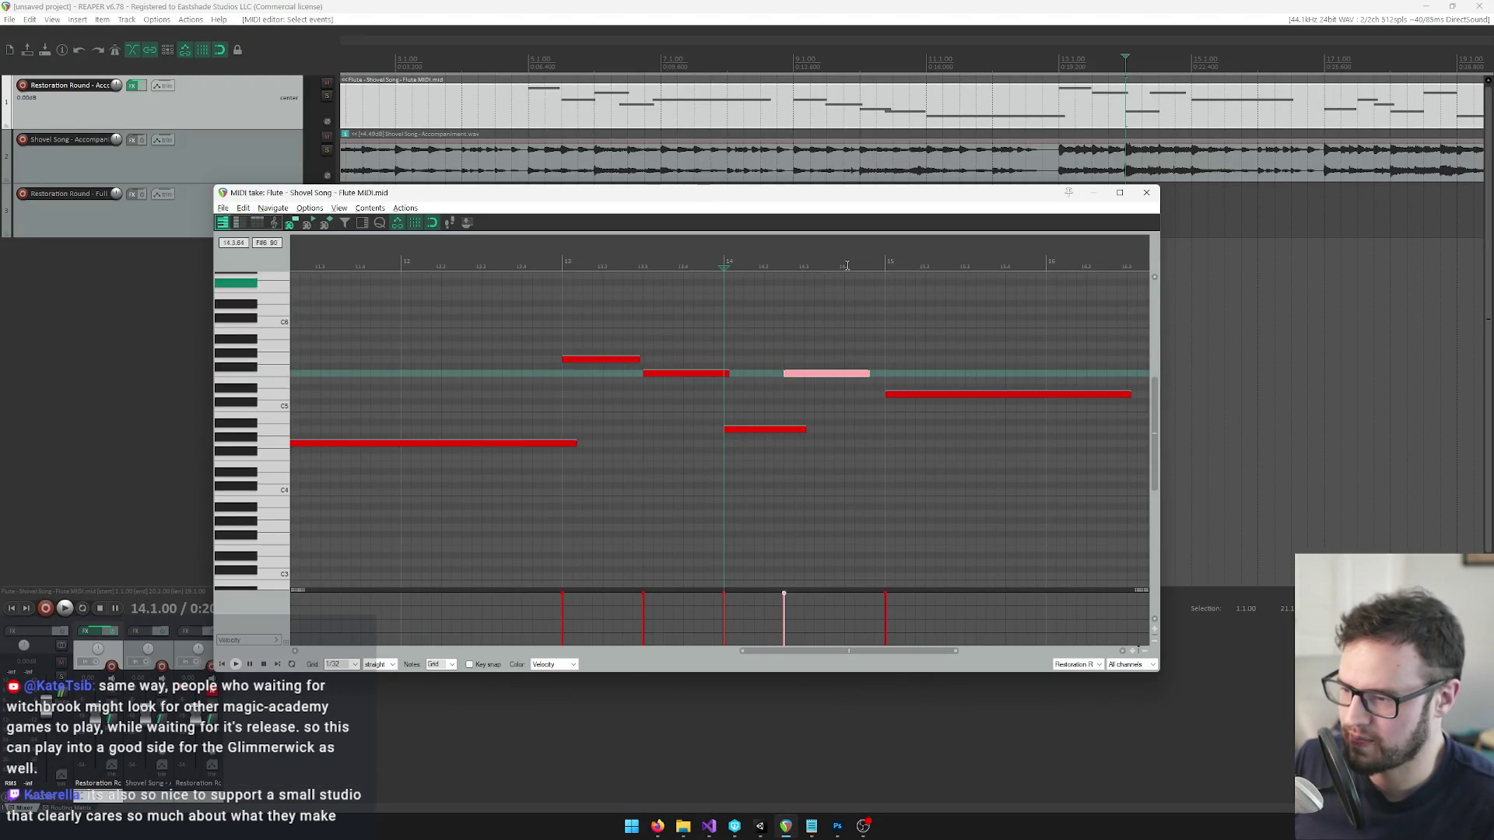
Read the long note at bar 15, enter it starting with 4, and close the phrase with a blank line.
{"action": "left_click", "coordinate": [887, 262]}
{"action": "scroll", "coordinate": [957, 369], "scroll_direction": "right", "scroll_amount": 3}
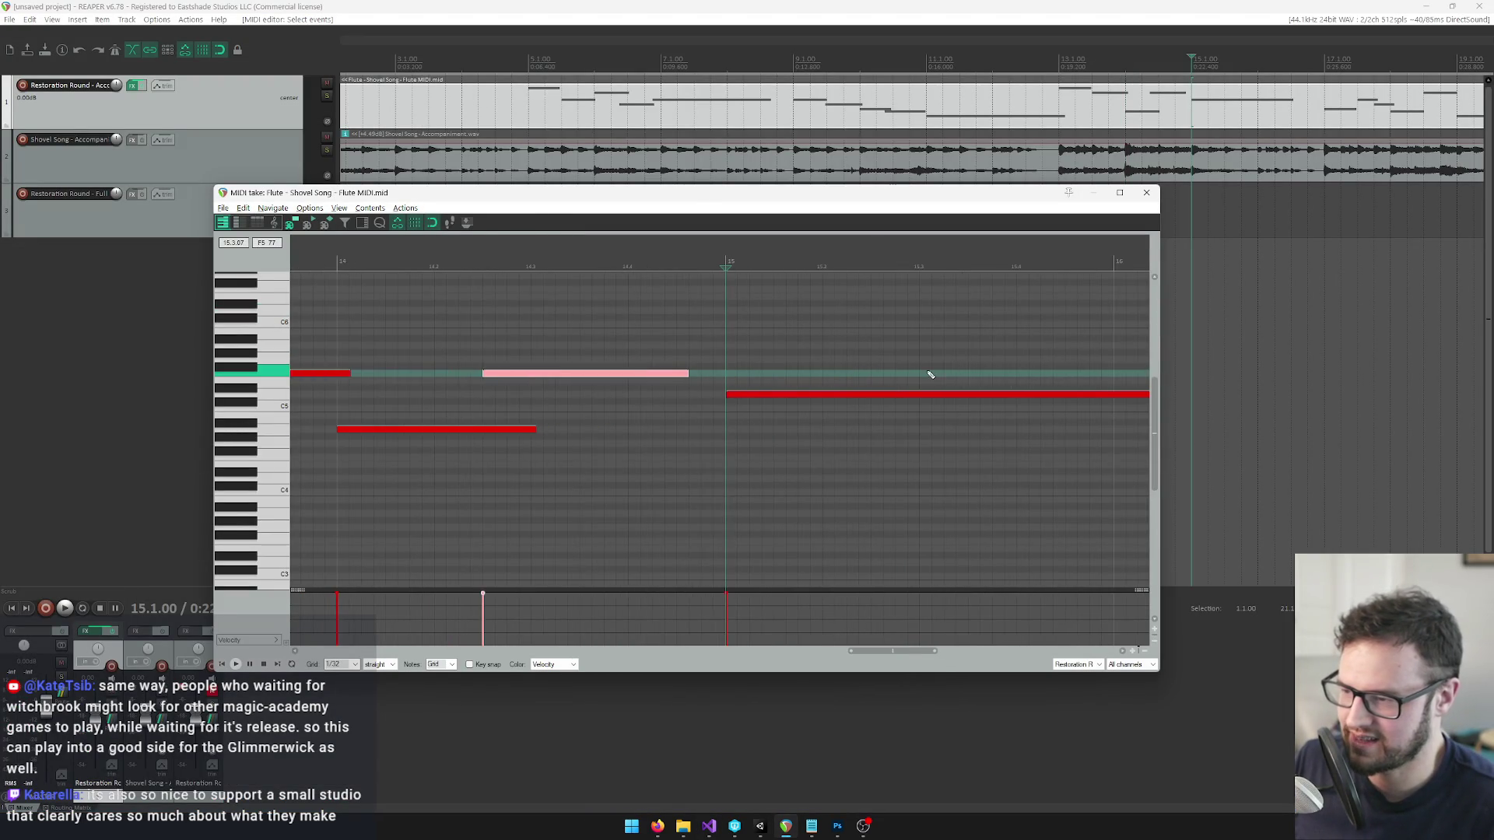
{"action": "left_click", "coordinate": [840, 397]}
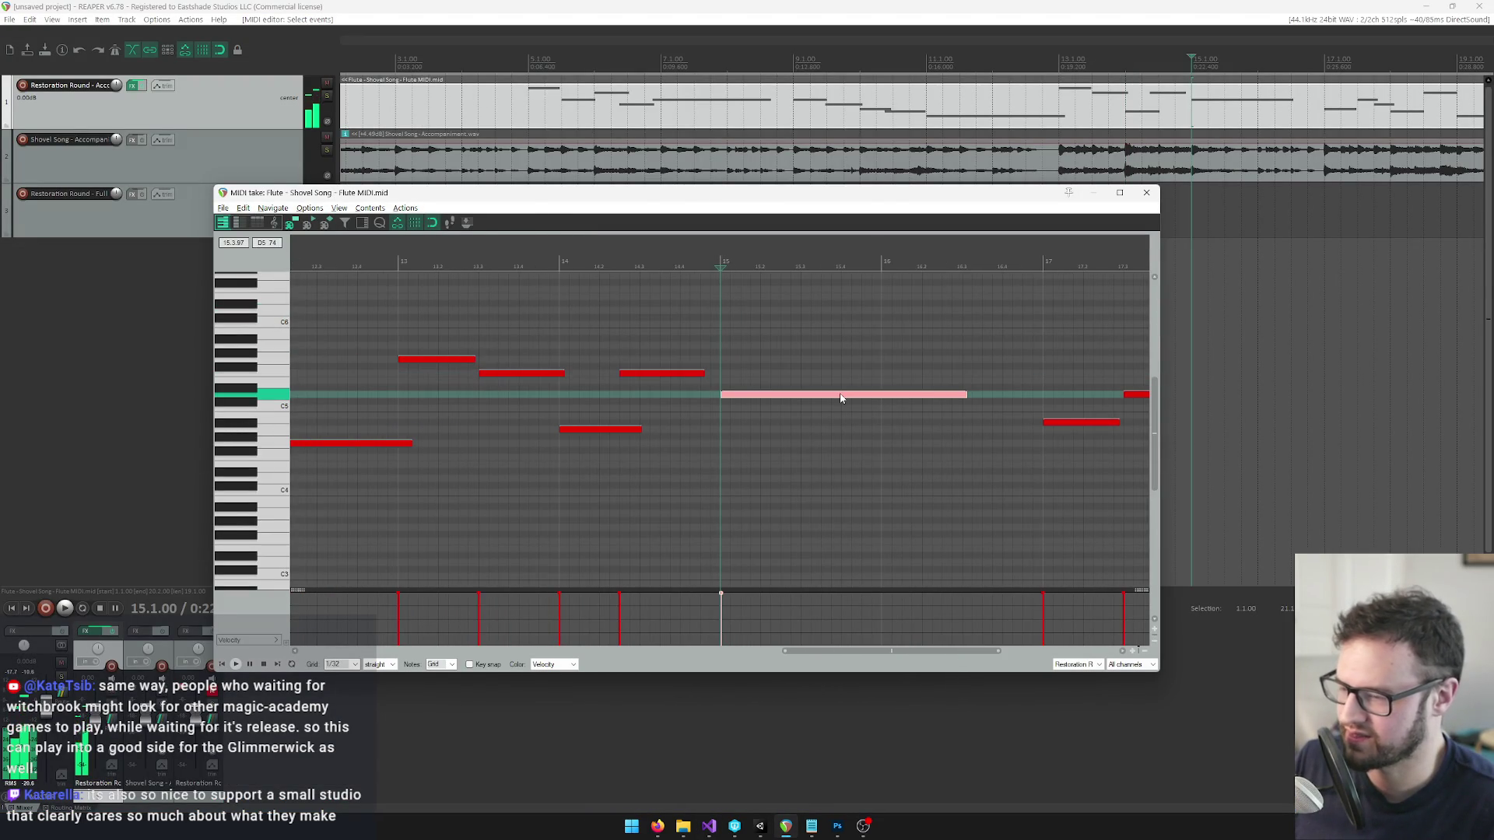
{"action": "scroll", "coordinate": [846, 401], "scroll_direction": "down", "scroll_amount": 2}
{"action": "key", "text": "alt+Tab"}
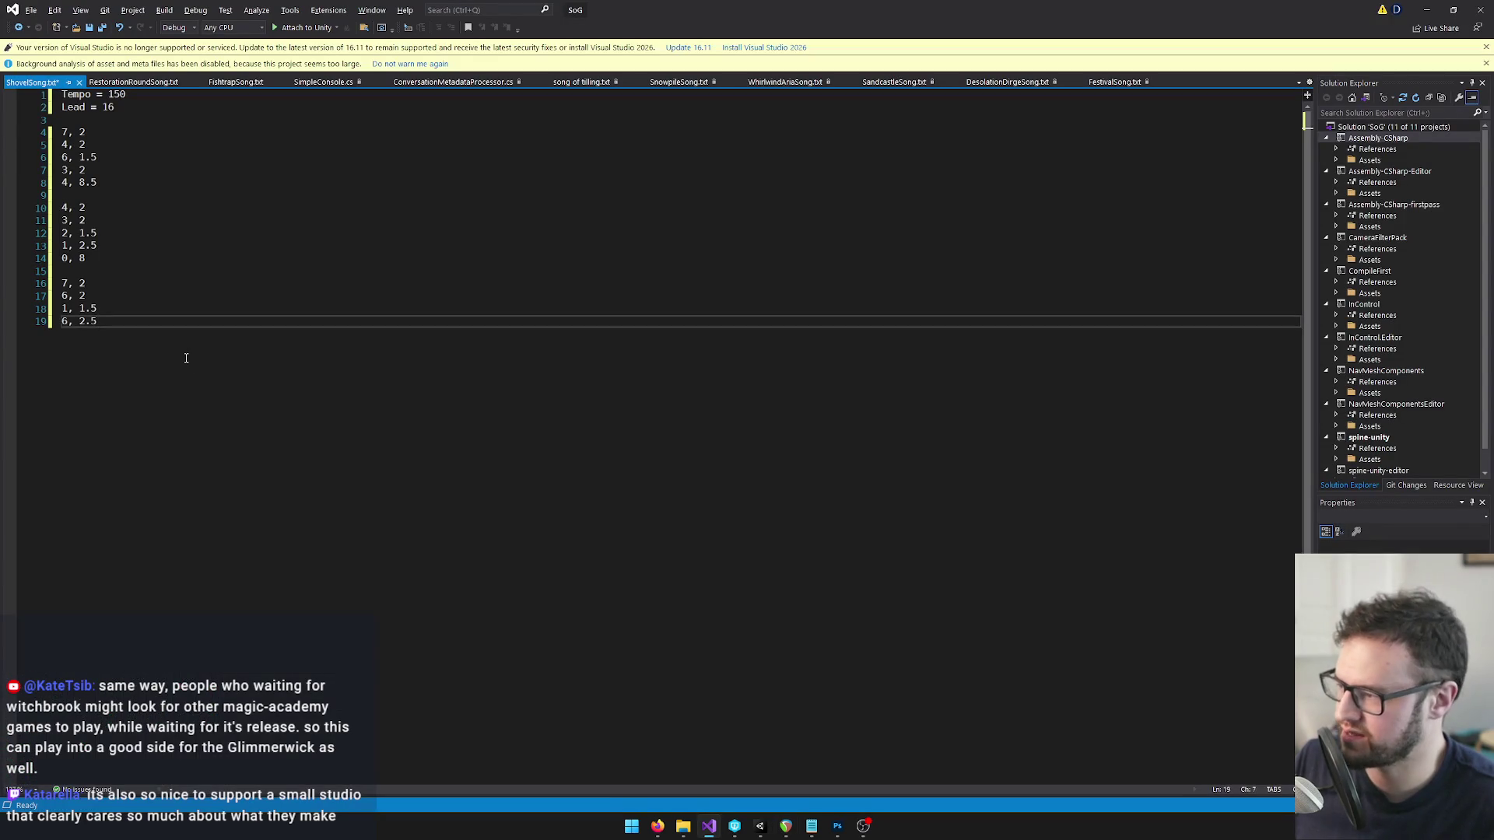
{"action": "key", "text": "Return"}
{"action": "type", "text": "4, 8"}
{"action": "key", "text": "Return"}
{"action": "key", "text": "alt+Tab"}
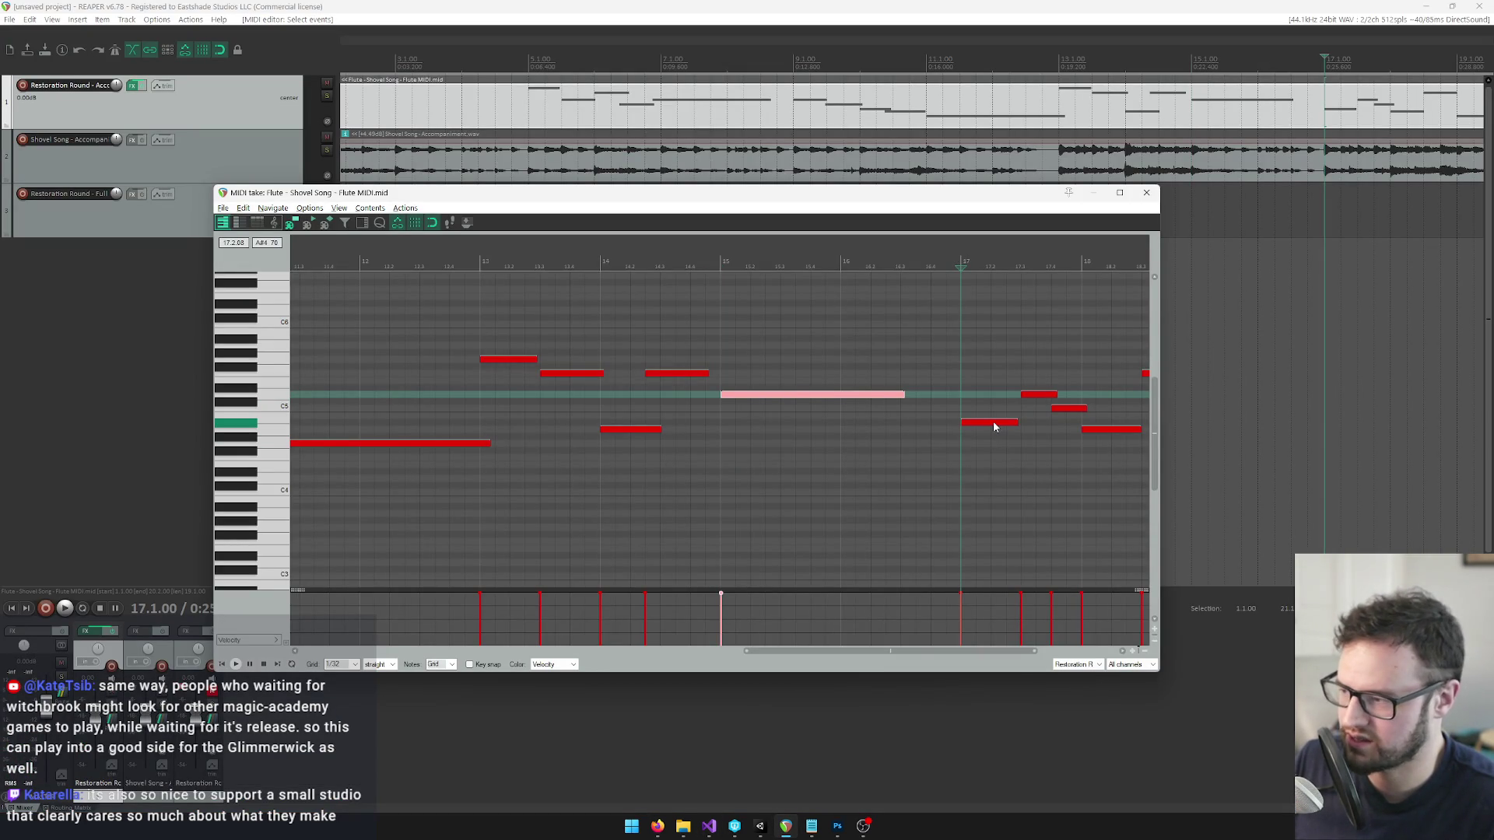
Record the next phrase's opening notes in ShovelSong.txt, starting with 2.
{"action": "left_click", "coordinate": [995, 427]}
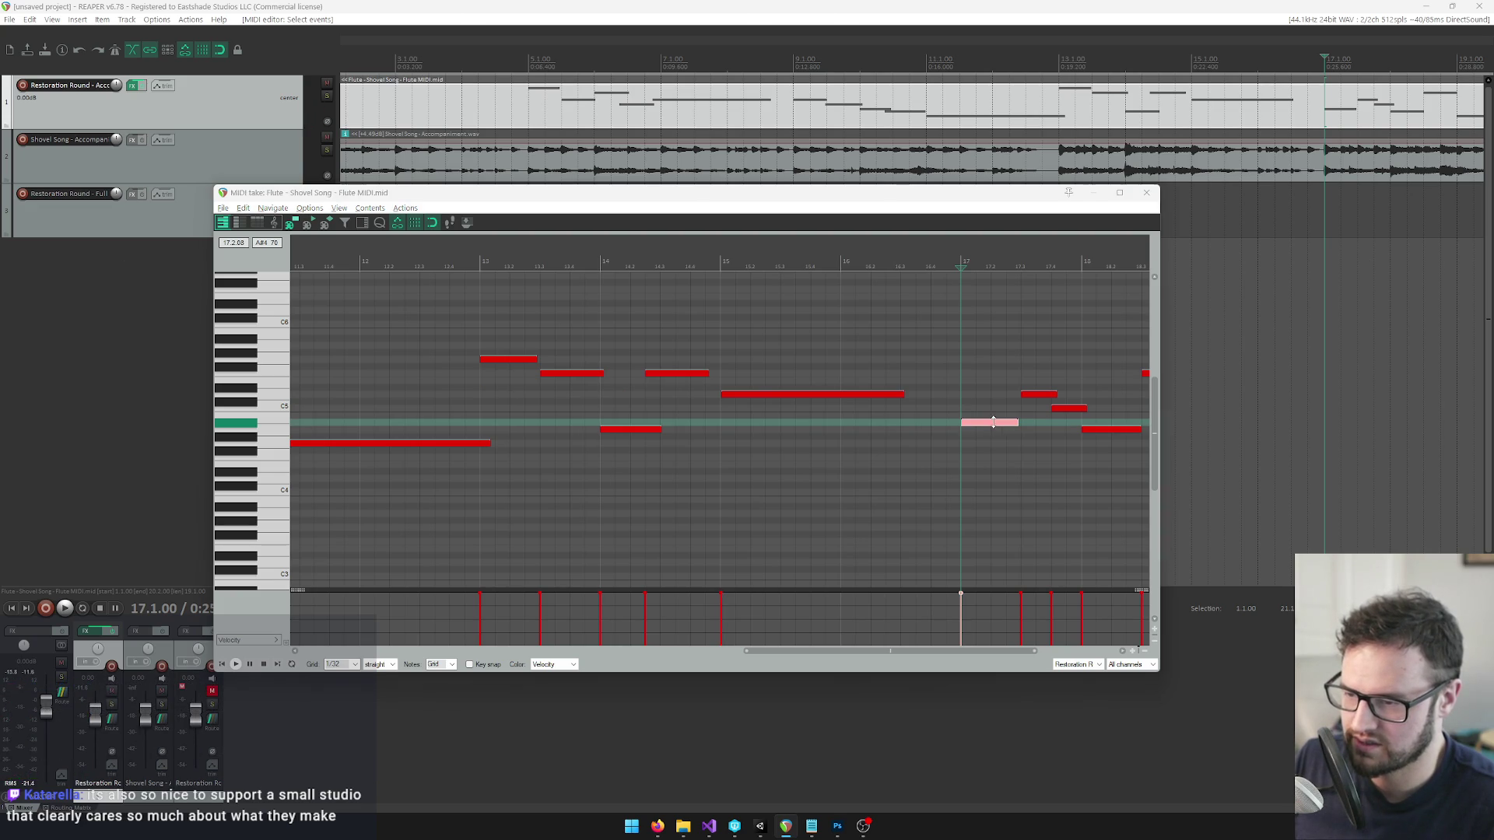
{"action": "key", "text": "alt+Tab"}
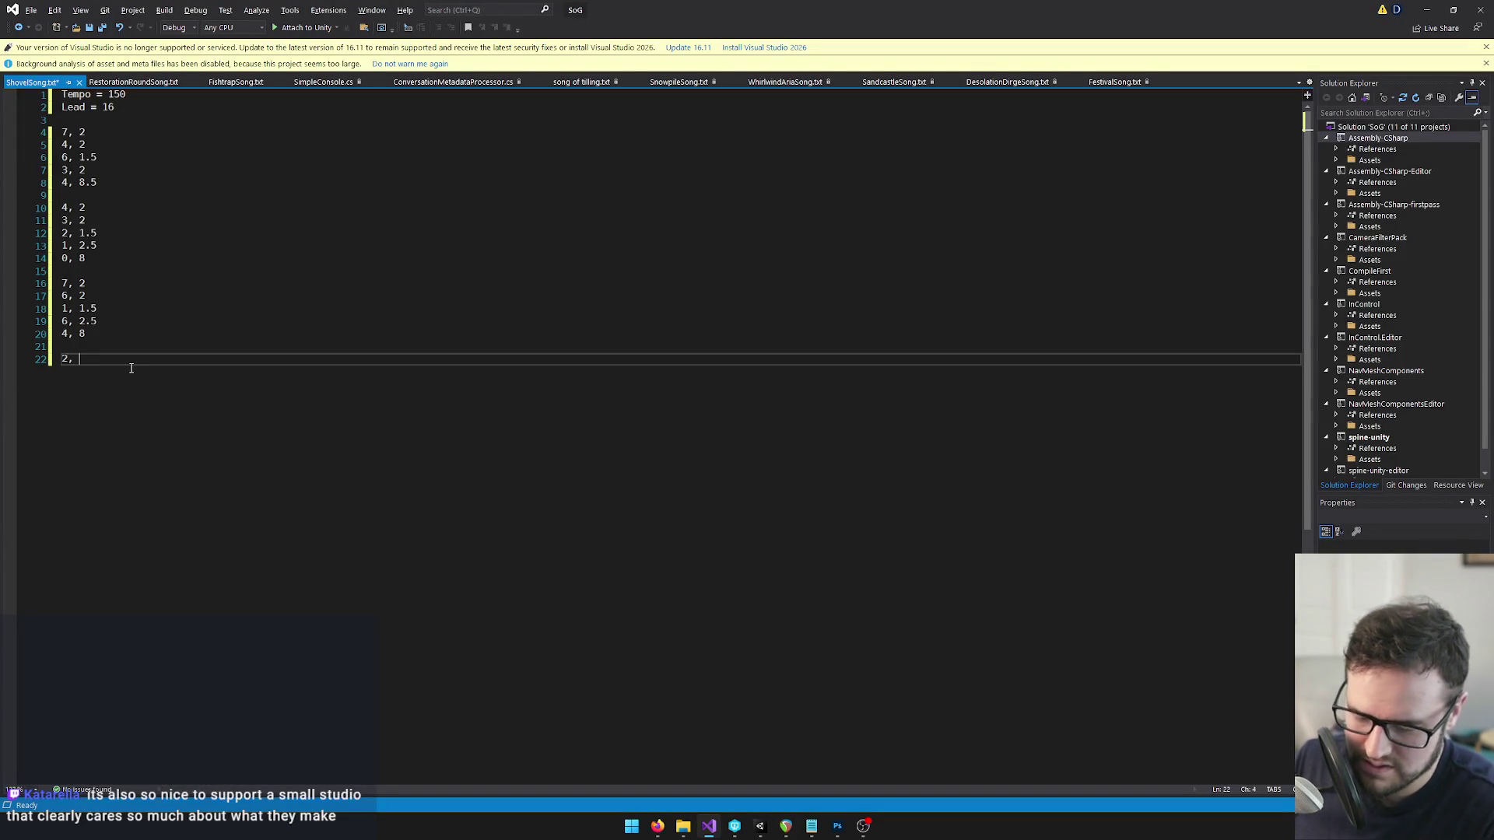
{"action": "type", "text": "2"}
{"action": "key", "text": "Return"}
{"action": "key", "text": "alt+Tab"}
{"action": "scroll", "coordinate": [777, 393], "scroll_direction": "up", "scroll_amount": 3}
{"action": "left_click", "coordinate": [777, 395]}
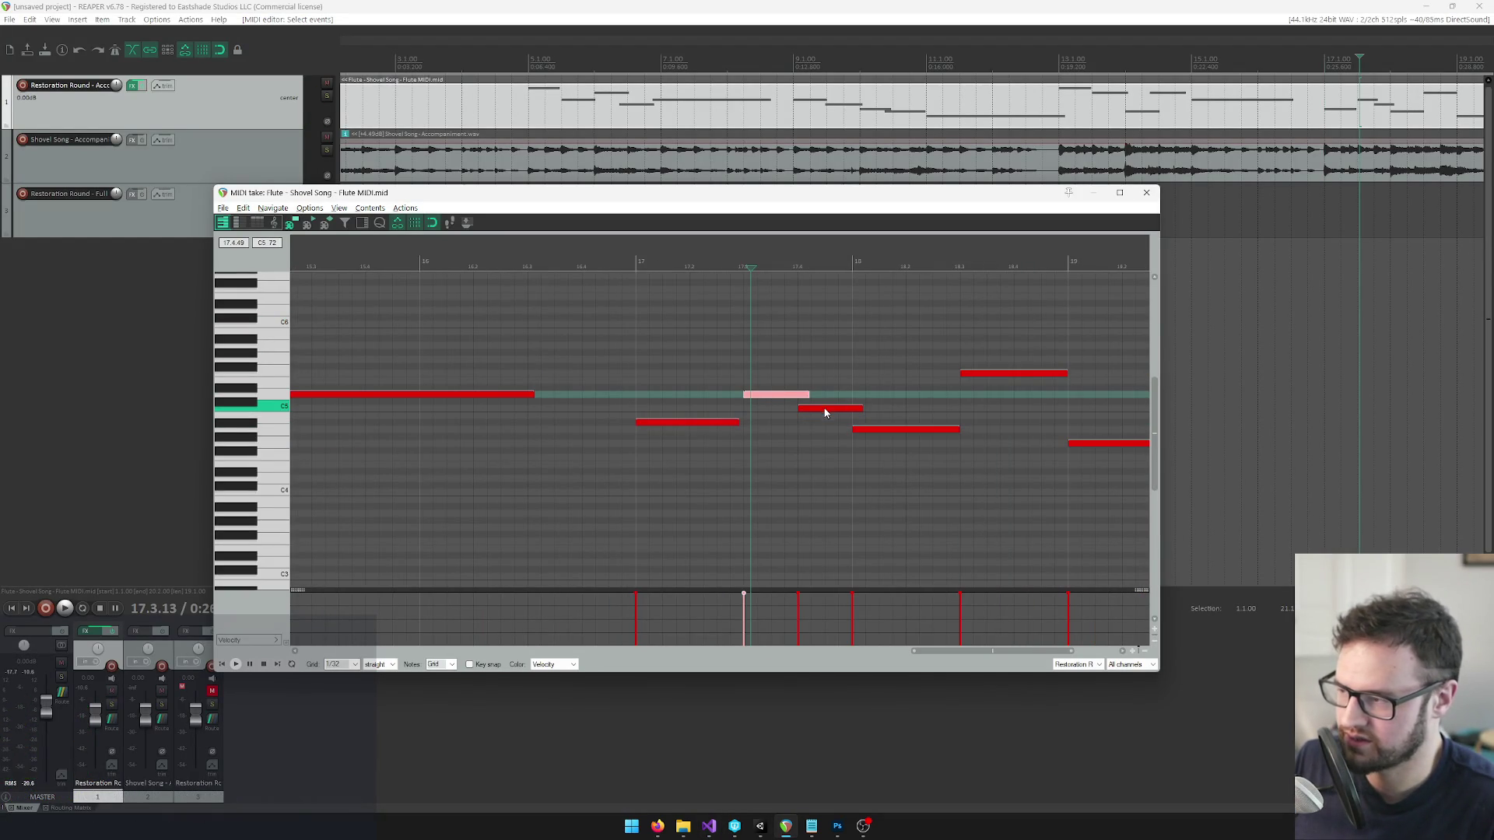
{"action": "key", "text": "alt+Tab"}
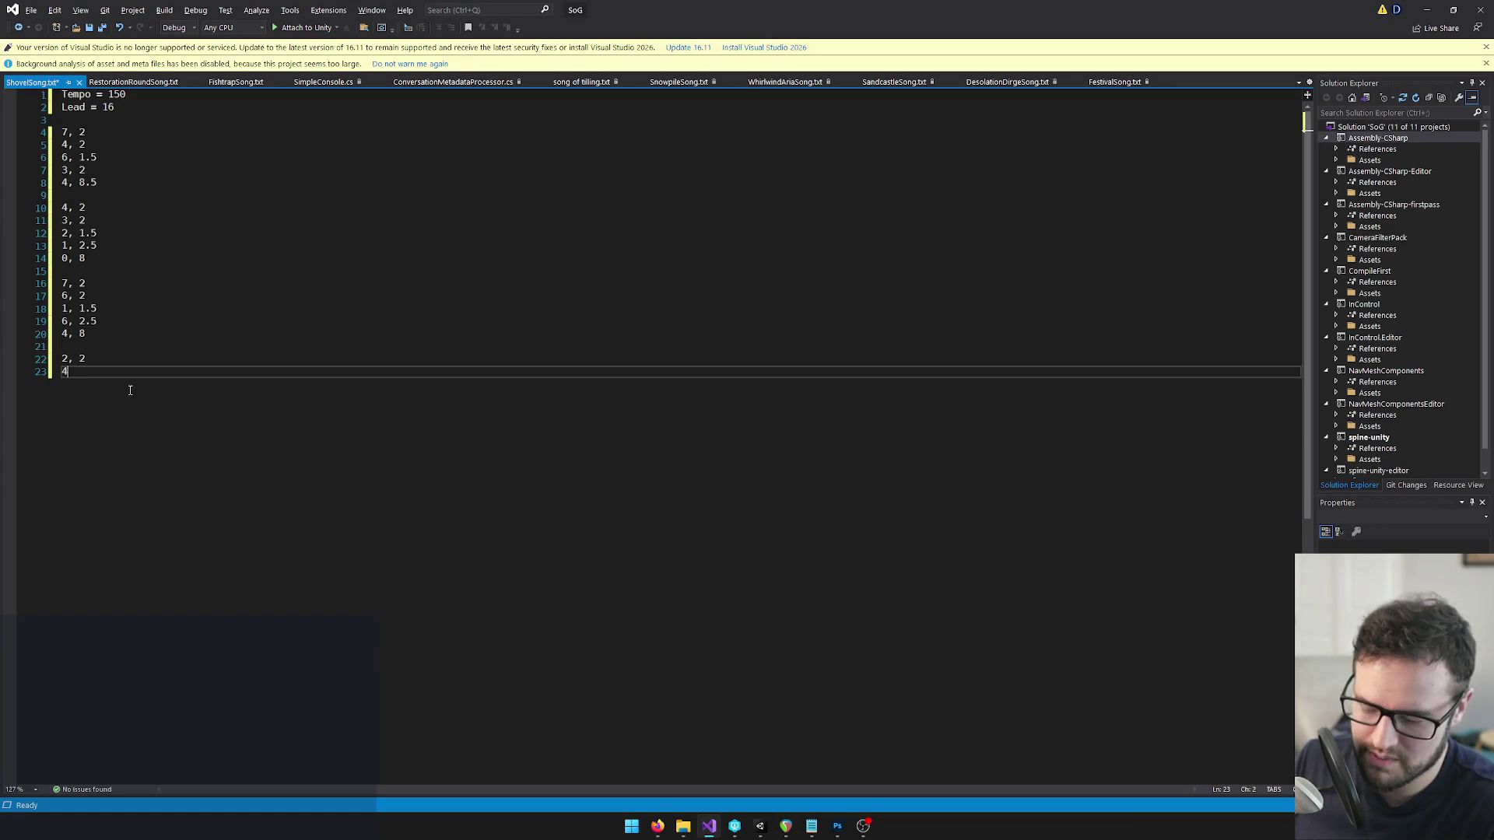
{"action": "key", "text": "Return"}
{"action": "type", "text": "3, 1"}
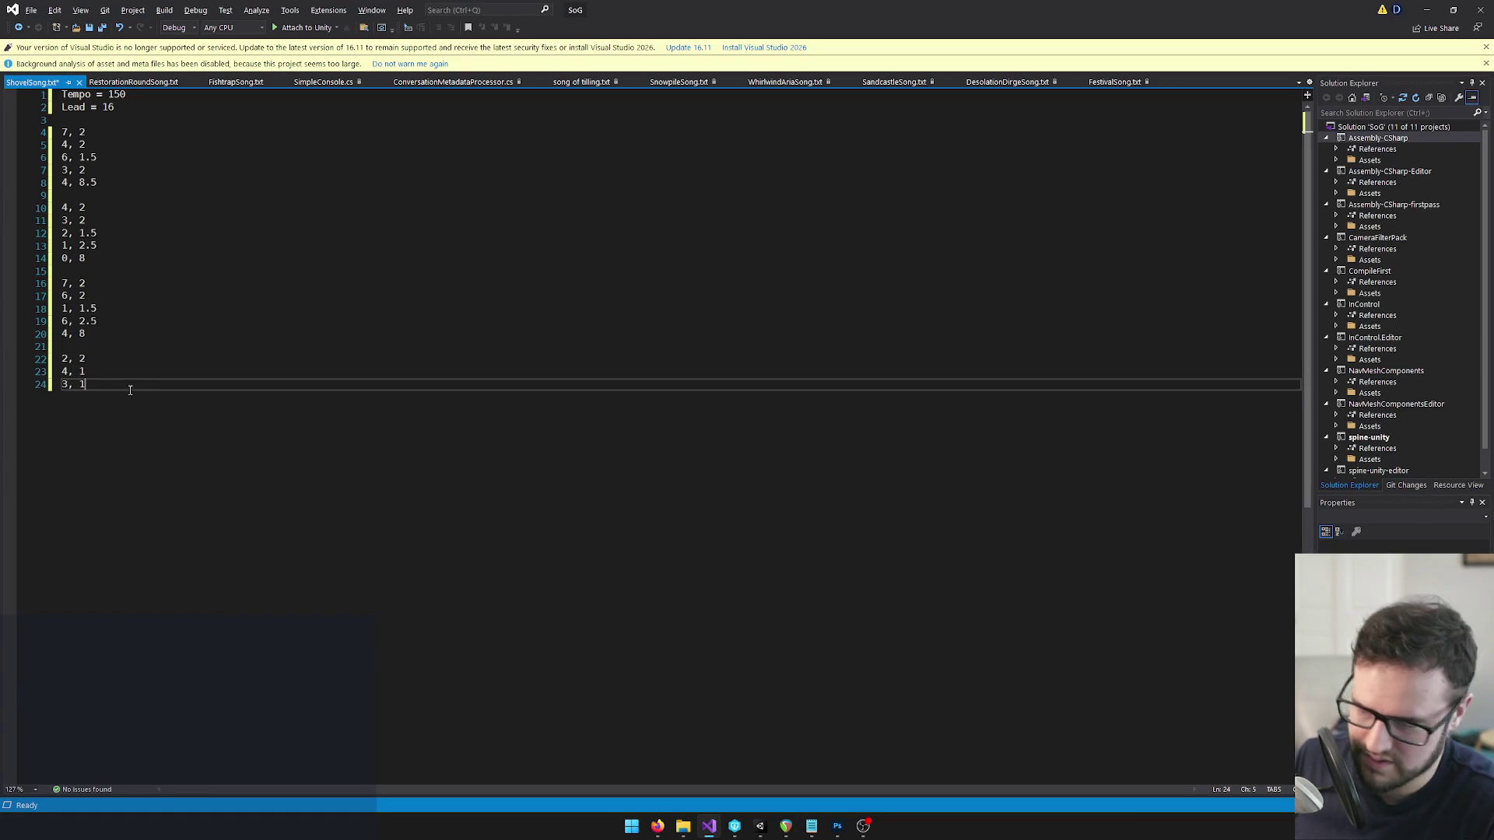
{"action": "key", "text": "alt+Tab"}
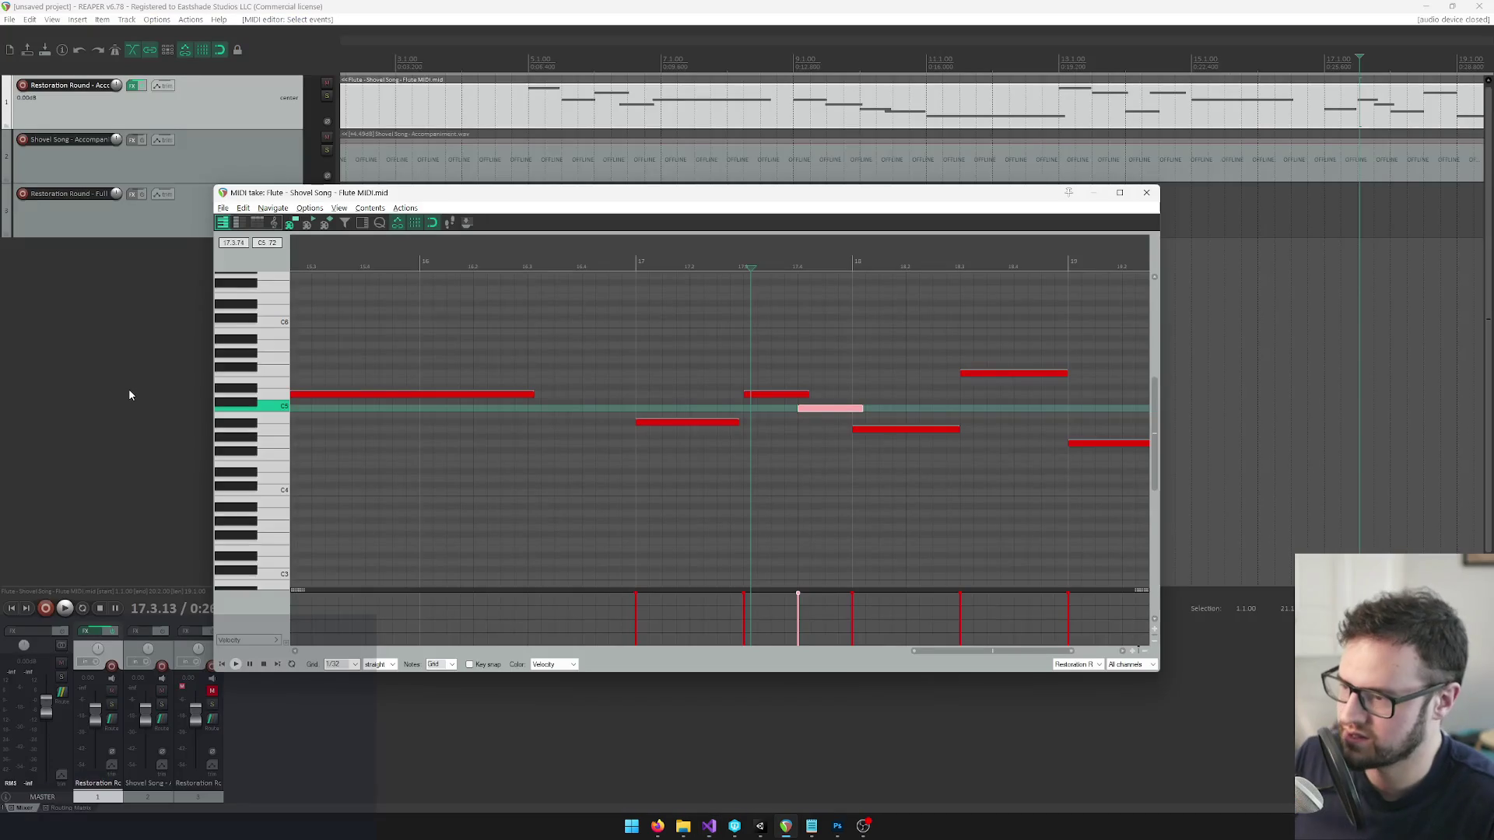
Read the remaining notes, including the higher one at bar 18.3 and the phrase's last note.
{"action": "left_click", "coordinate": [883, 429]}
{"action": "key", "text": "alt+Tab"}
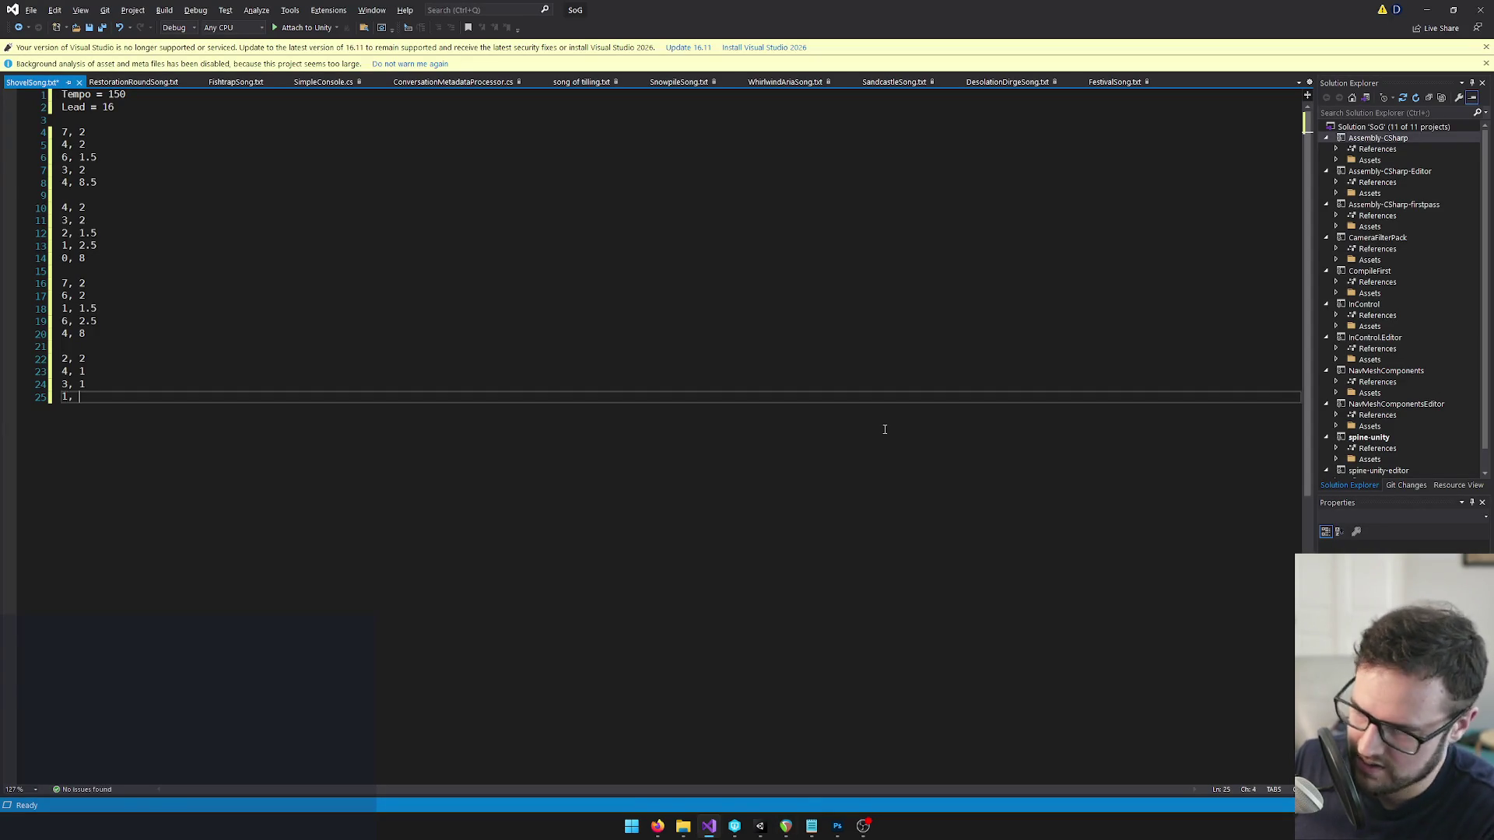
{"action": "key", "text": "alt+Tab"}
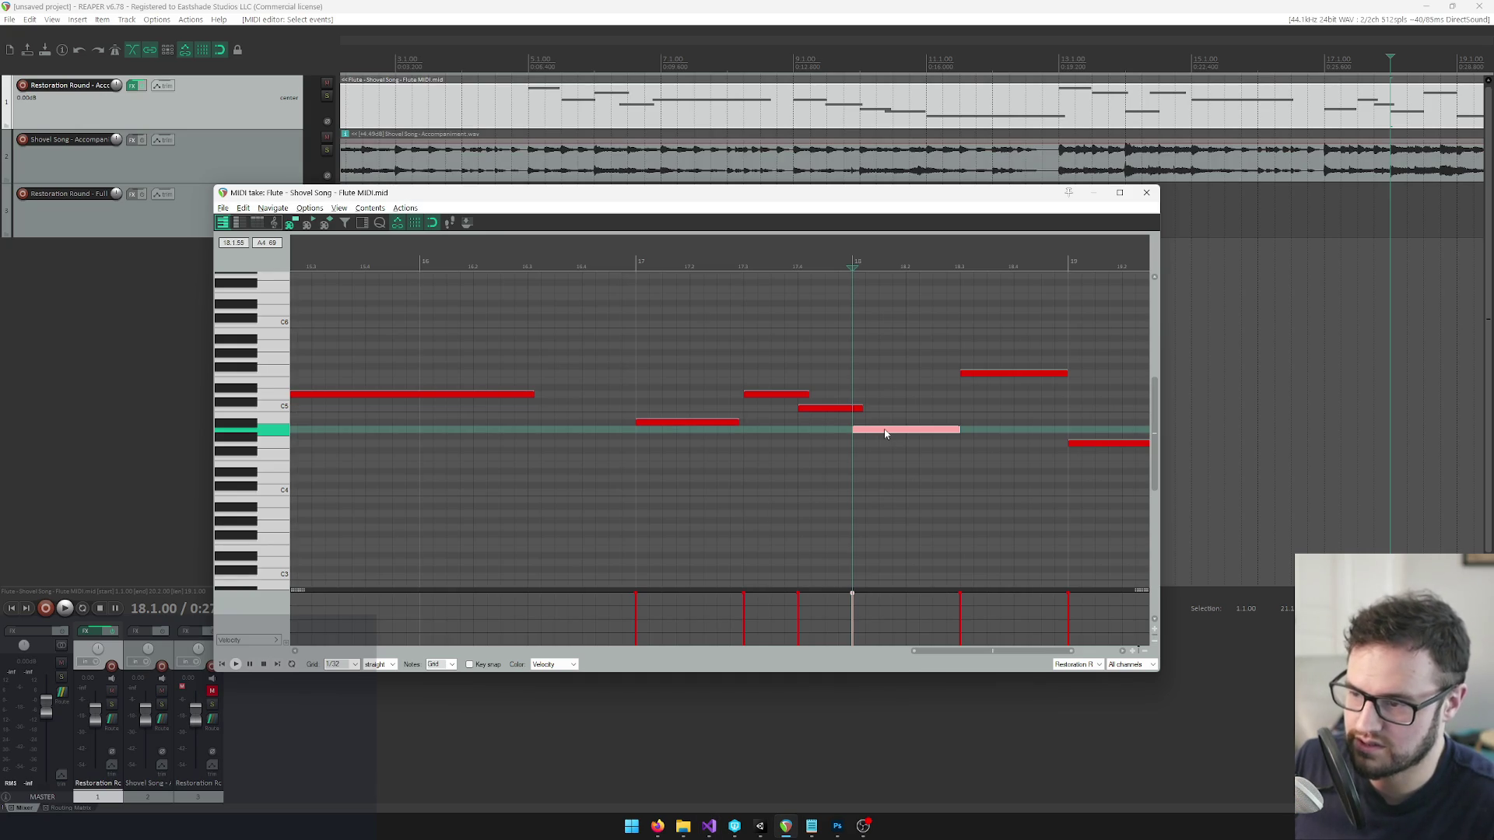
{"action": "key", "text": "alt+Tab"}
{"action": "key", "text": "Return"}
{"action": "key", "text": "alt+Tab"}
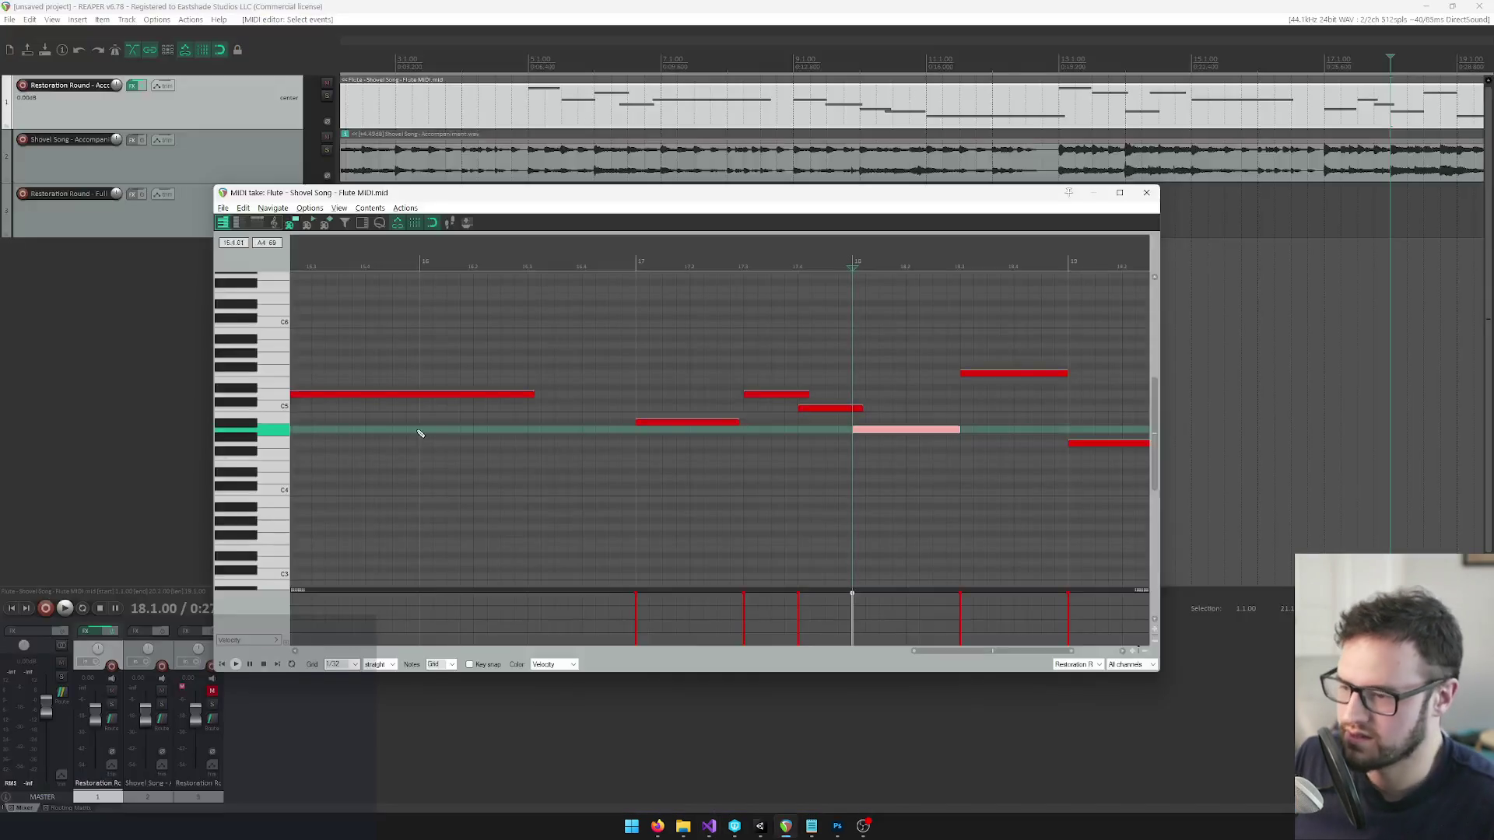
{"action": "left_click", "coordinate": [1006, 375]}
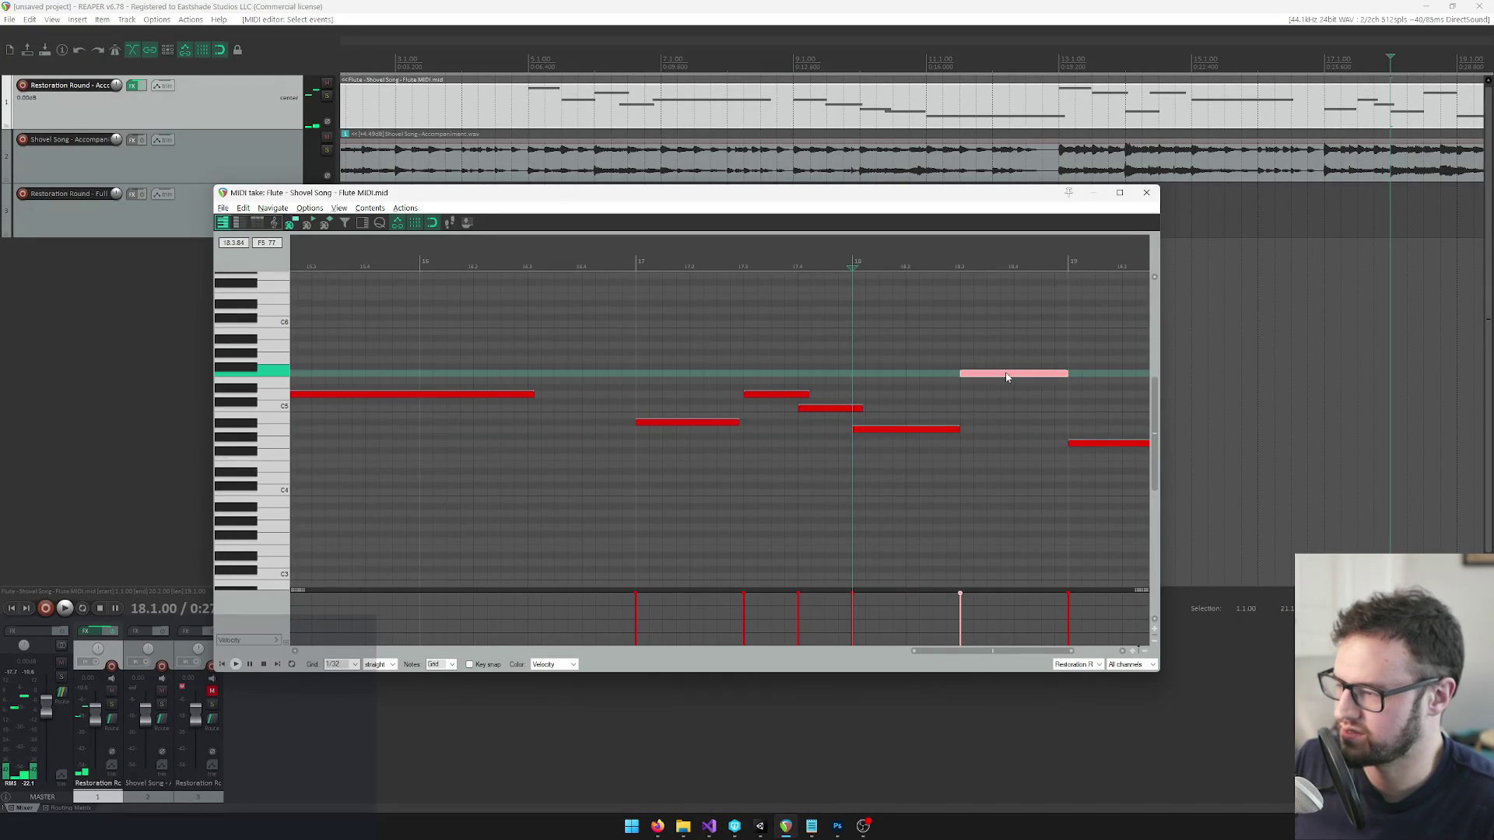
{"action": "key", "text": "alt+Tab"}
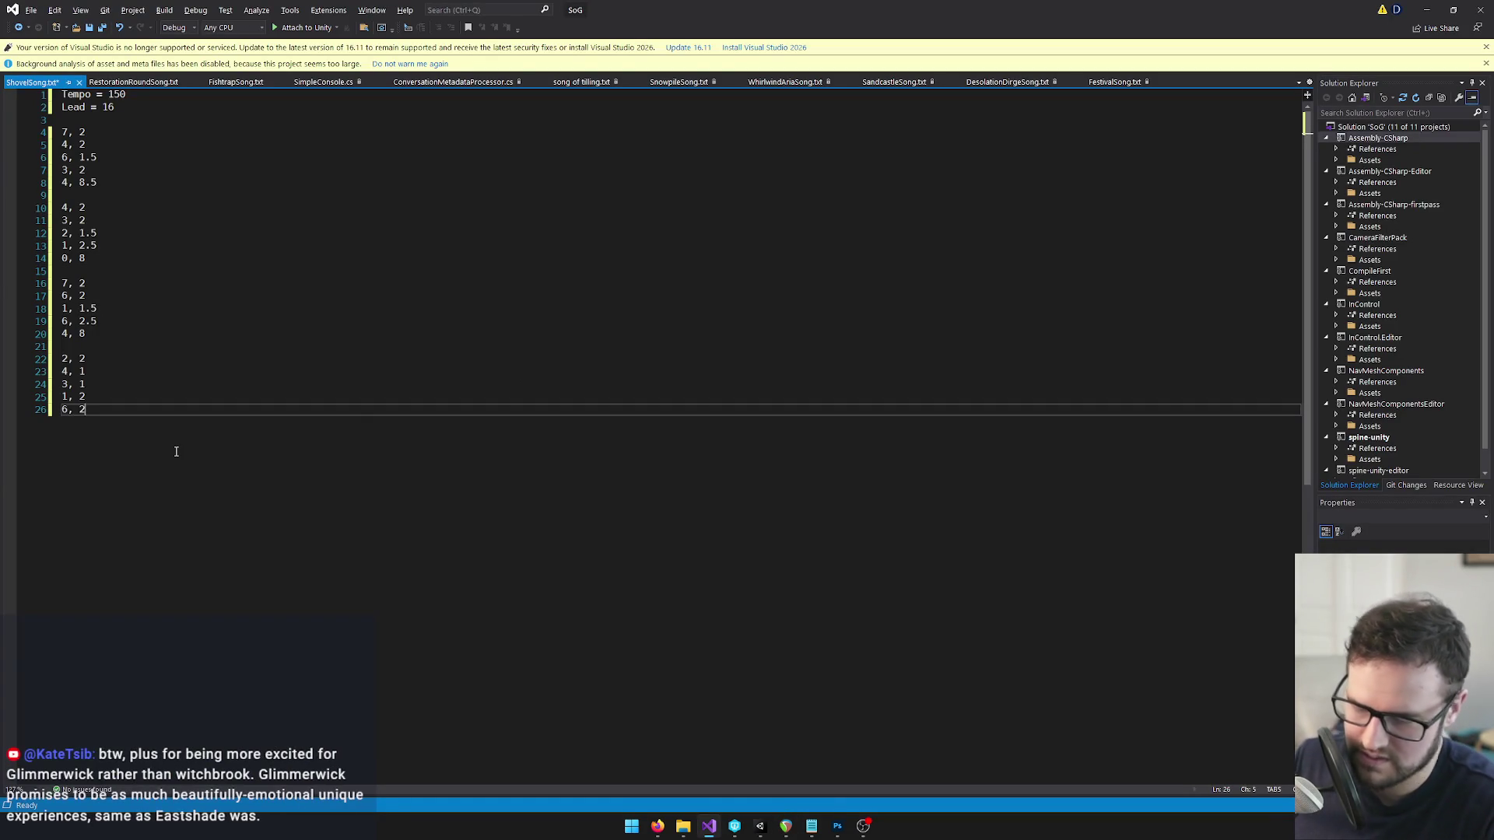
{"action": "key", "text": "alt+Tab"}
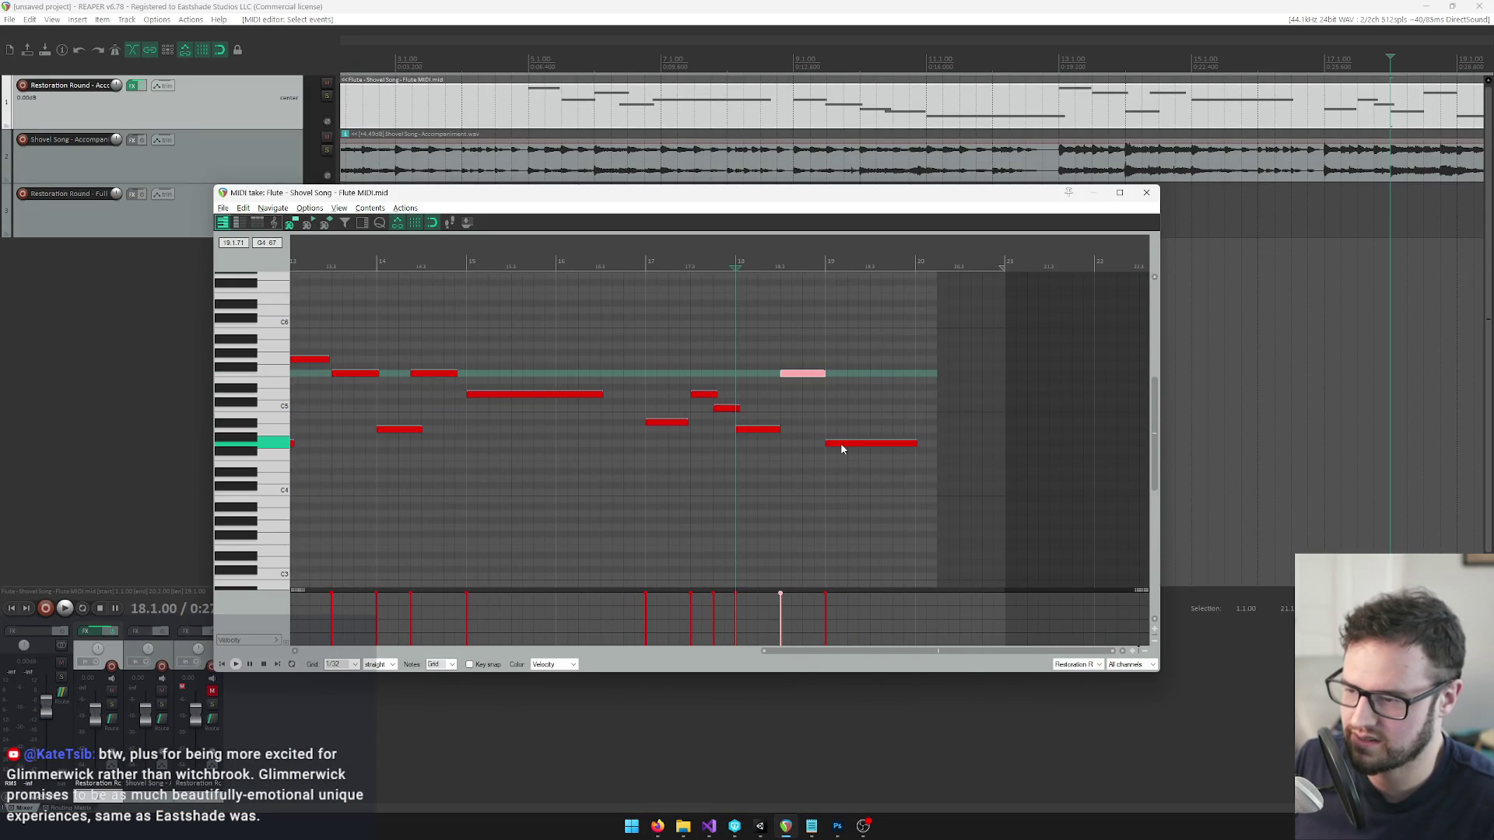
{"action": "left_click", "coordinate": [837, 444]}
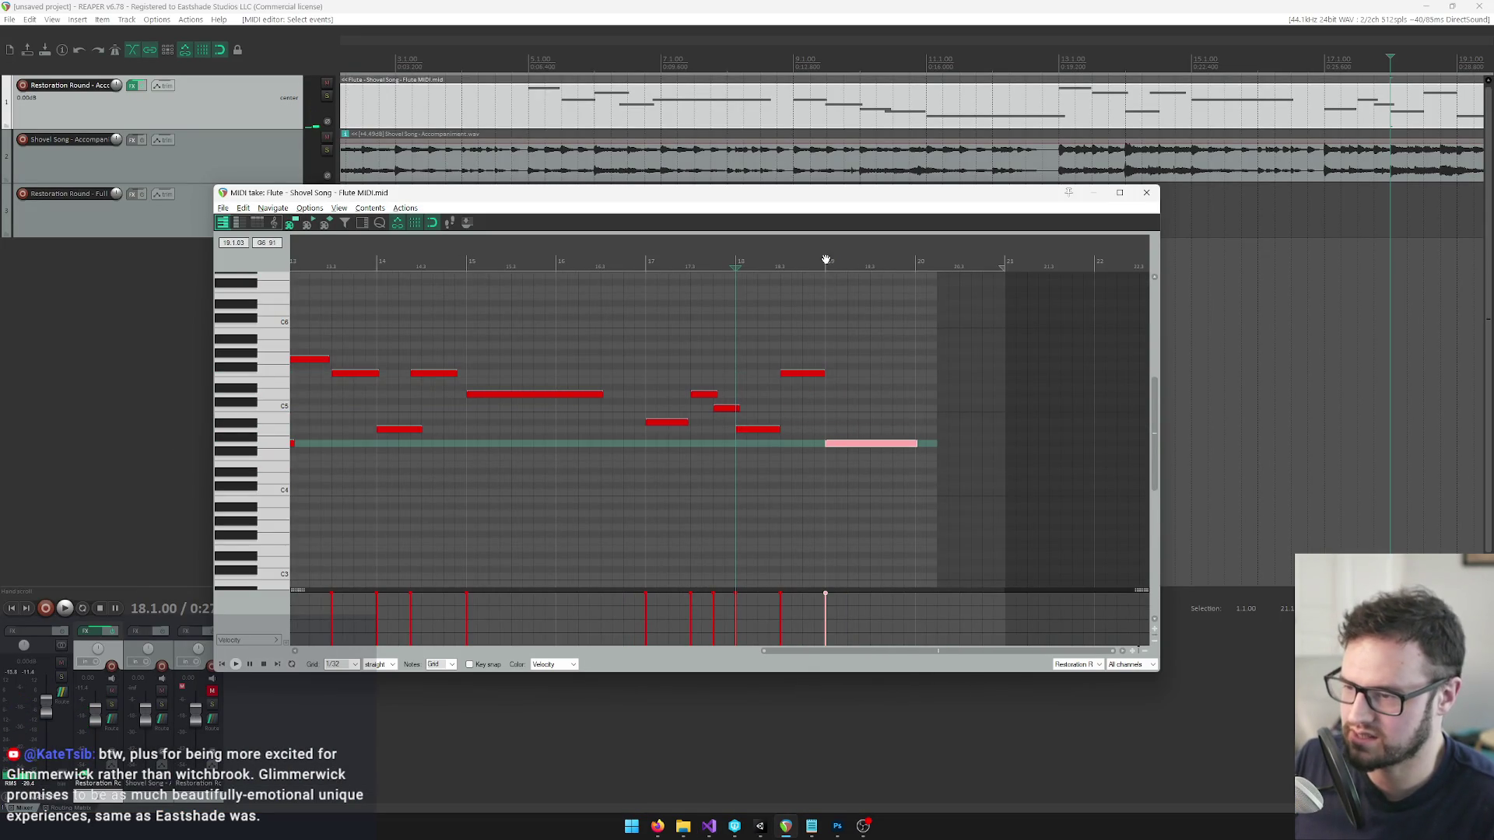
{"action": "key", "text": "alt+Tab"}
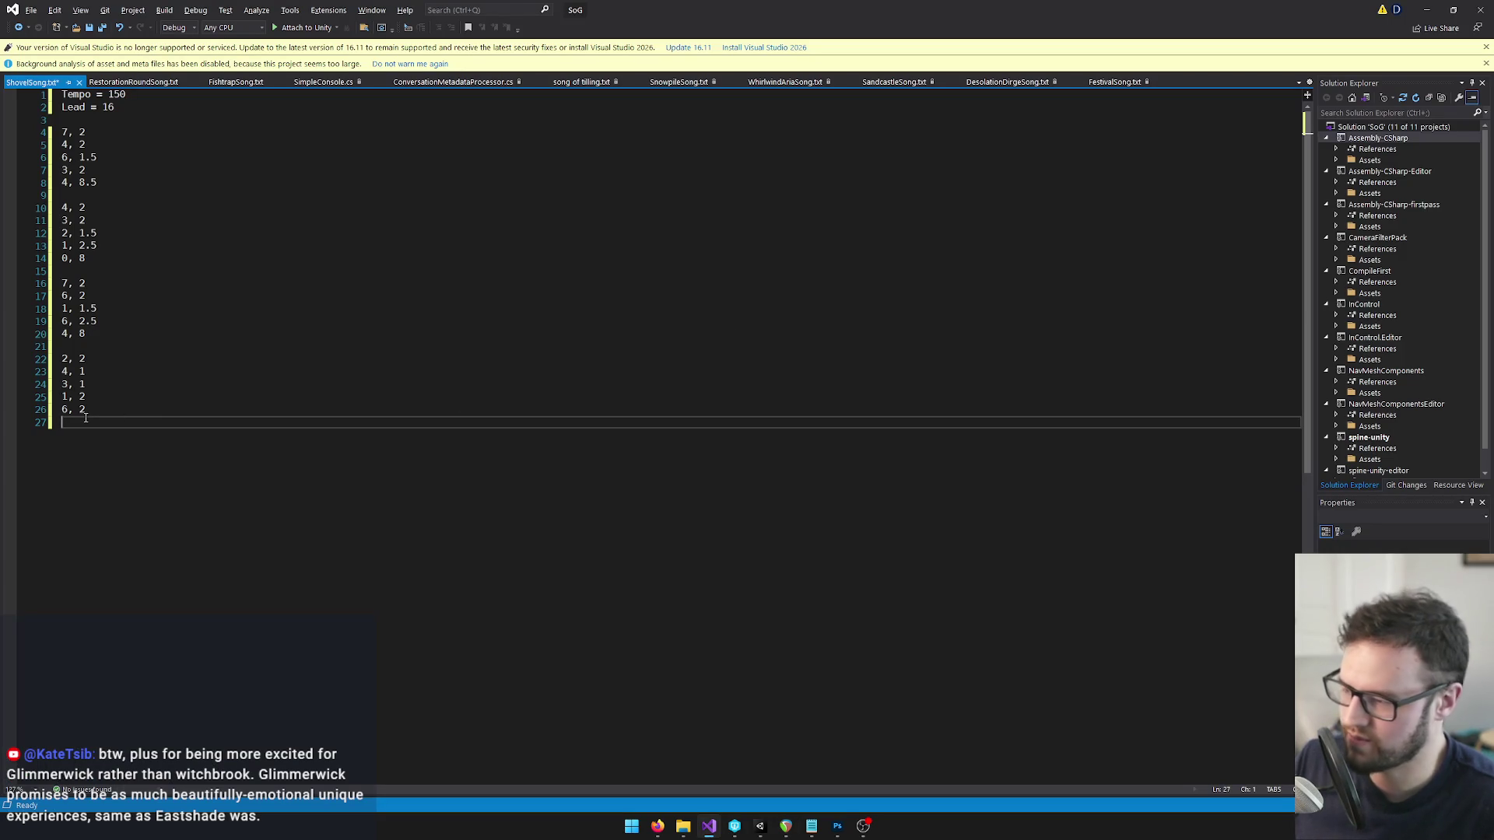
Save ShovelSong.txt and bring up Unity.
{"action": "left_click", "coordinate": [186, 370]}
{"action": "key", "text": "ctrl+s"}
{"action": "left_click", "coordinate": [236, 283]}
{"action": "left_click", "coordinate": [760, 828]}
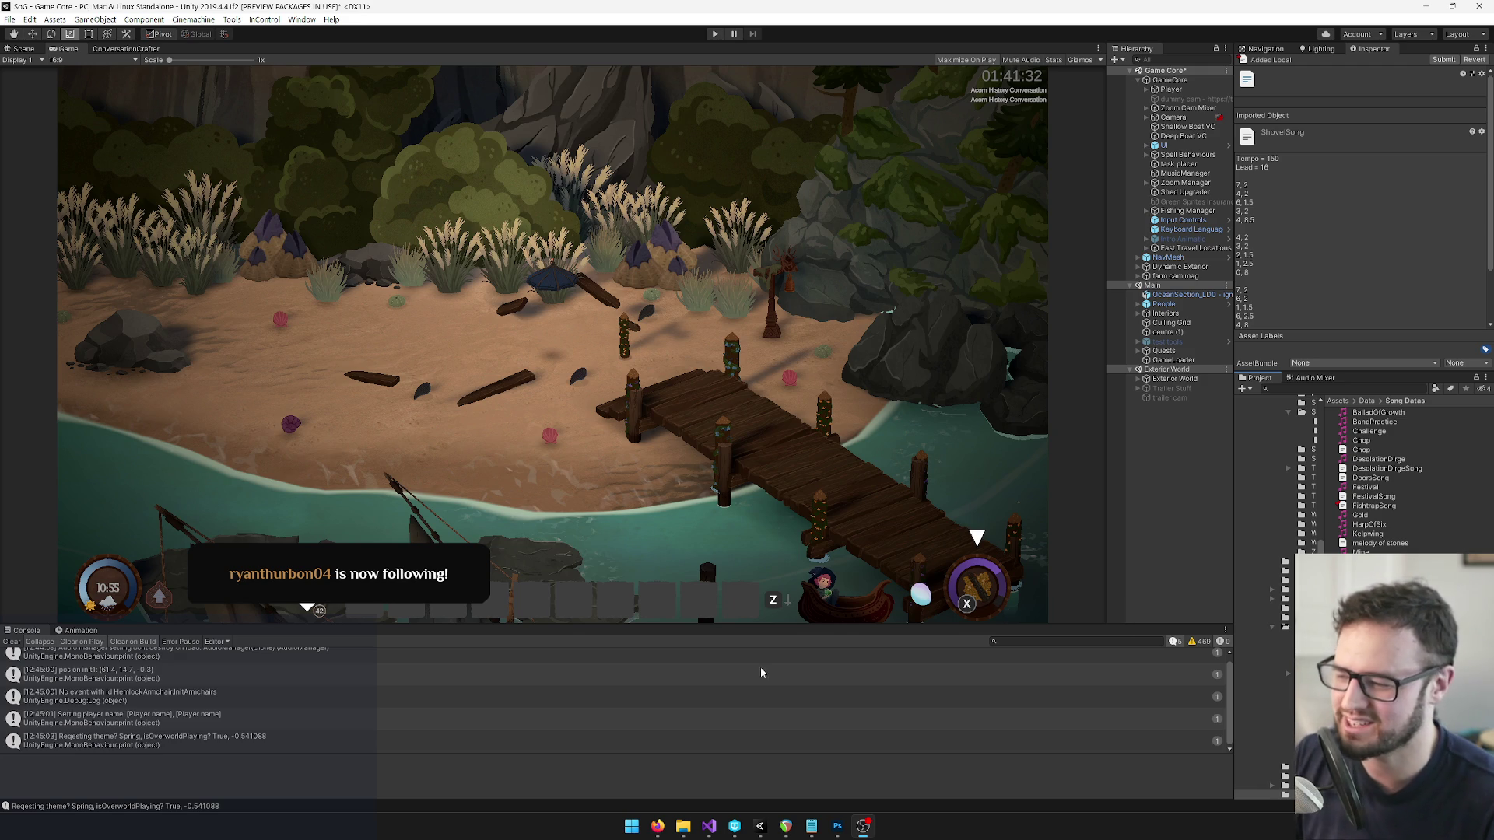
Reimport the updated ShovelSong.txt in Unity to view its tempo, lead and note pairs.
{"action": "mouse_move", "coordinate": [657, 826]}
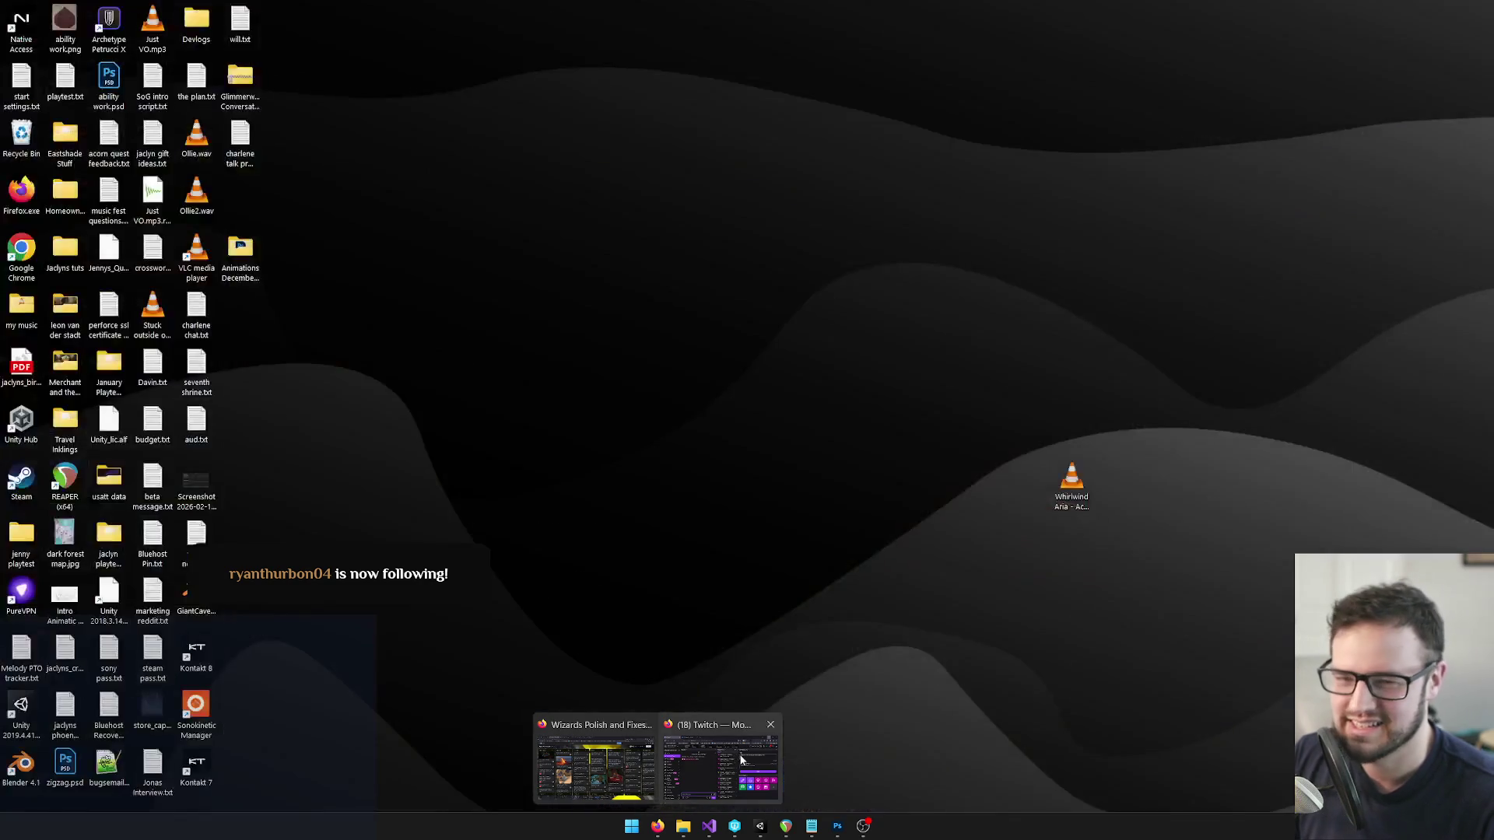
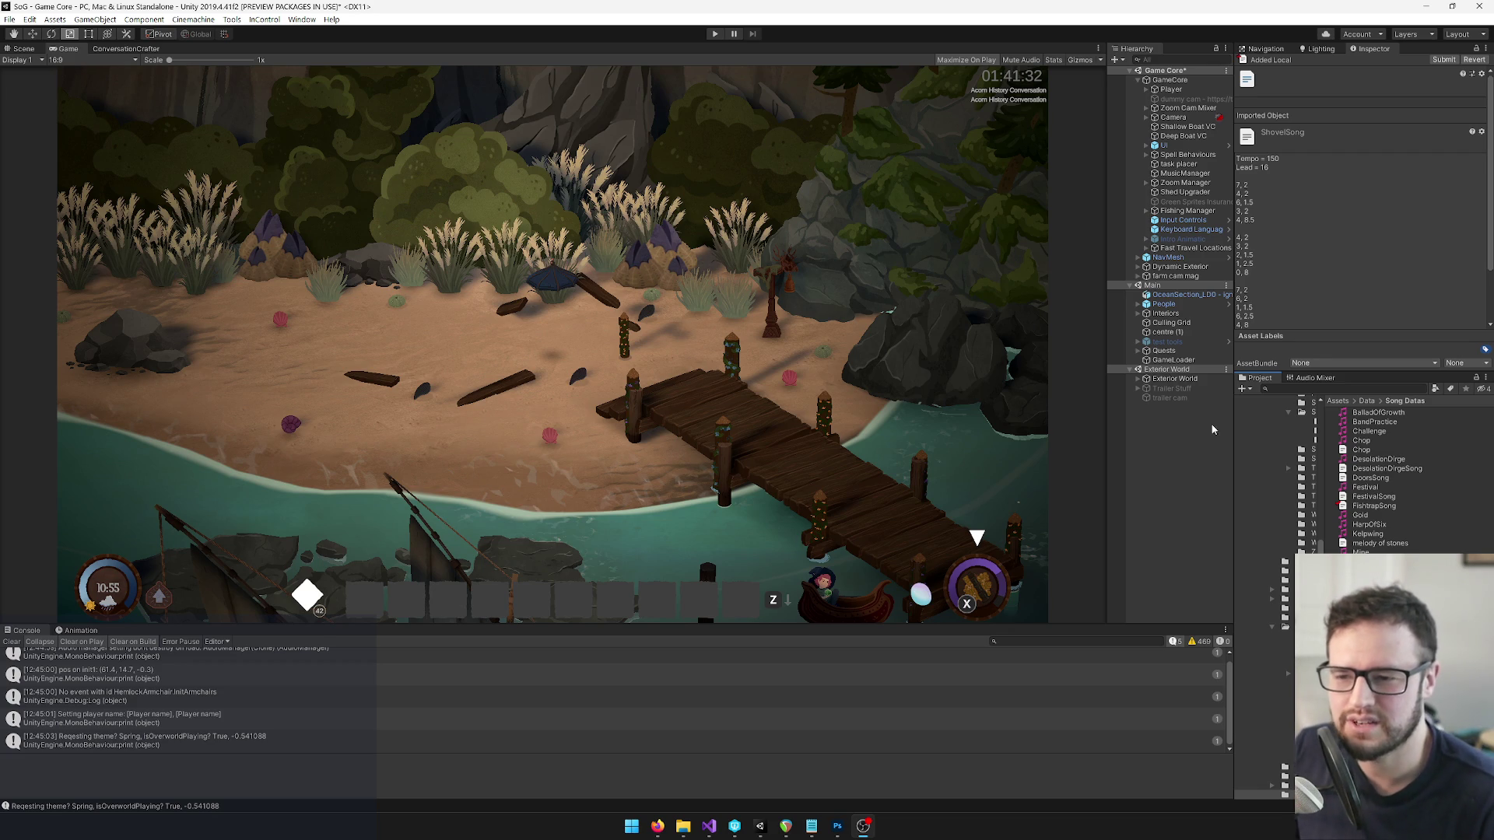
Show the DesolationDirge song data in the Inspector, then start Play mode.
{"action": "left_click", "coordinate": [1373, 460]}
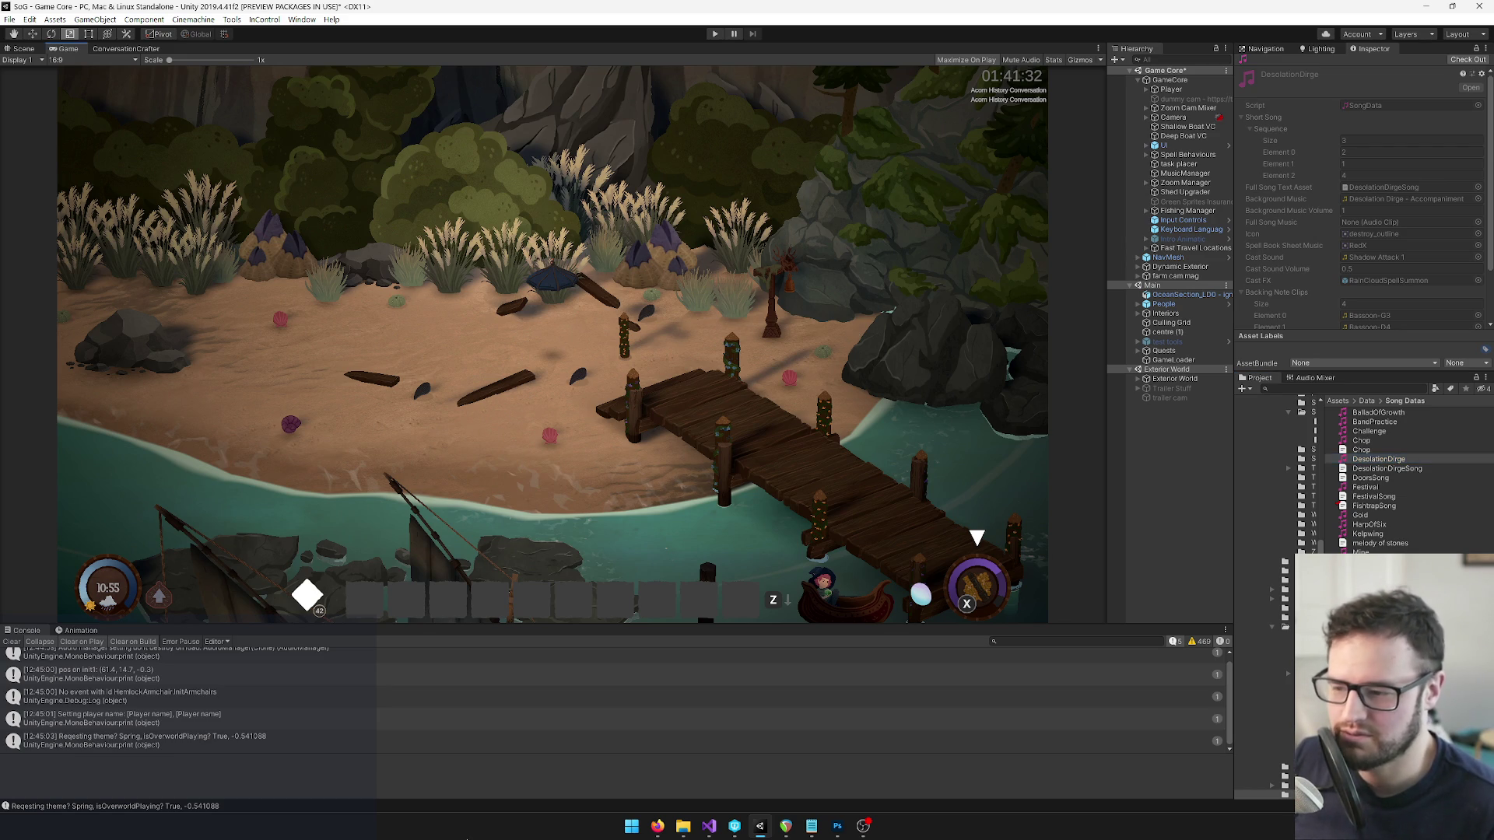
{"action": "left_click", "coordinate": [716, 35]}
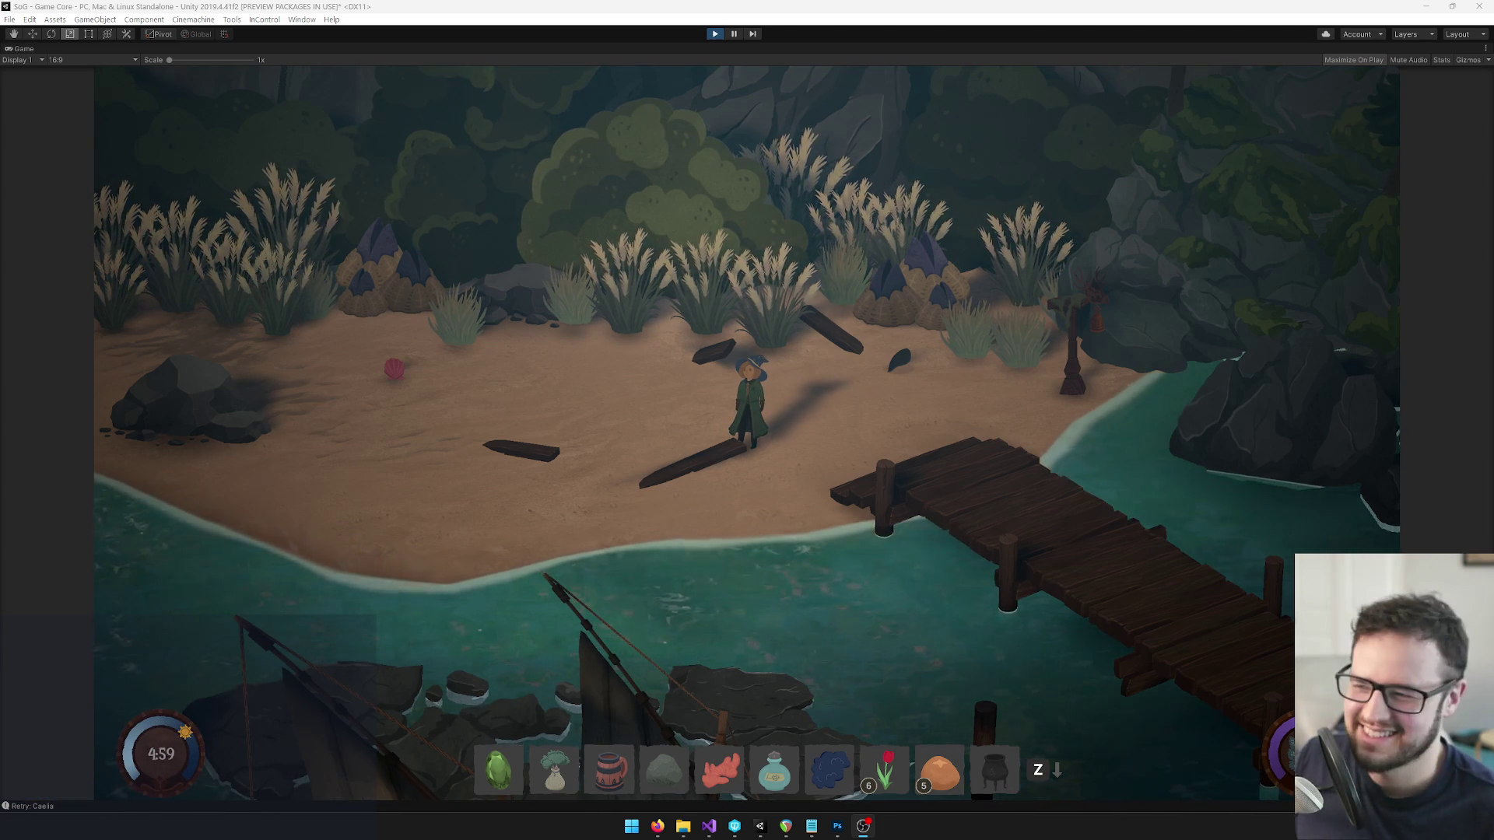
Open Journal > Songs in the inventory and start practising Hymn of Sea's Abyss.
{"action": "key", "text": "Tab"}
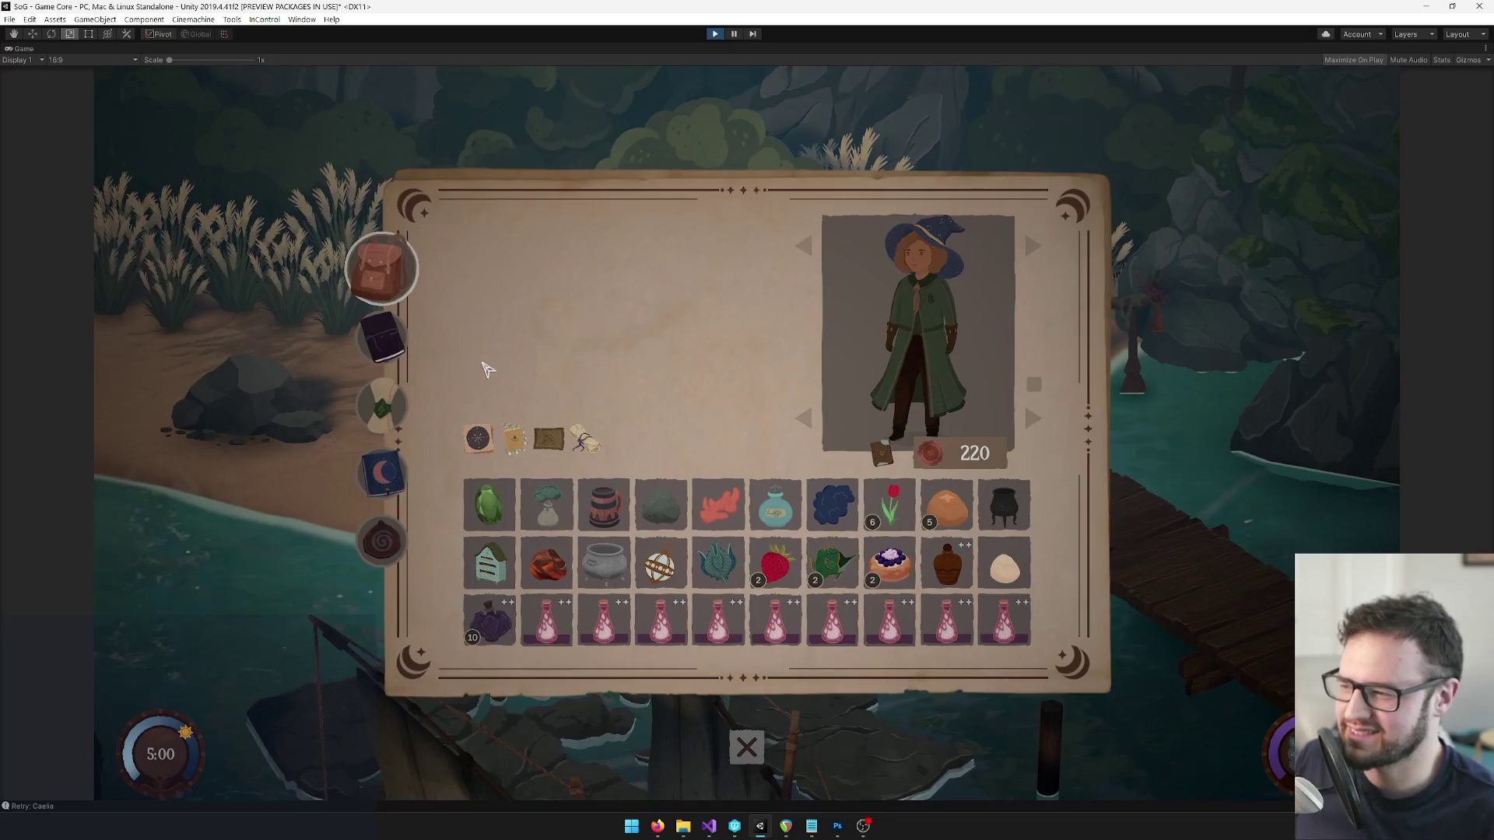
{"action": "left_click", "coordinate": [405, 344]}
{"action": "left_click", "coordinate": [408, 400]}
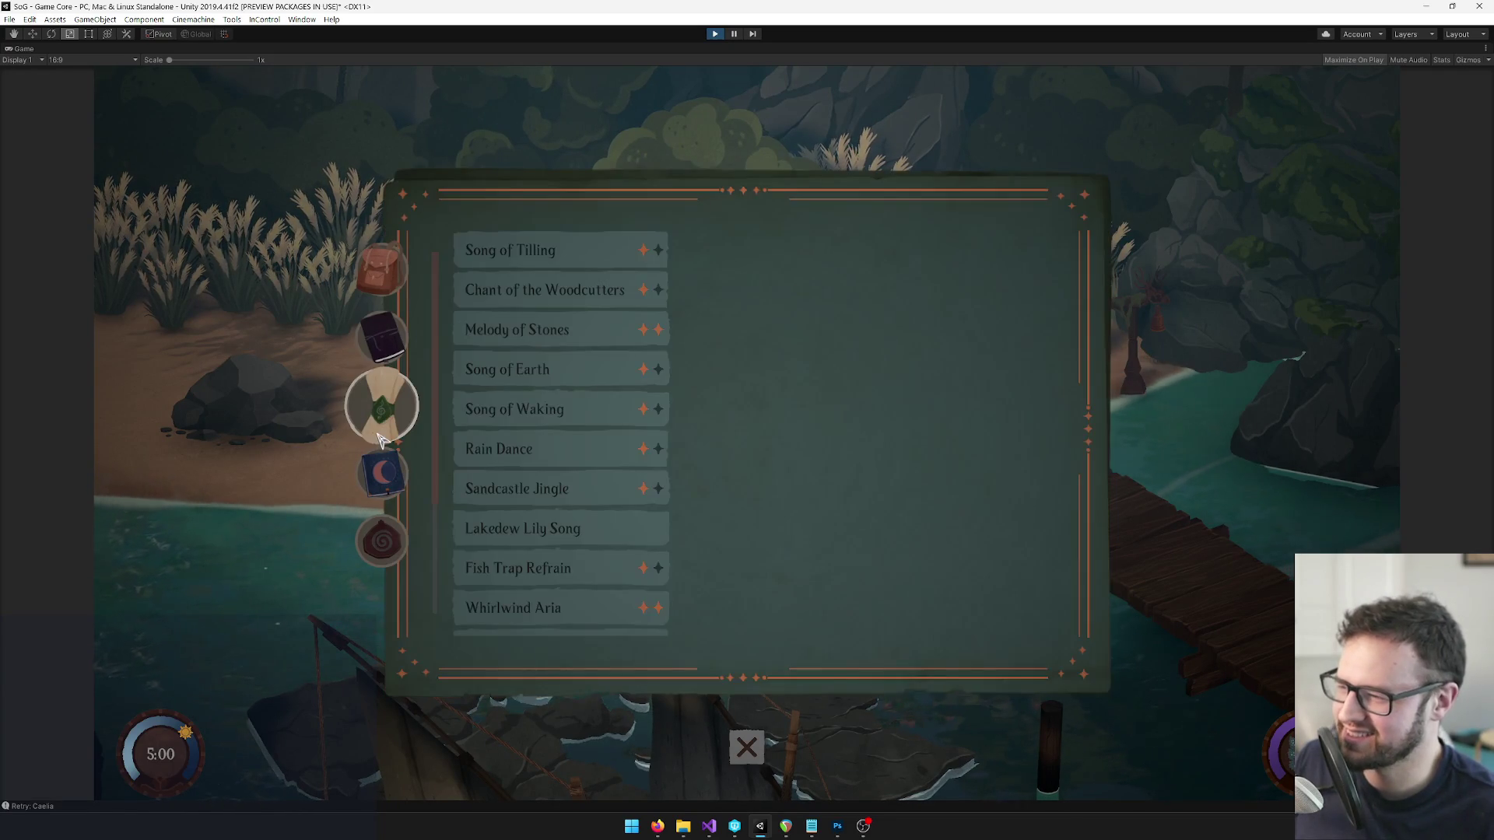
{"action": "scroll", "coordinate": [530, 552], "scroll_direction": "down", "scroll_amount": 3}
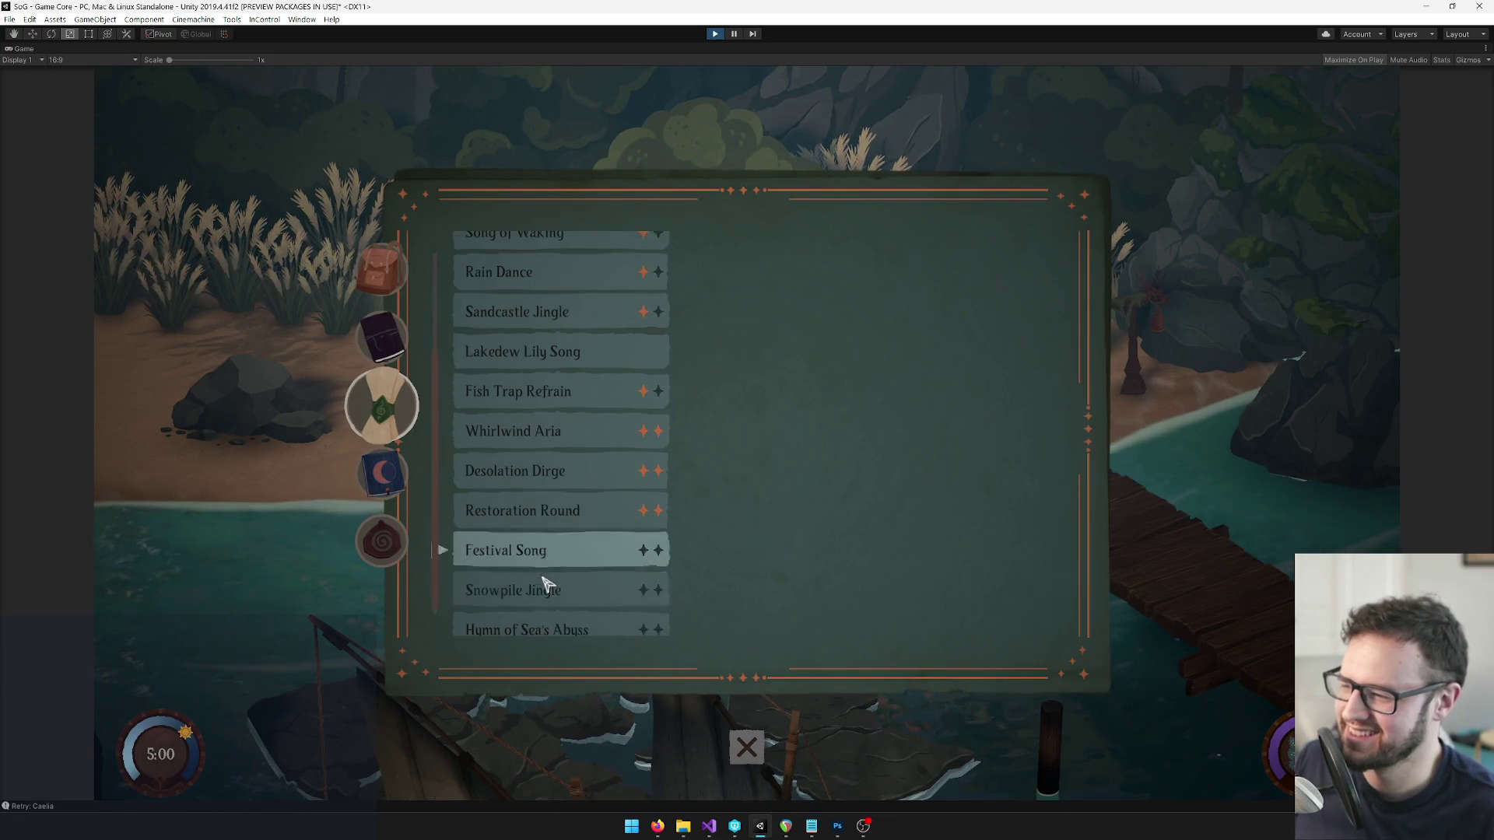
{"action": "left_click", "coordinate": [560, 617]}
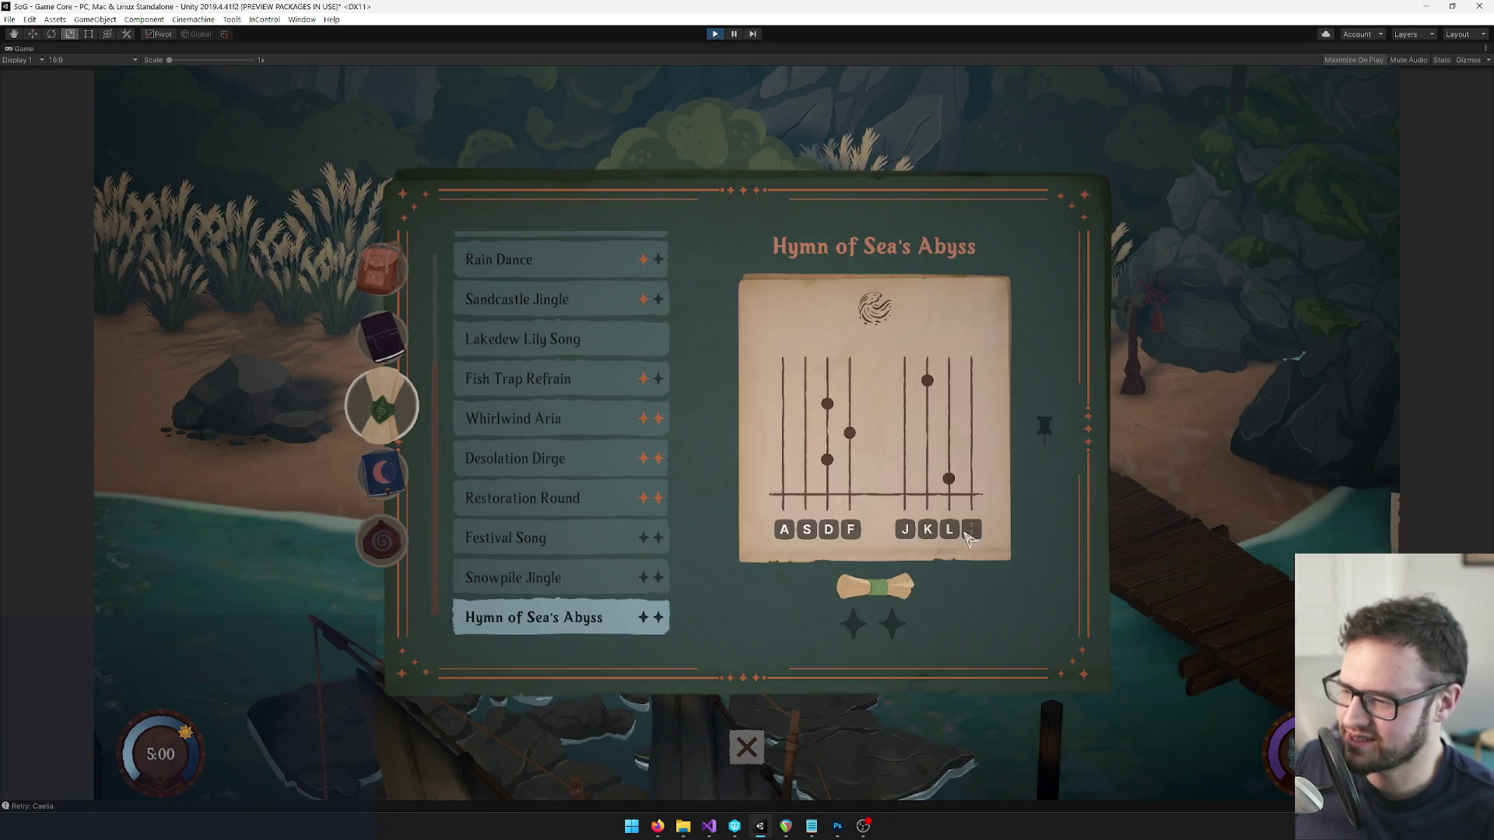
{"action": "left_click", "coordinate": [895, 595]}
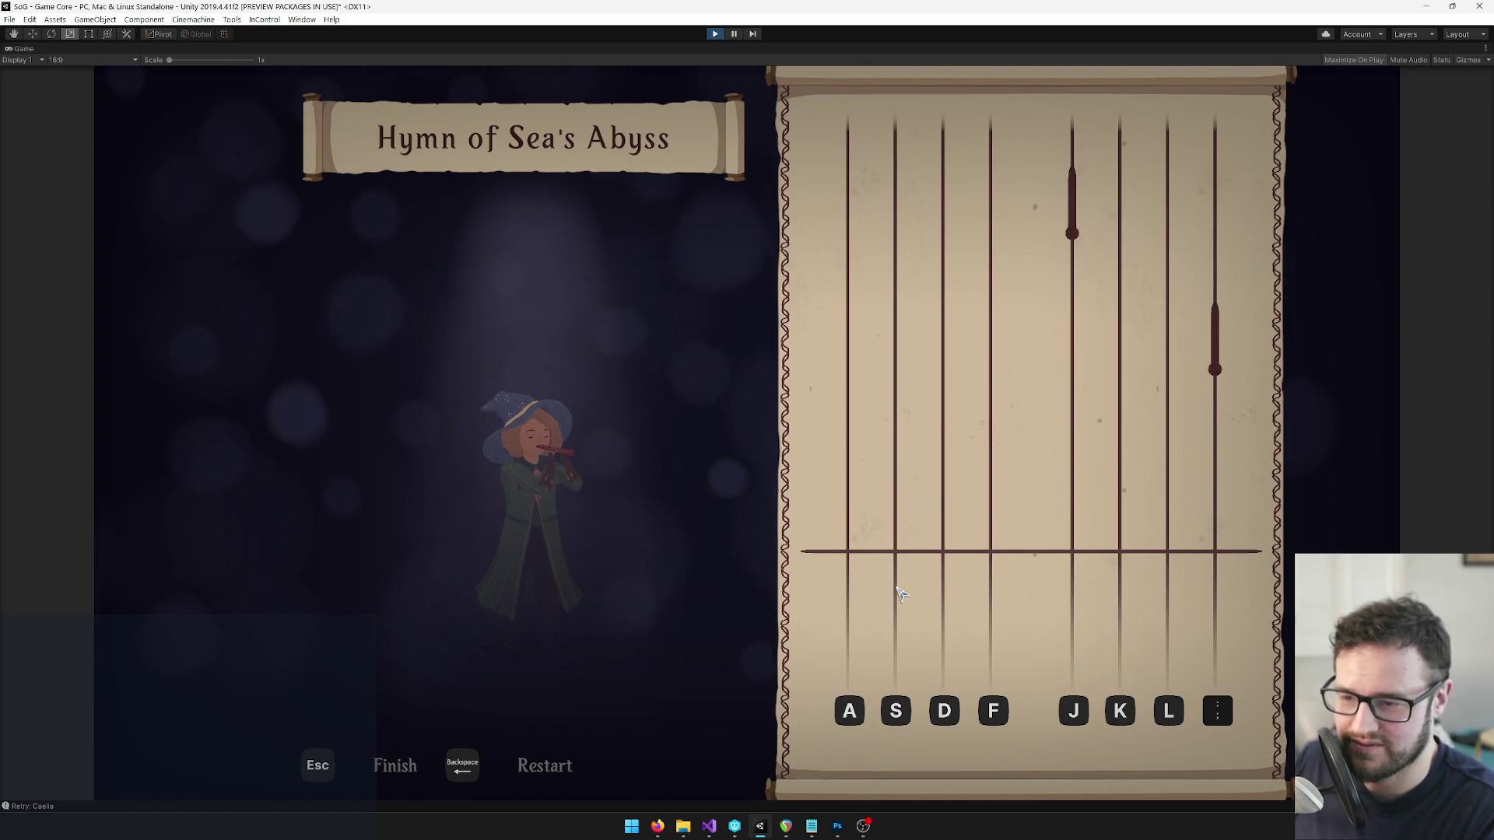
Play the Hymn of Sea's Abyss notes with the lane keys, scoring 158, and dismiss the learned-star note.
{"action": "key", "text": "semicolon"}
{"action": "key", "text": "j"}
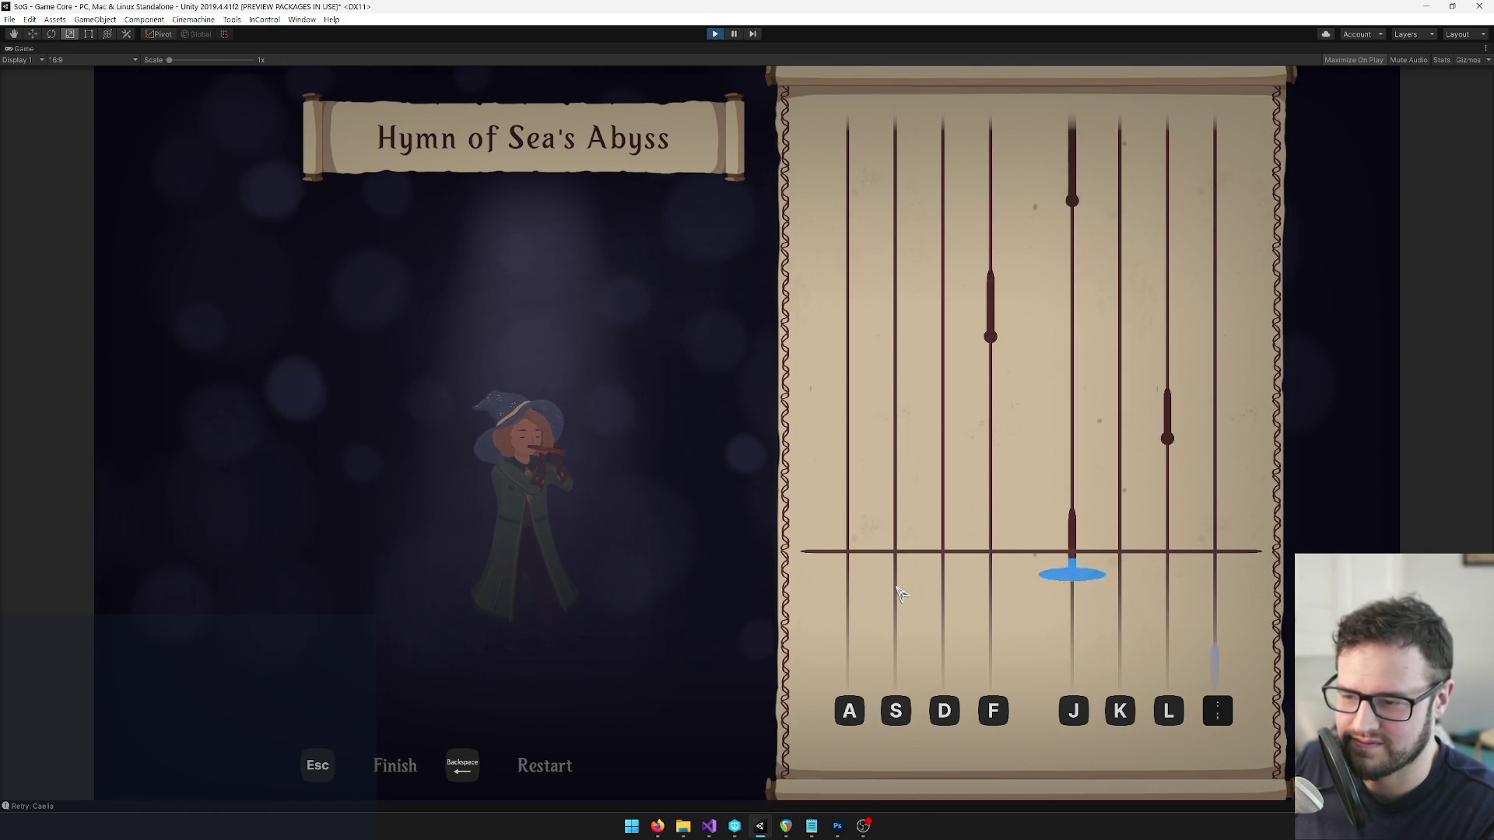
{"action": "key", "text": "l"}
{"action": "key", "text": "f"}
{"action": "key", "text": "j"}
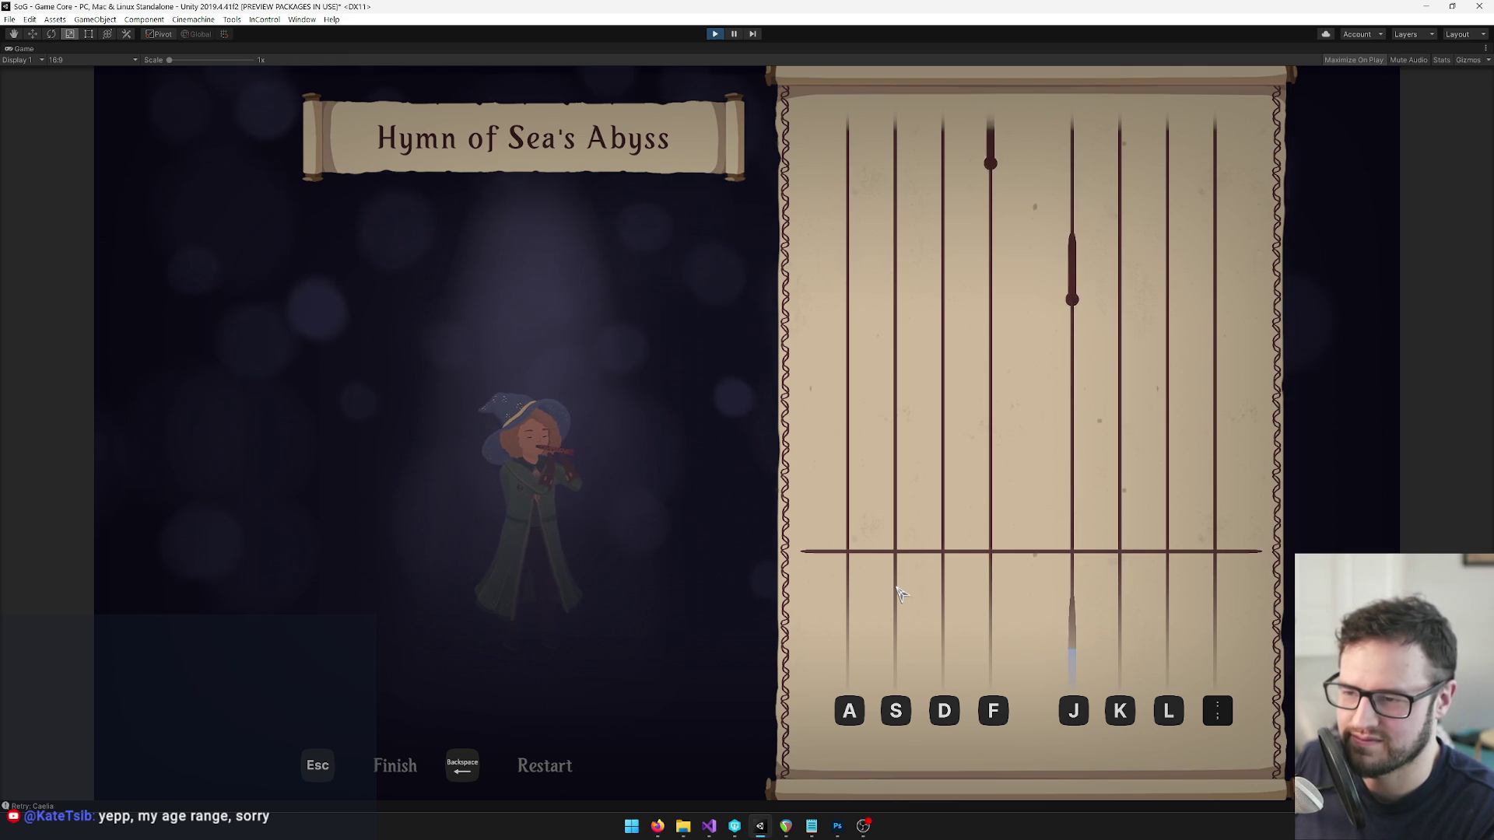
{"action": "key", "text": "j"}
{"action": "key", "text": "f"}
{"action": "key", "text": "d"}
{"action": "key", "text": "s"}
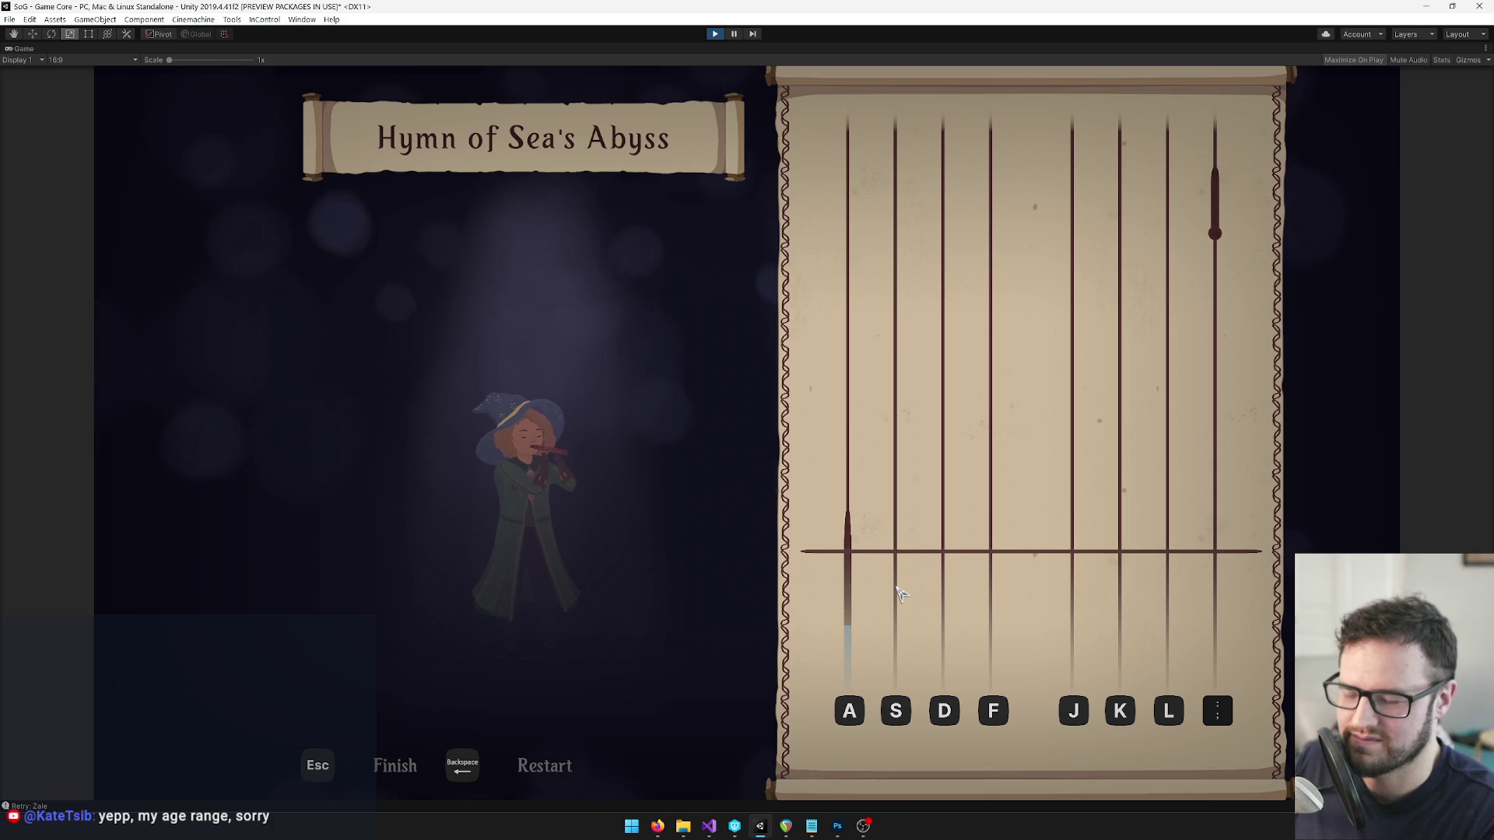
{"action": "key", "text": "semicolon"}
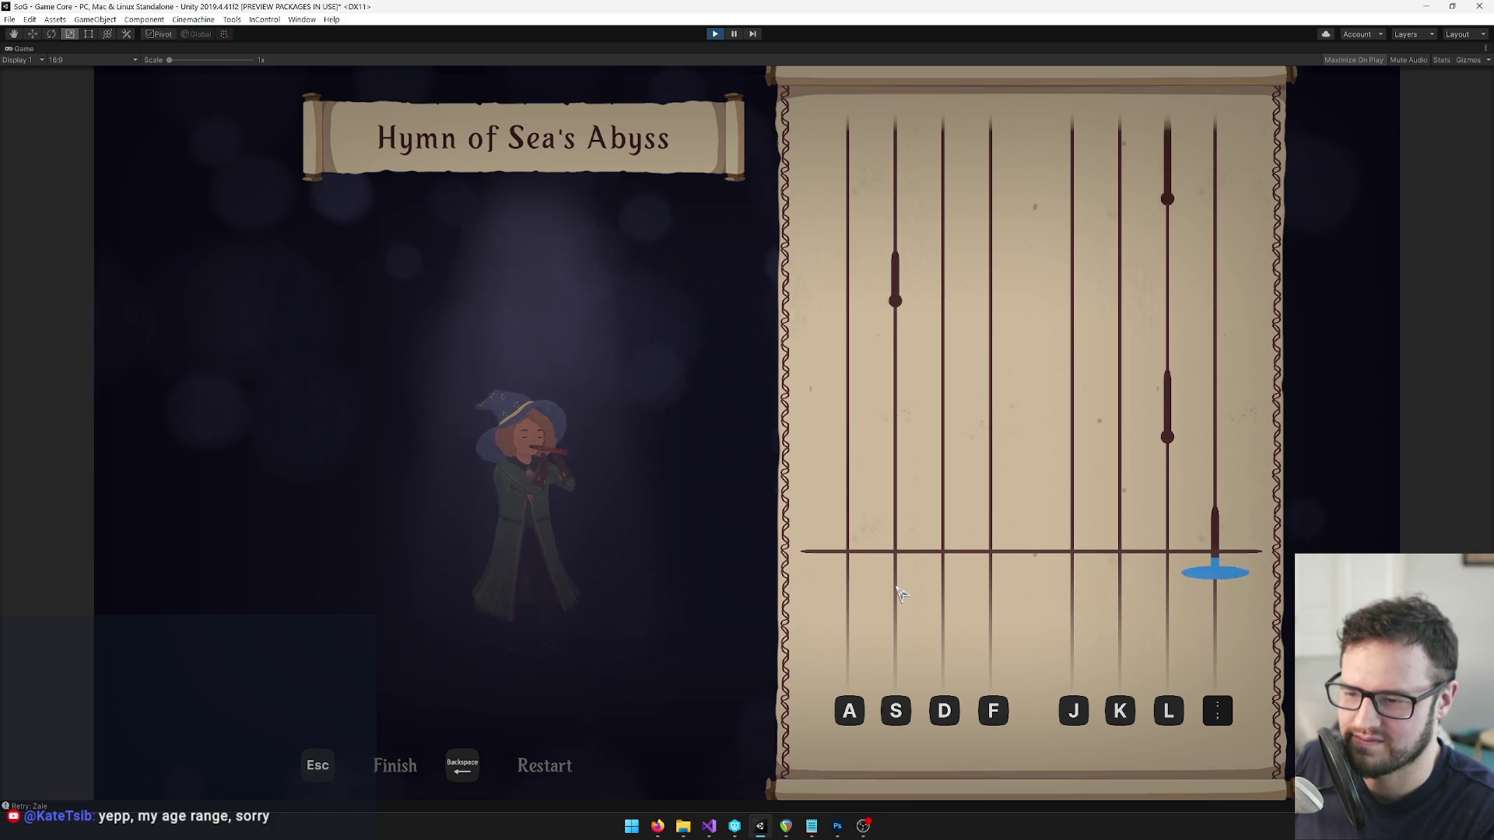
{"action": "key", "text": "l"}
{"action": "key", "text": "f"}
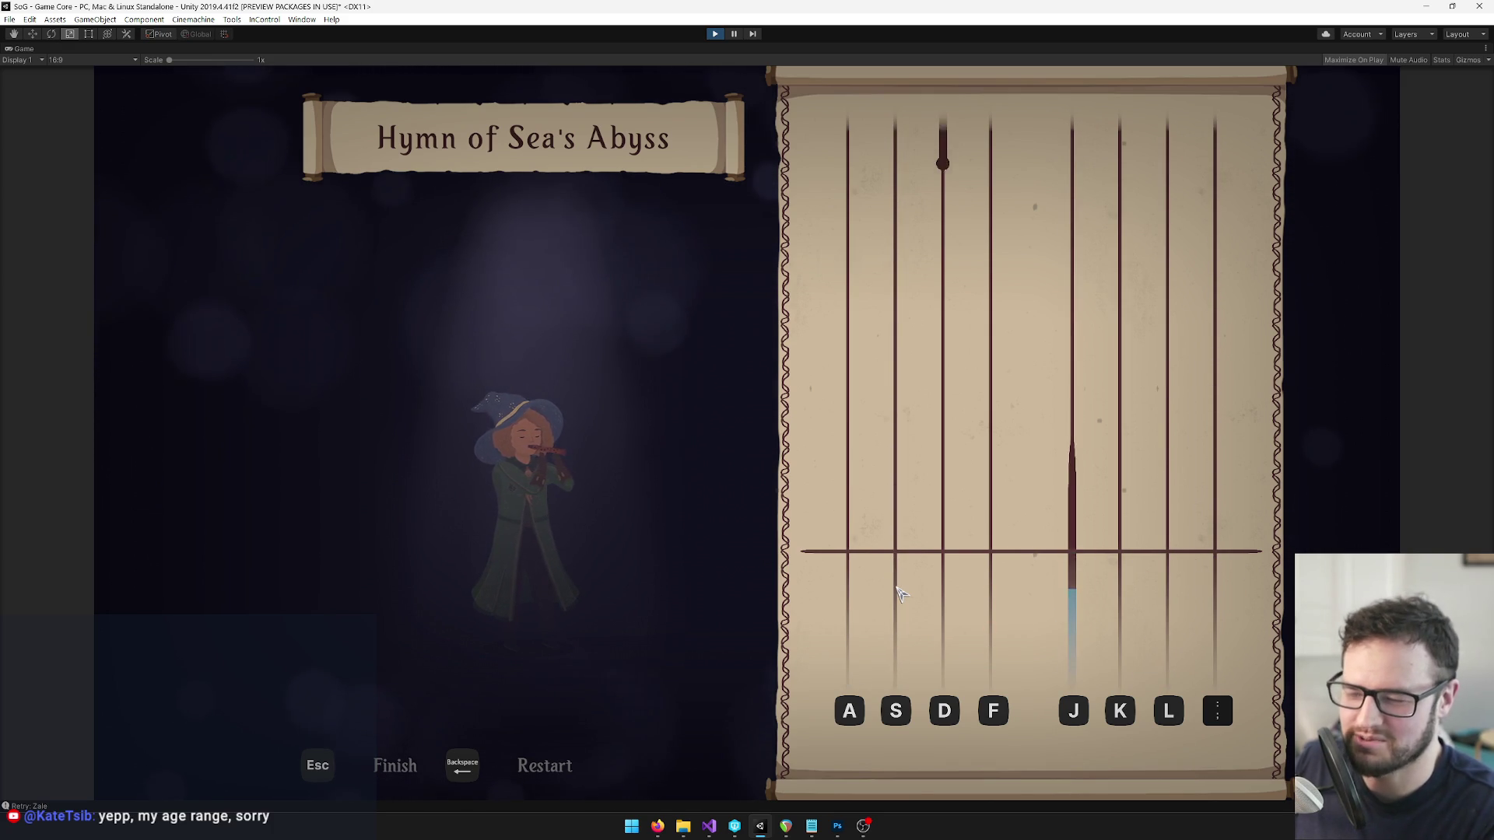
{"action": "key", "text": "d"}
{"action": "key", "text": "j"}
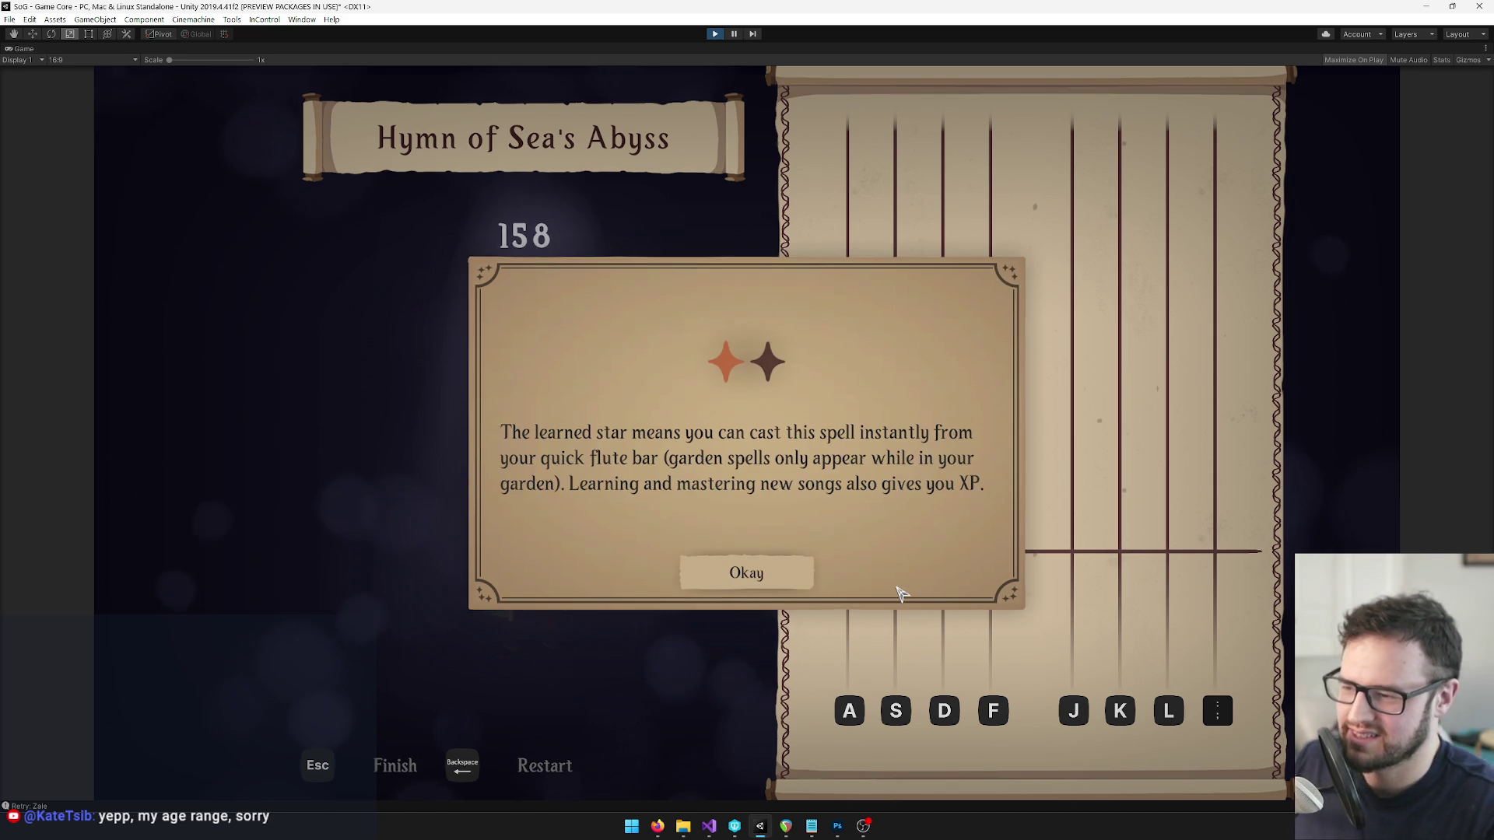
{"action": "left_click", "coordinate": [807, 583]}
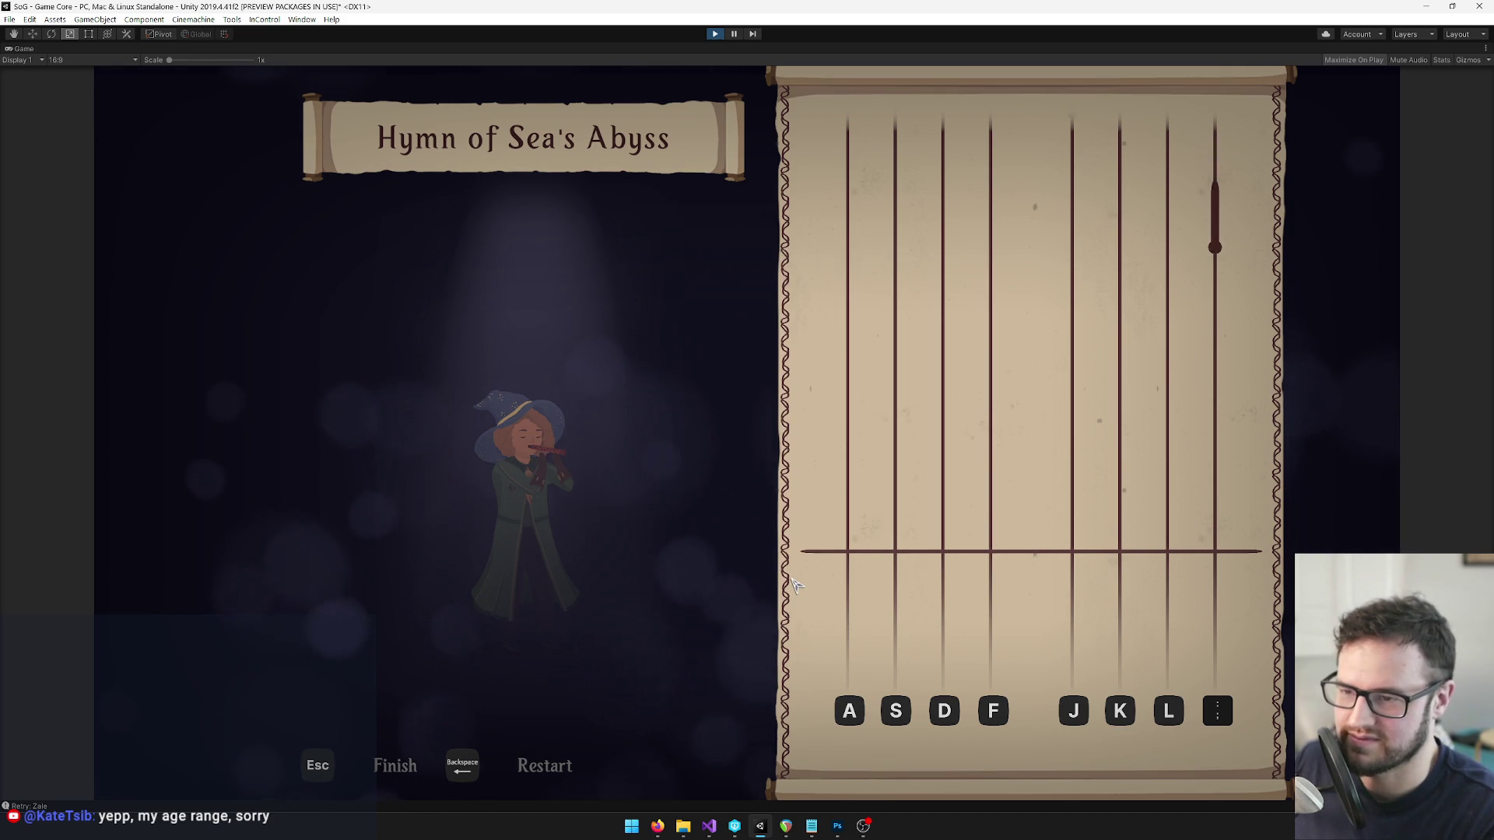
Replay Hymn of Sea's Abyss with the A S D F J K L ; keys, finishing with a score of 72.
{"action": "key", "text": "semicolon"}
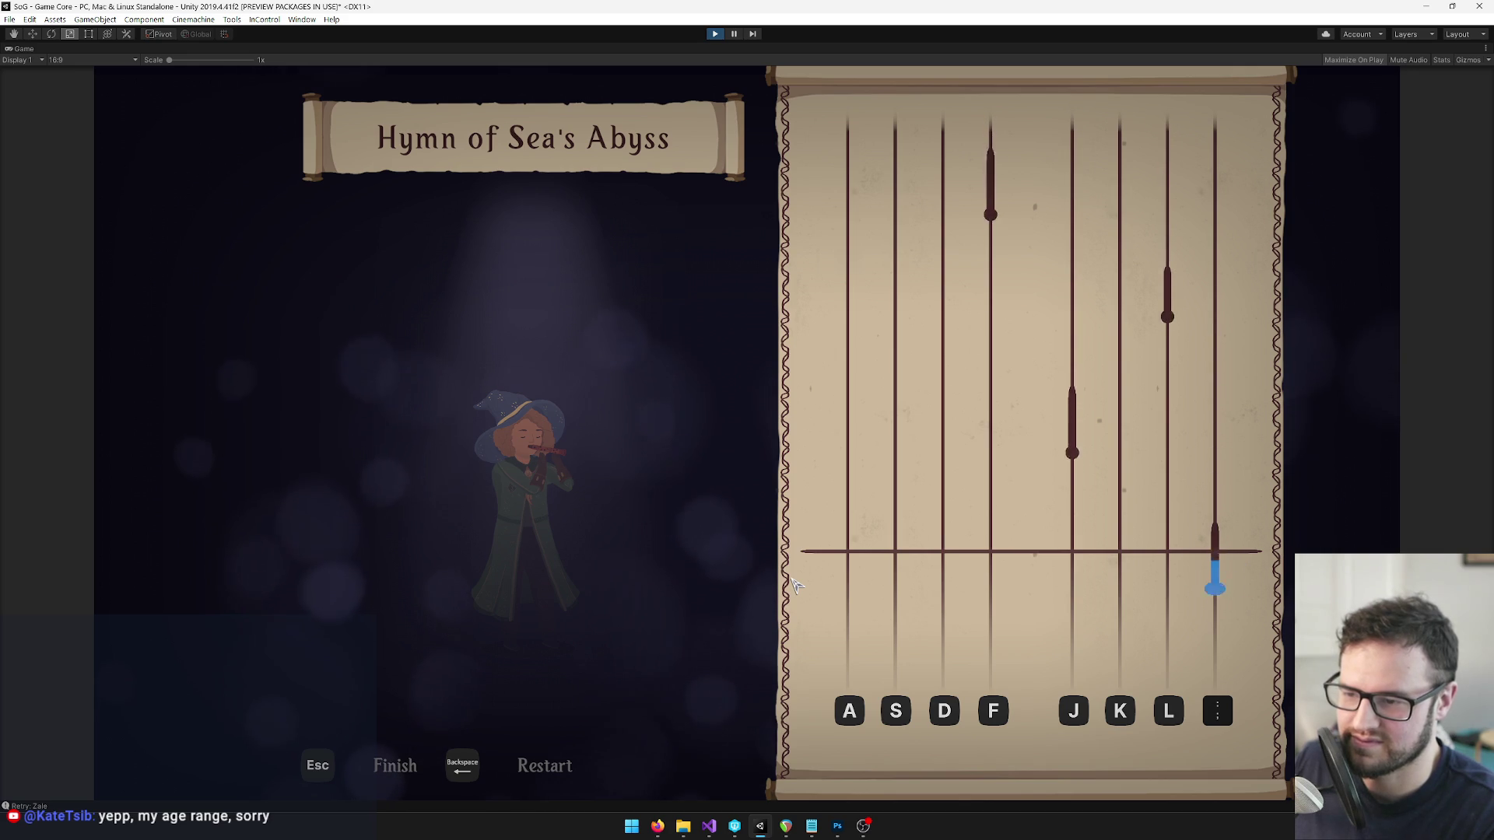
{"action": "key", "text": "j"}
{"action": "key", "text": "l"}
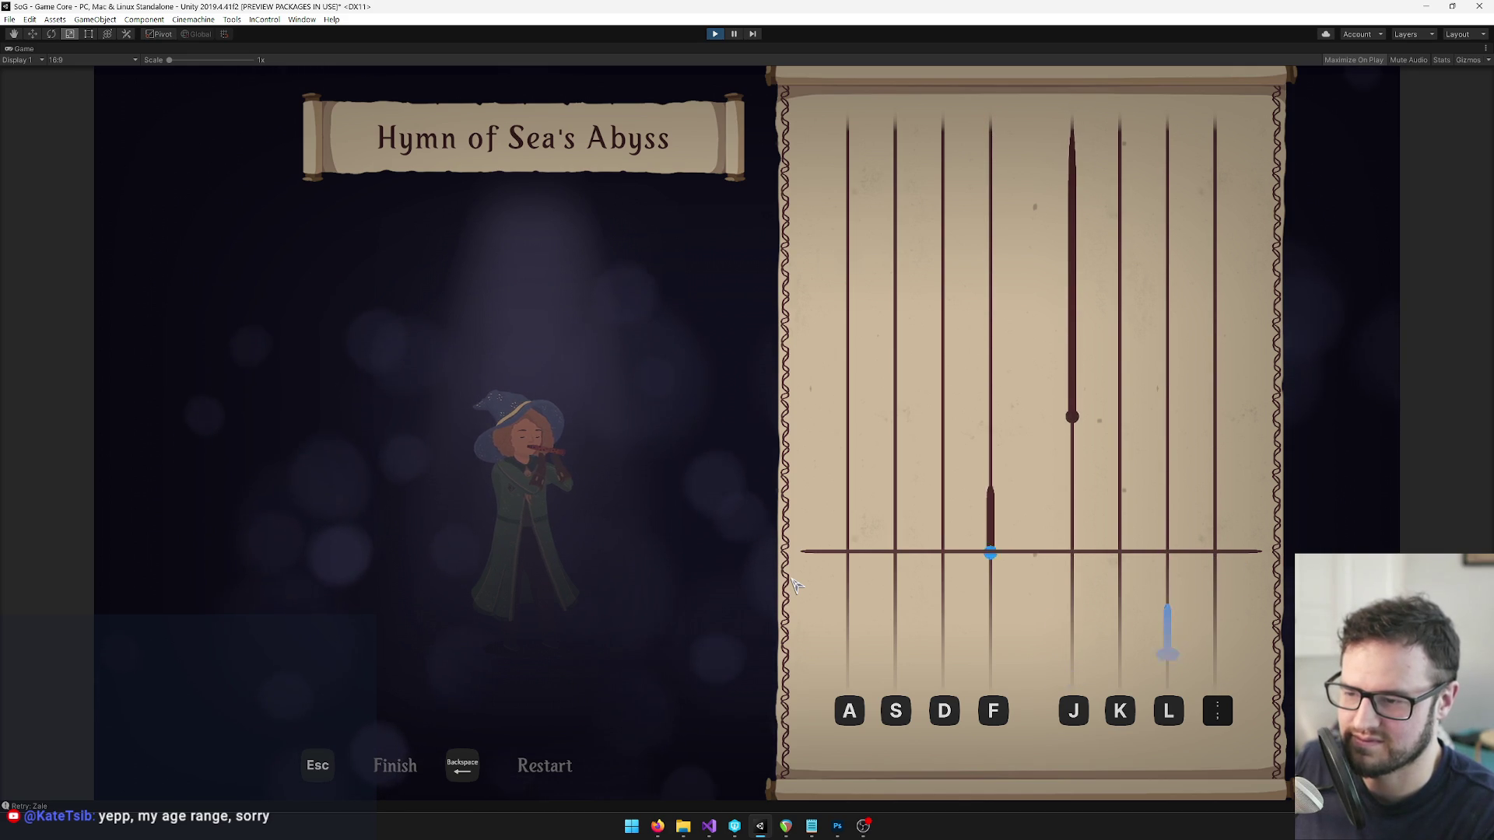
{"action": "key", "text": "f"}
{"action": "key", "text": "j"}
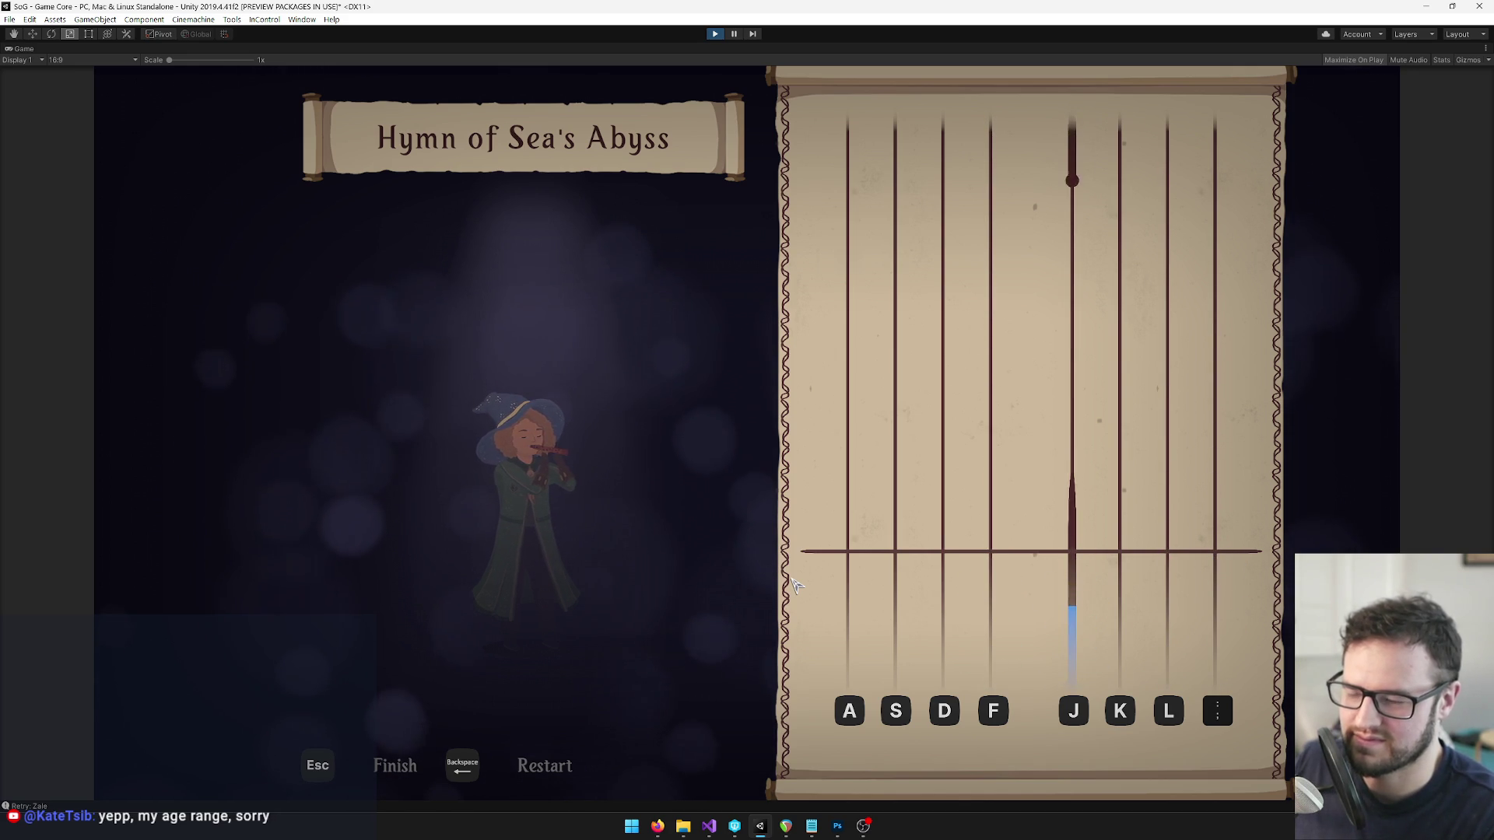
{"action": "key", "text": "j"}
{"action": "key", "text": "f"}
{"action": "key", "text": "d"}
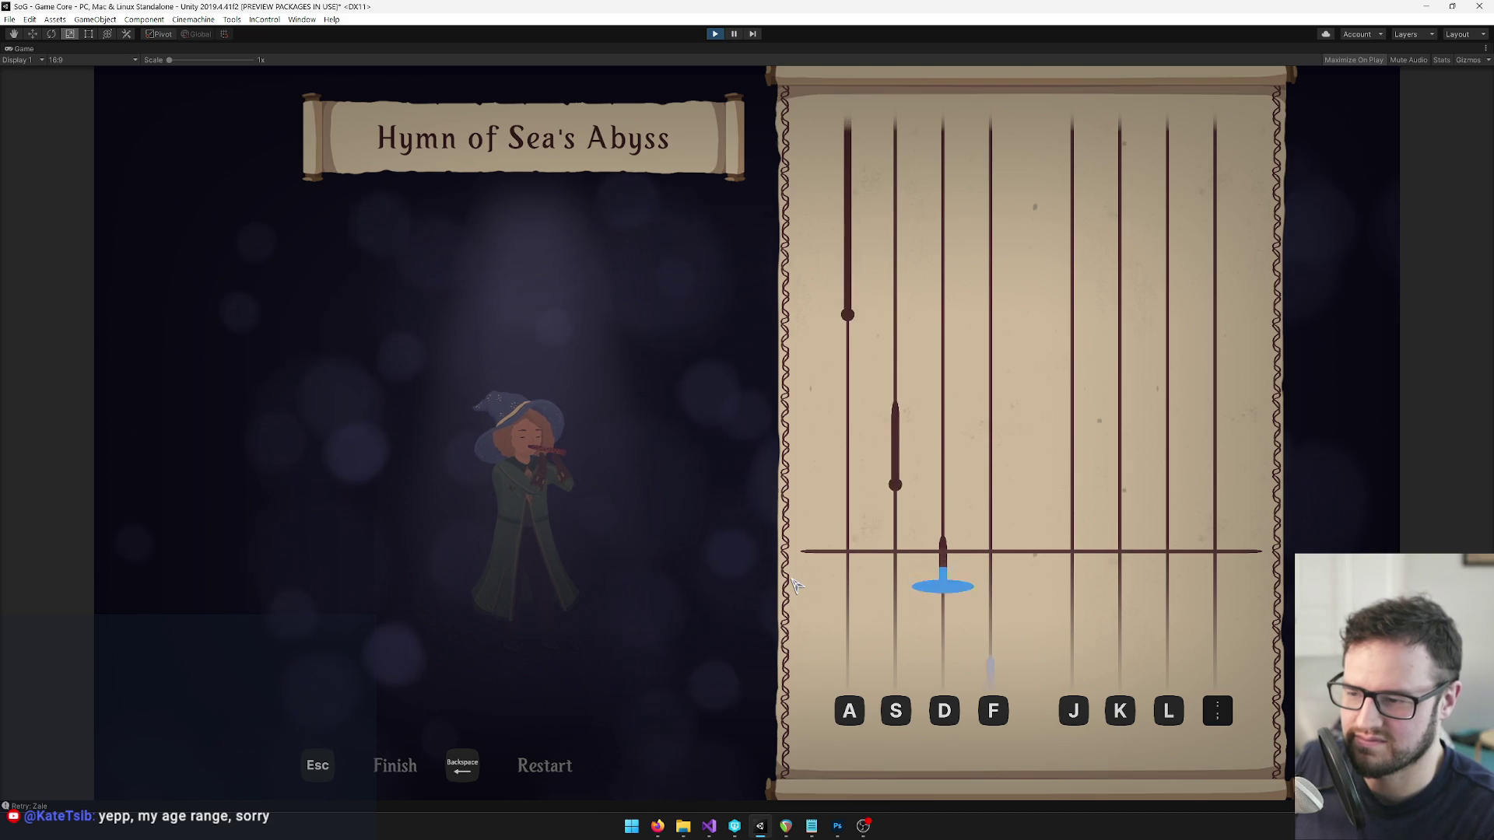
{"action": "key", "text": "s"}
{"action": "key", "text": "a"}
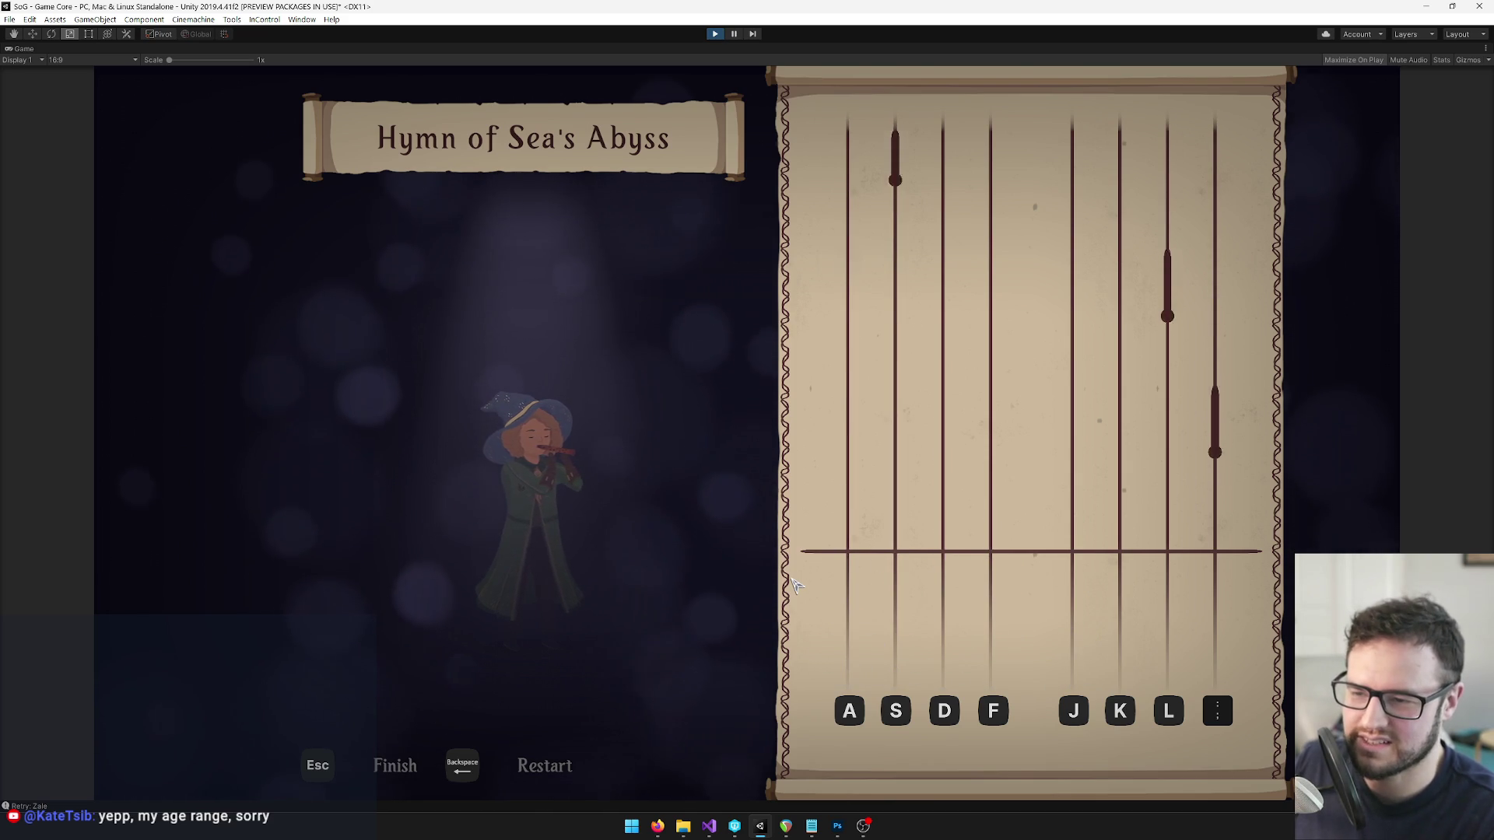
{"action": "key", "text": "semicolon"}
{"action": "key", "text": "l"}
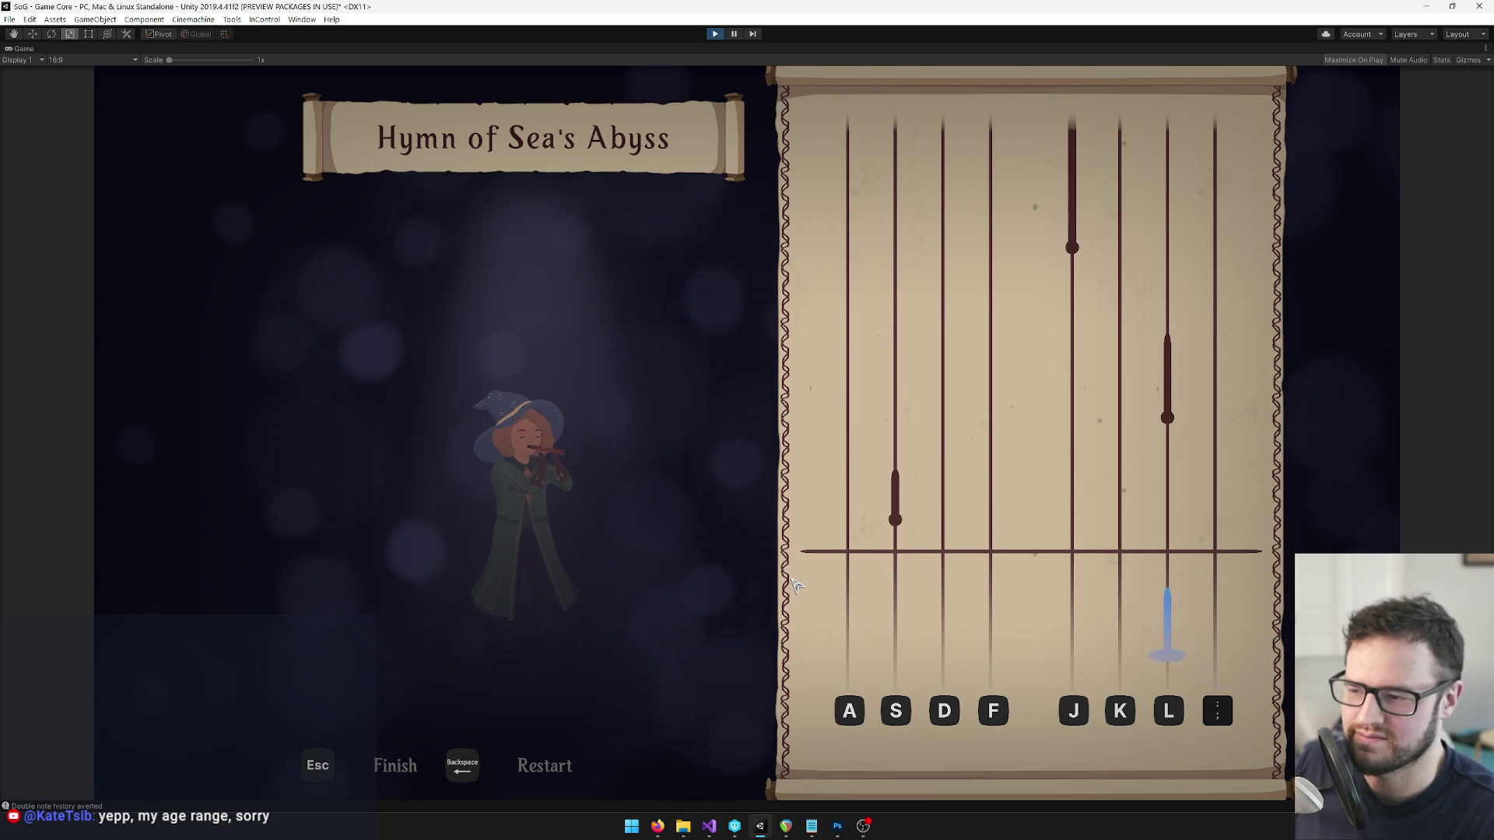
{"action": "key", "text": "s"}
{"action": "key", "text": "l"}
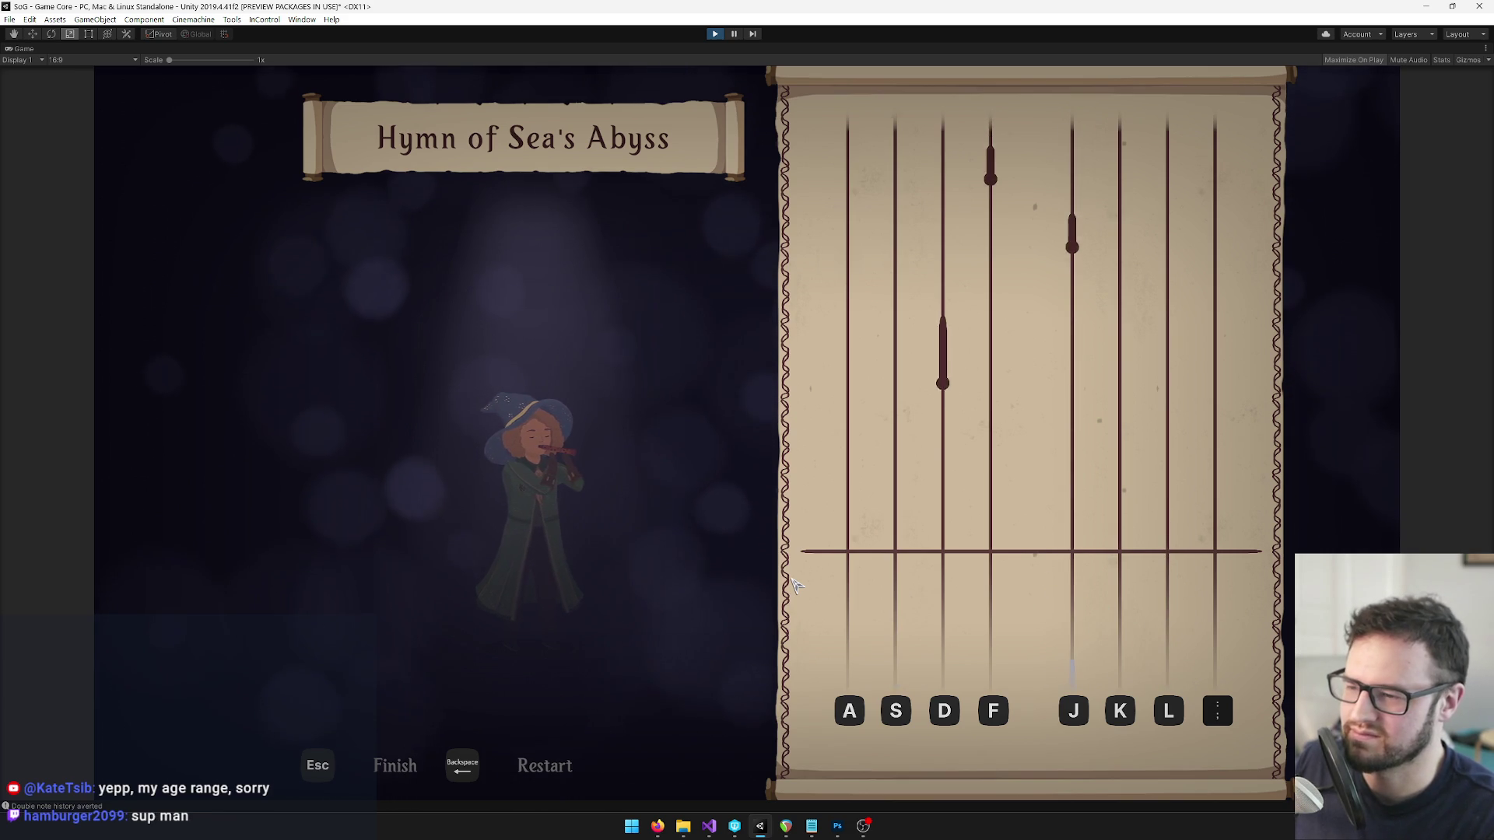
{"action": "key", "text": "d"}
{"action": "key", "text": "j"}
{"action": "key", "text": "f"}
{"action": "key", "text": "l"}
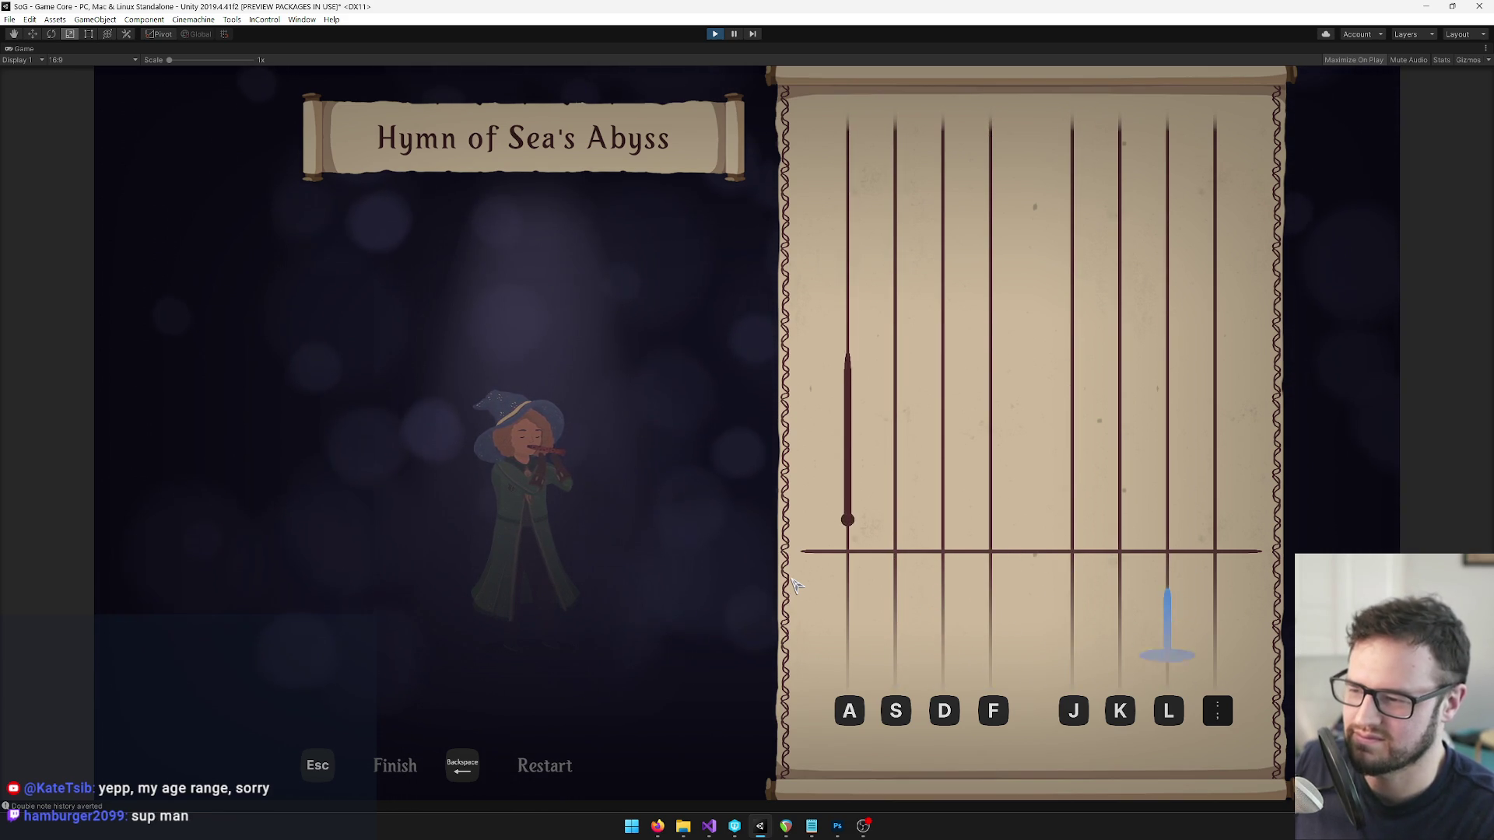
{"action": "key", "text": "a"}
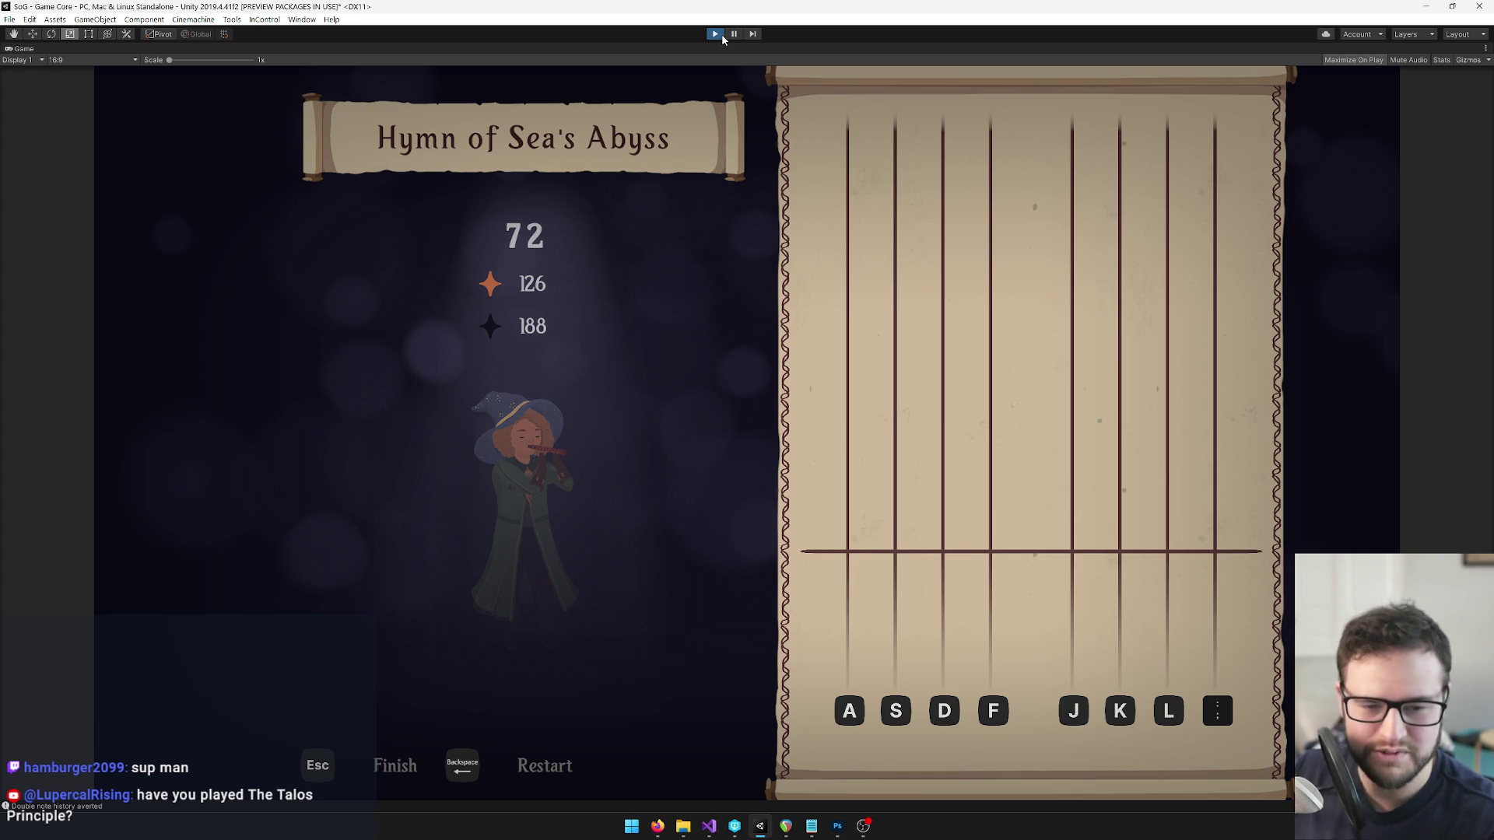
Stop Play mode and view the Shovel Song flute take in a maximized REAPER piano roll.
{"action": "left_click", "coordinate": [721, 34]}
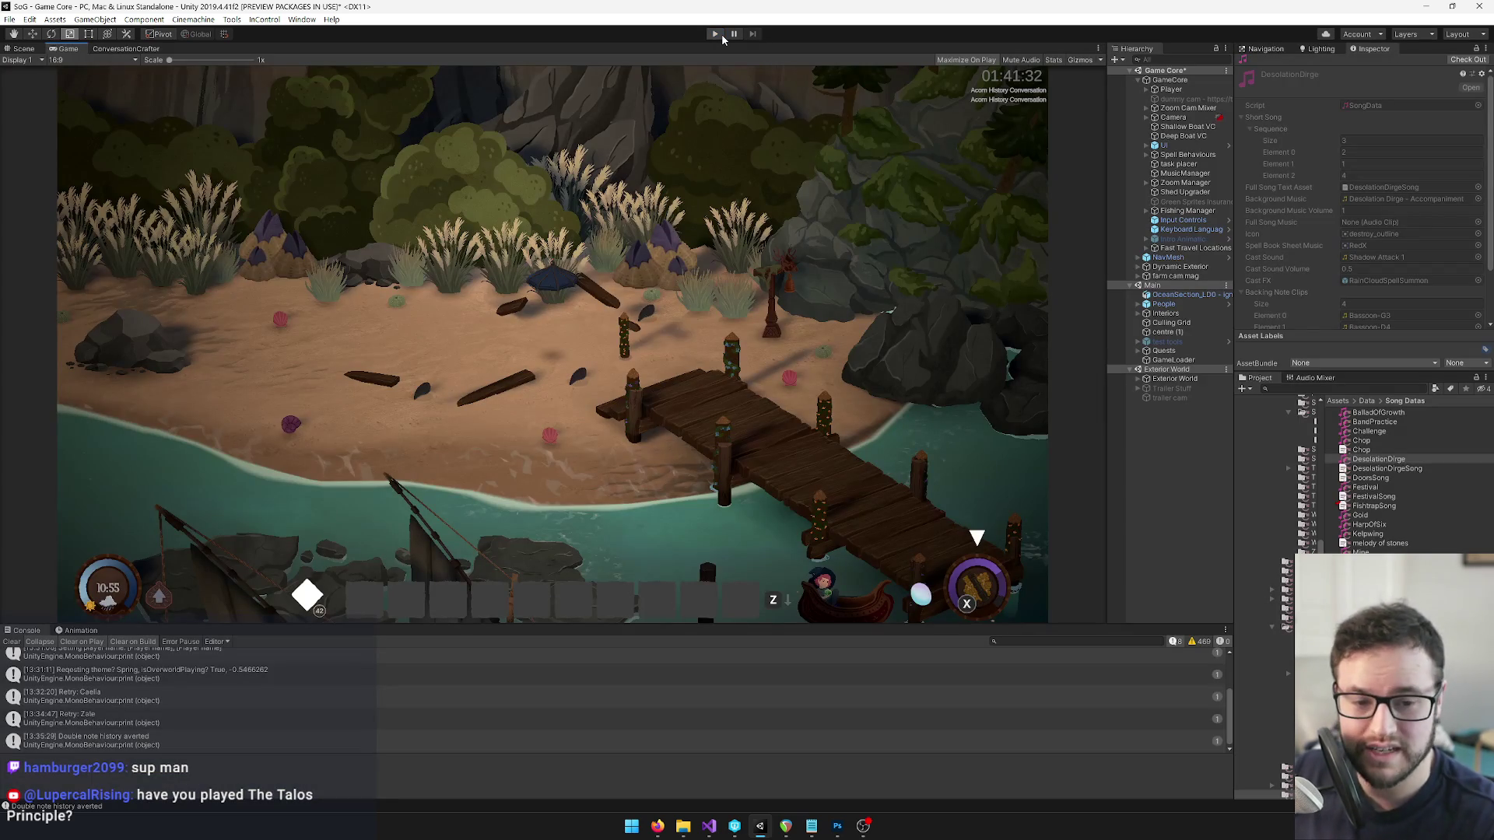
{"action": "left_click", "coordinate": [787, 827]}
{"action": "left_click", "coordinate": [1120, 196]}
{"action": "scroll", "coordinate": [207, 244], "scroll_direction": "down", "scroll_amount": 5}
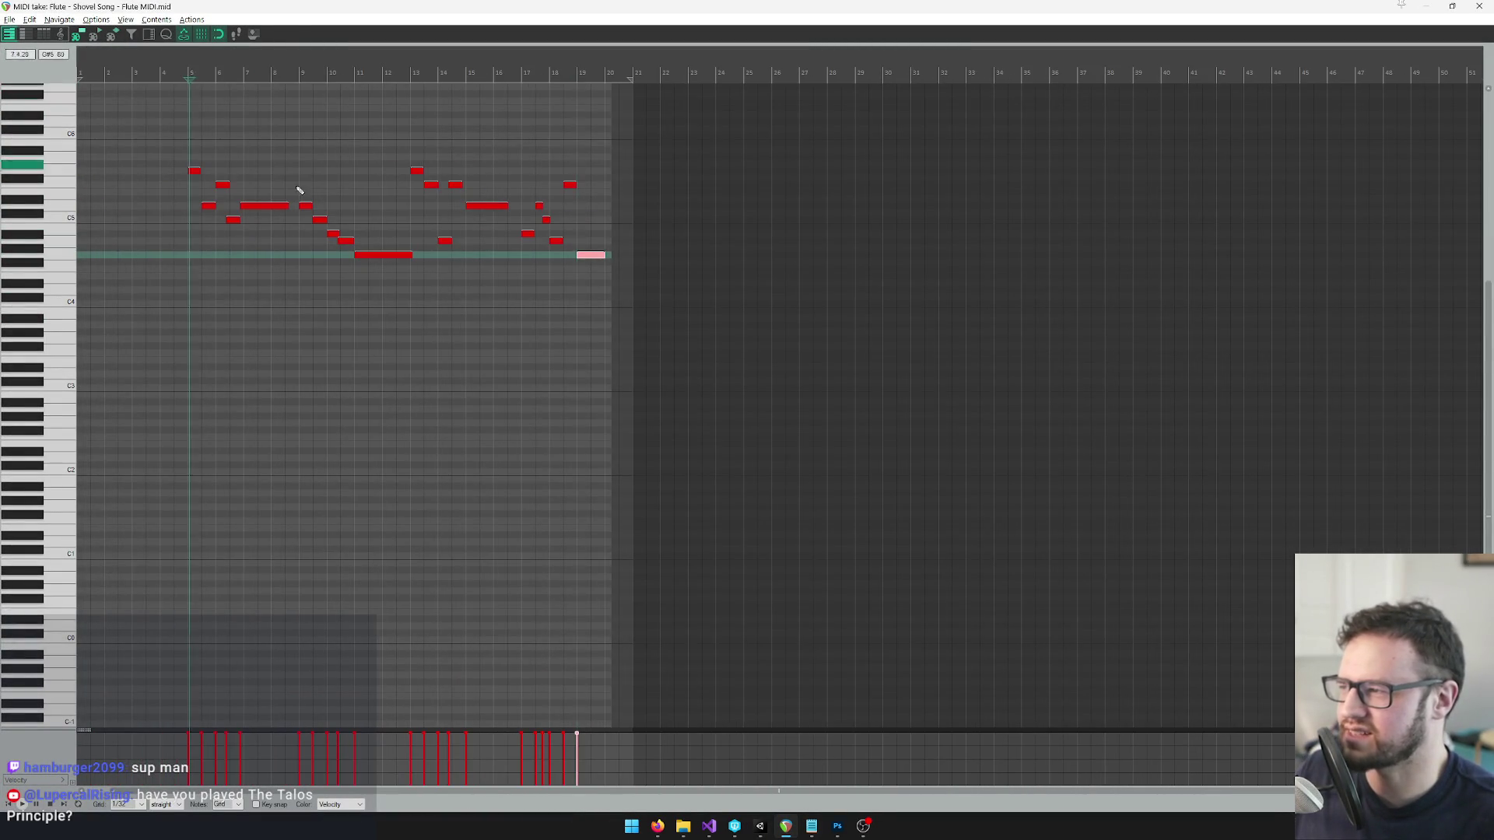
{"action": "scroll", "coordinate": [500, 250], "scroll_direction": "up", "scroll_amount": 5}
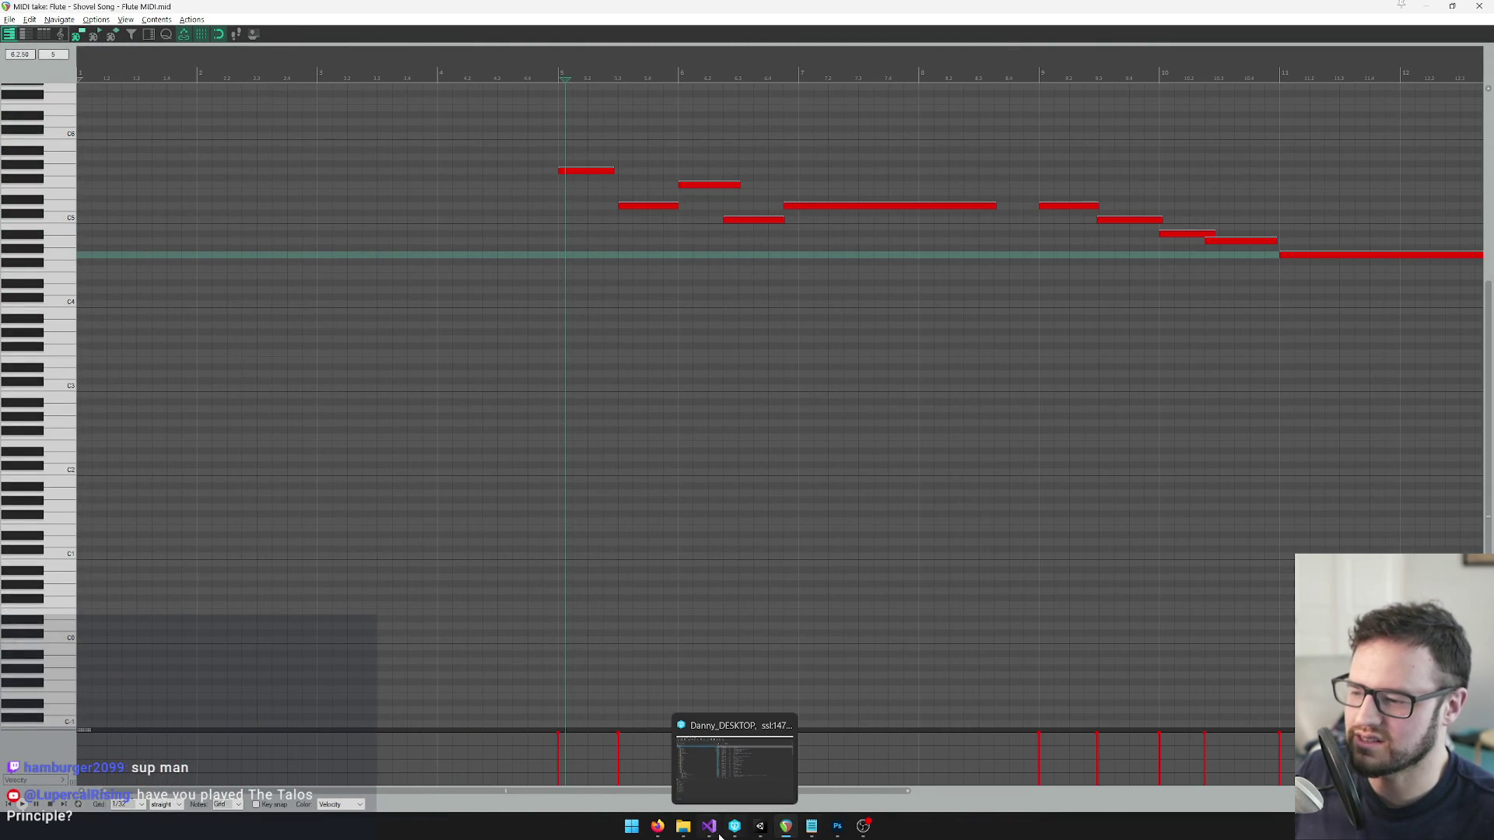
{"action": "left_click", "coordinate": [710, 828]}
Rewrite the 1.5 and 2.5 durations on lines 6, 12, 13 and 18 of ShovelSong.txt.
{"action": "left_click", "coordinate": [90, 158]}
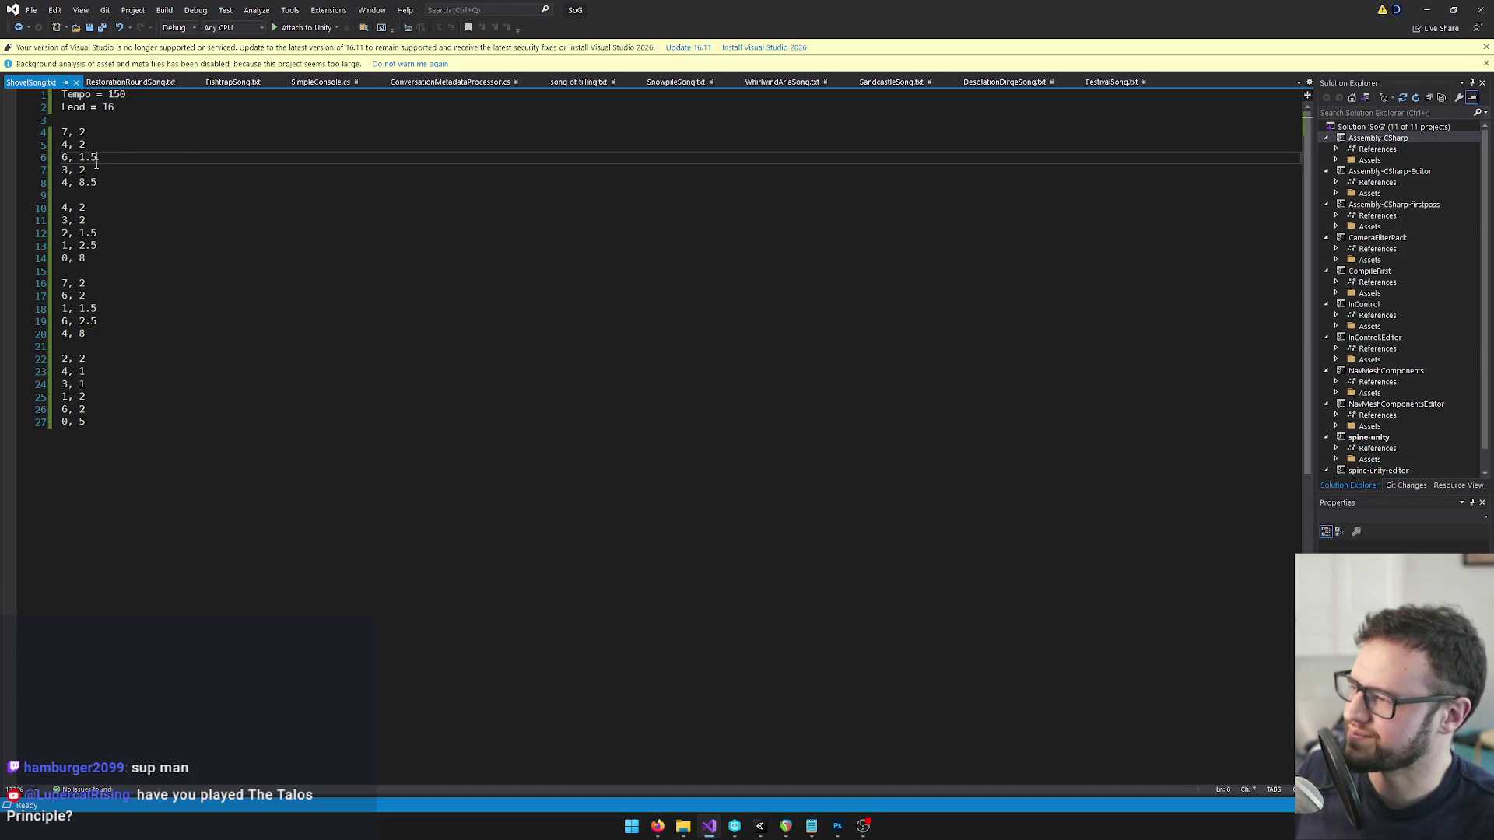
{"action": "left_click_drag", "start_coordinate": [81, 158], "coordinate": [98, 158]}
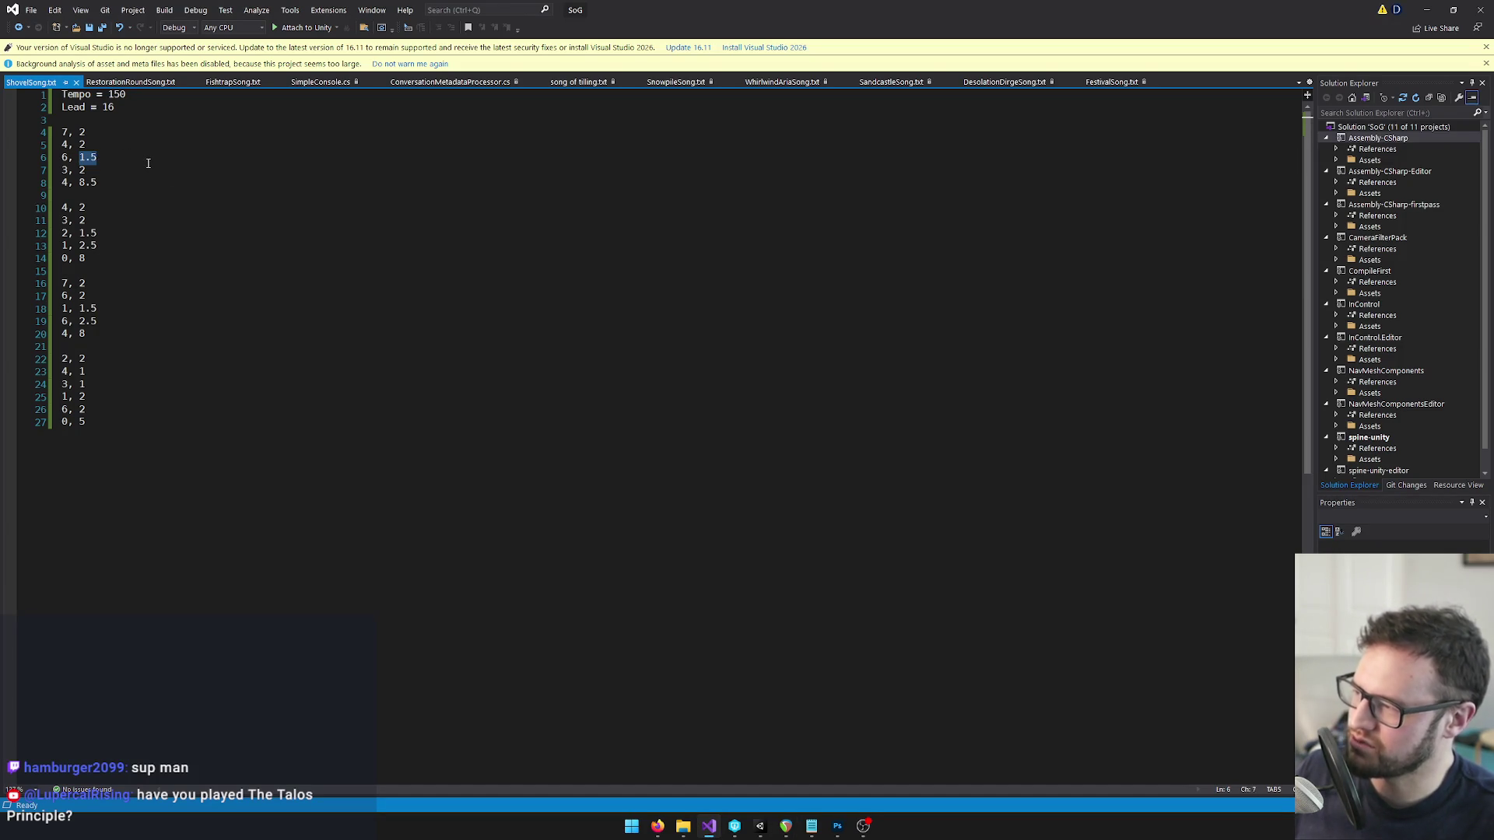
{"action": "type", "text": "2"}
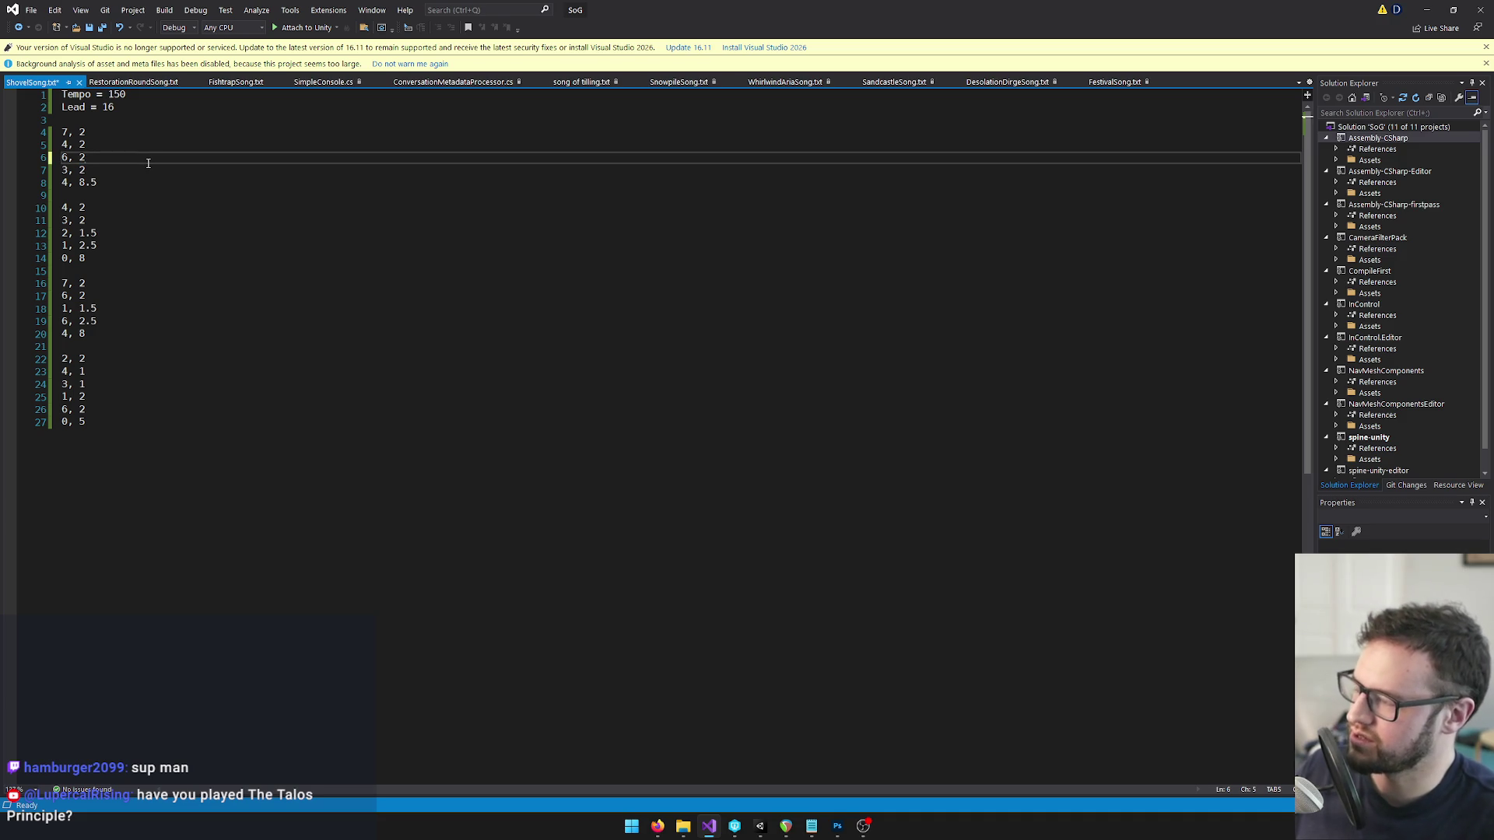
{"action": "left_click", "coordinate": [104, 183]}
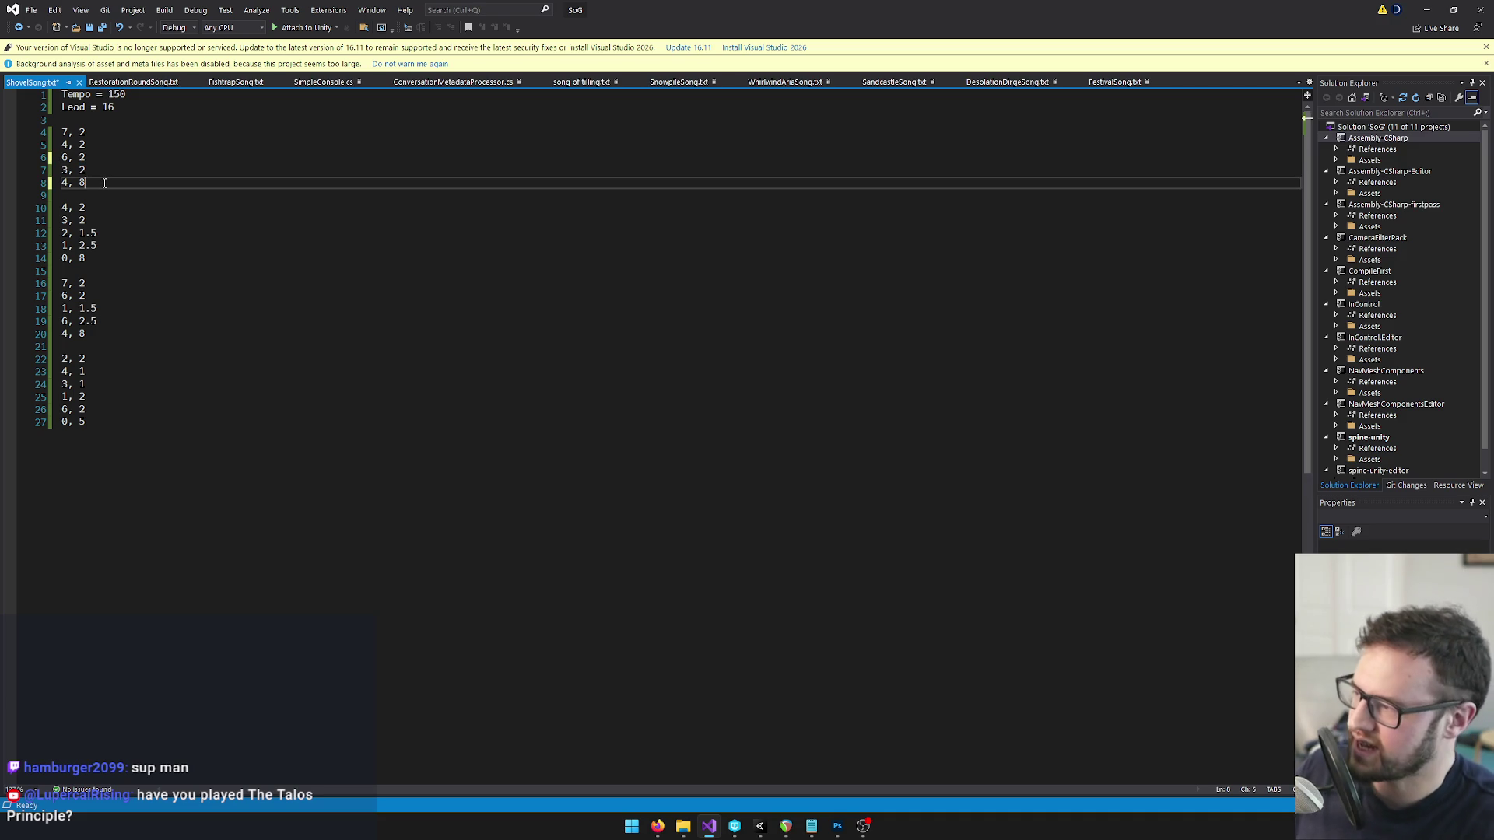
{"action": "left_click_drag", "start_coordinate": [105, 233], "coordinate": [88, 234]}
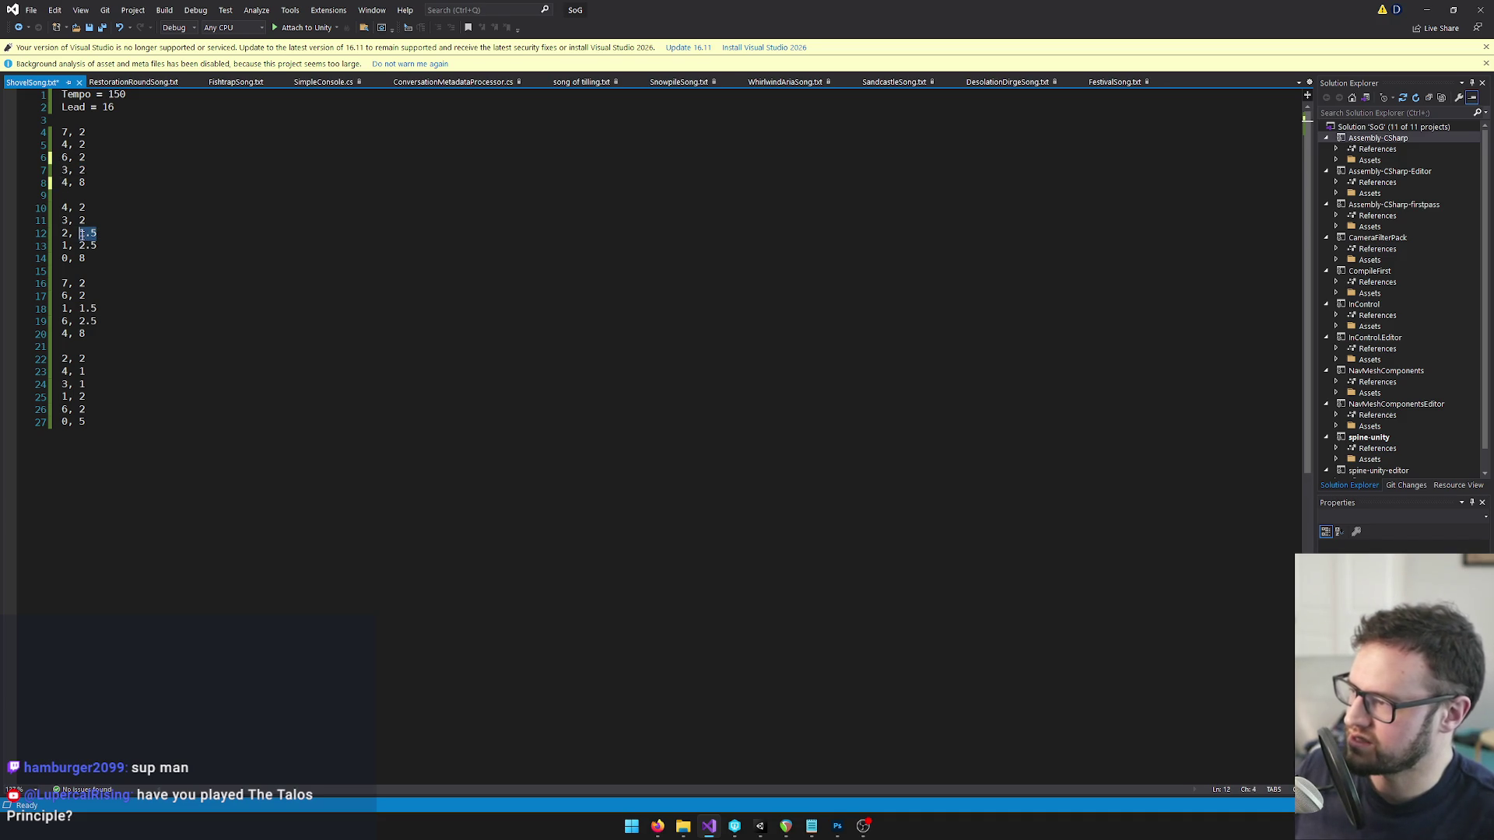
{"action": "type", "text": "2"}
{"action": "left_click", "coordinate": [92, 245]}
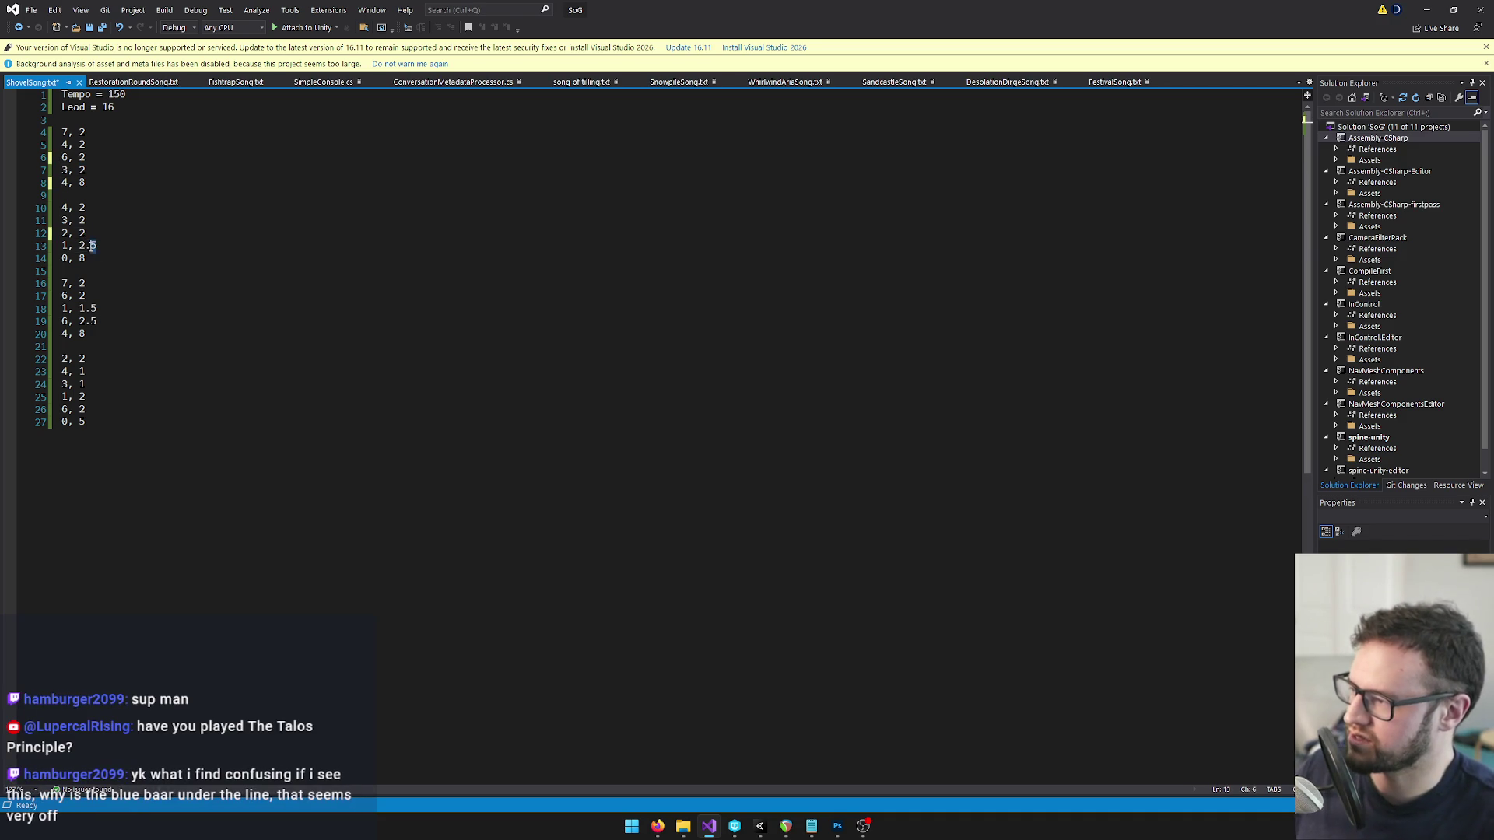
{"action": "type", "text": "2"}
{"action": "left_click_drag", "start_coordinate": [98, 309], "coordinate": [74, 323]}
{"action": "type", "text": "22"}
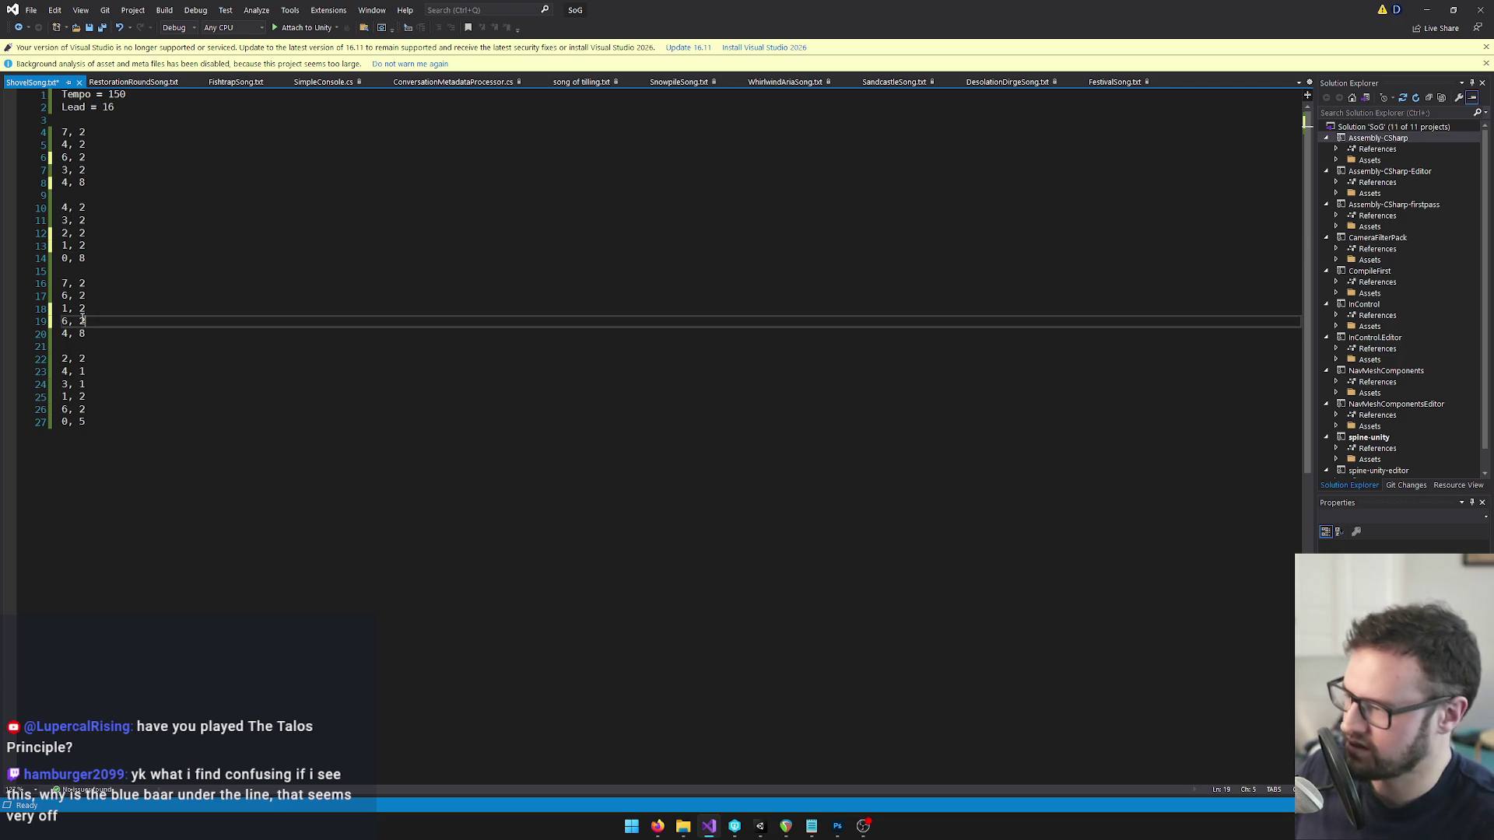
{"action": "left_click", "coordinate": [159, 302]}
{"action": "left_click", "coordinate": [173, 217]}
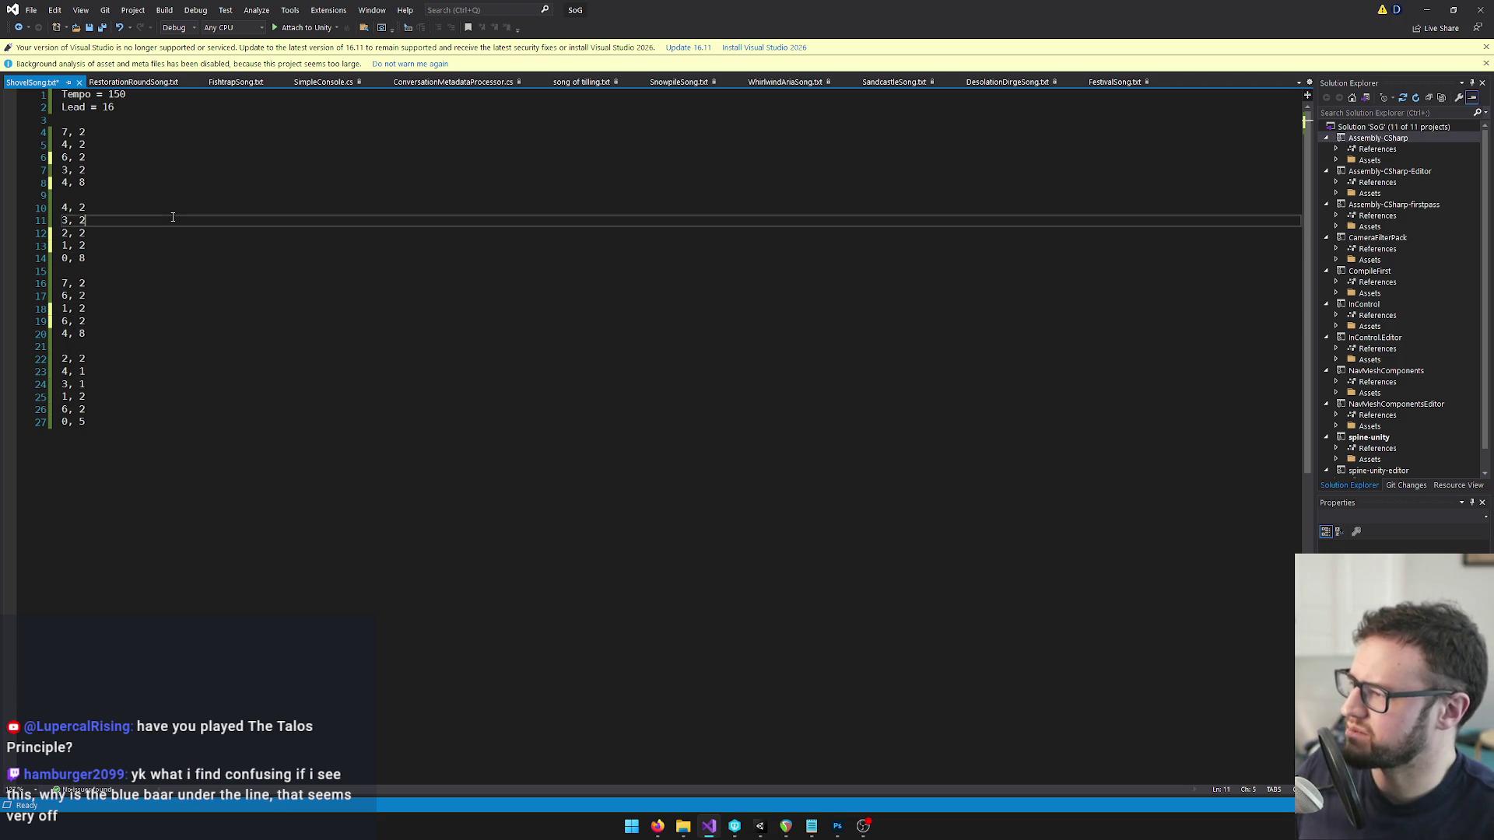
{"action": "left_click", "coordinate": [159, 175]}
Set Tempo to 75 and shorten the note durations on lines 4 through 8.
{"action": "double_click", "coordinate": [113, 96]}
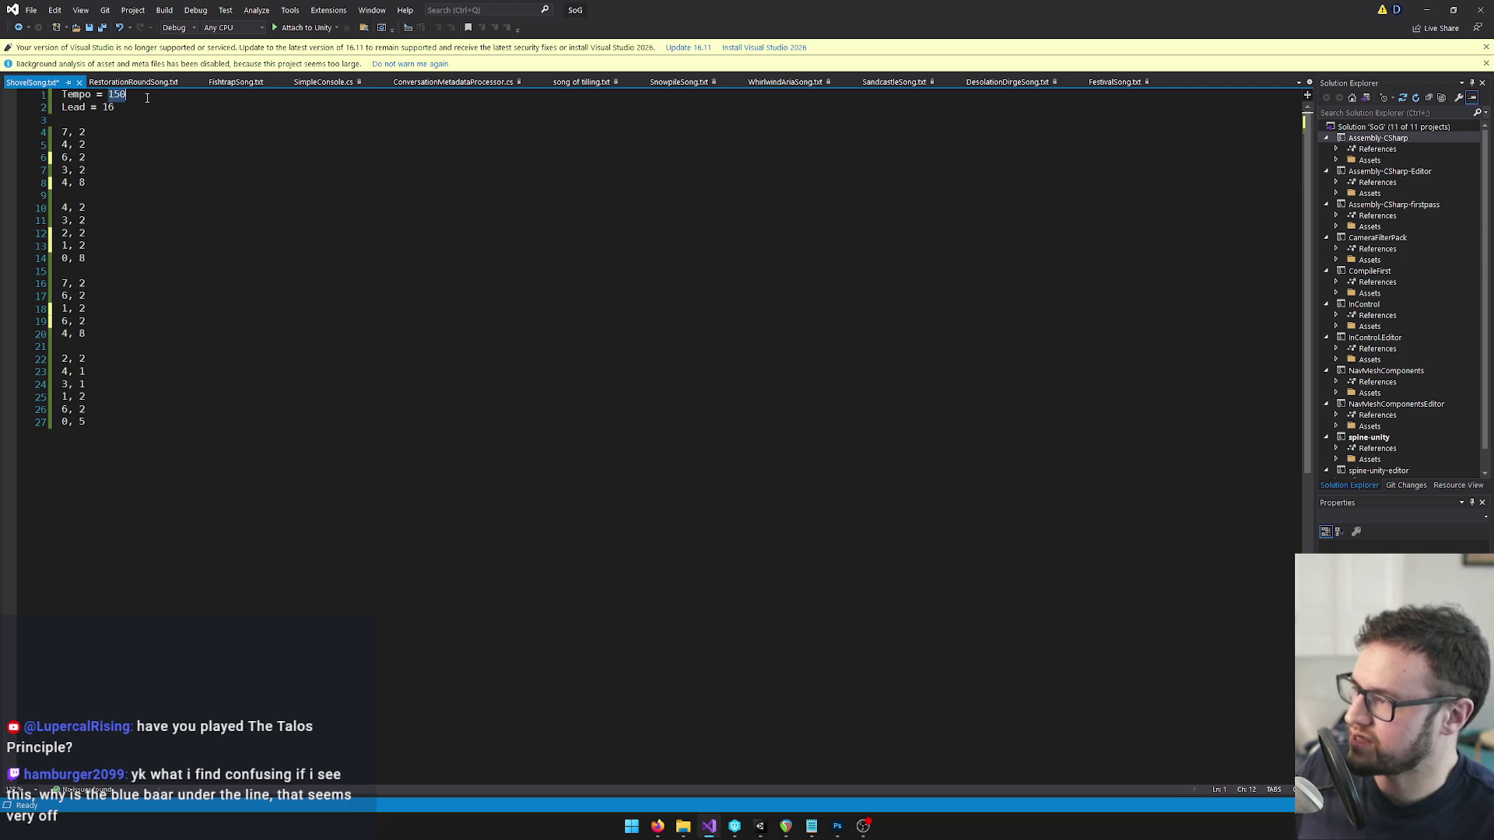
{"action": "type", "text": "75"}
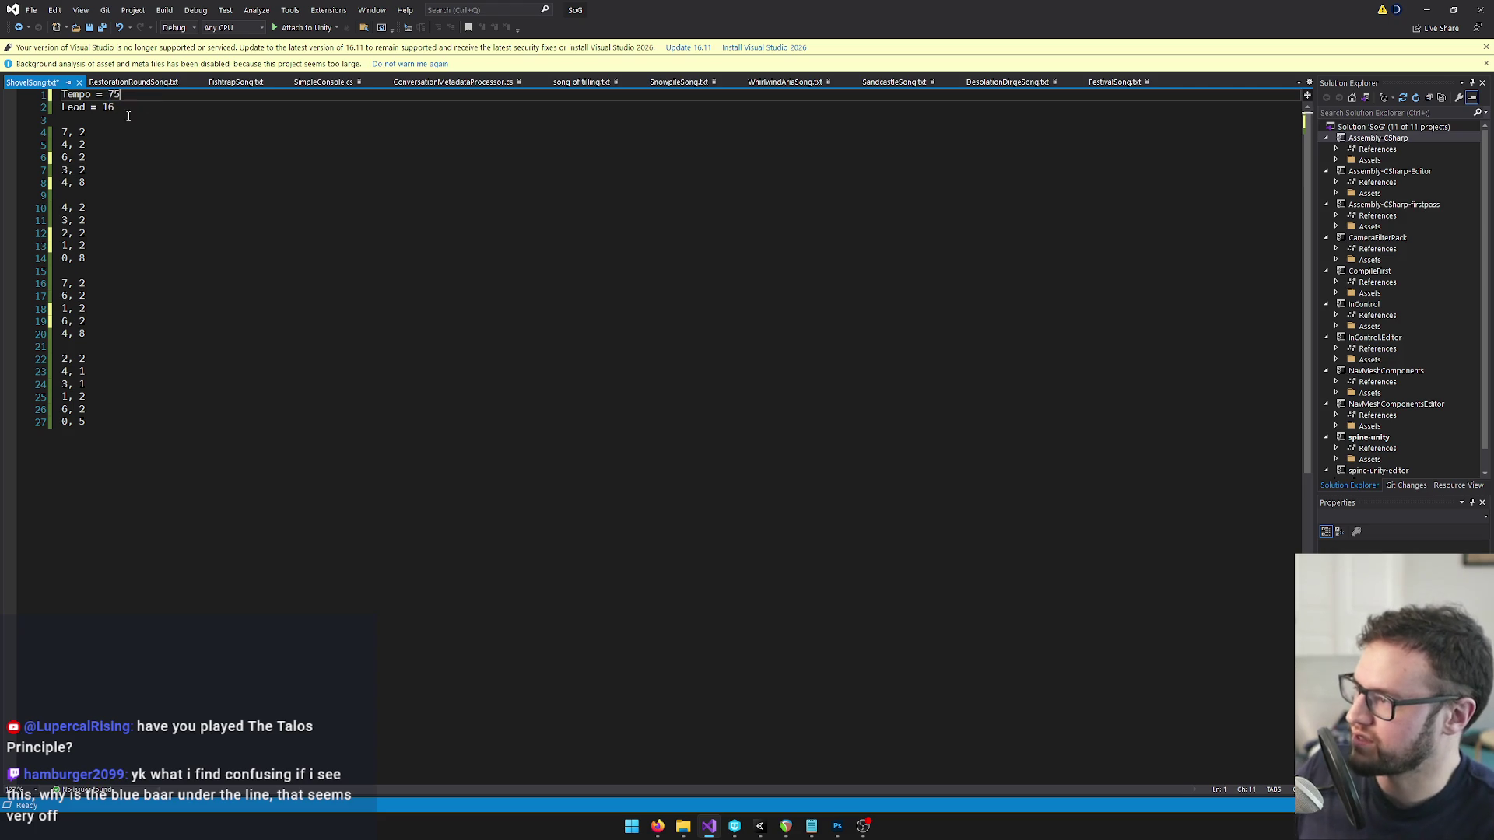
{"action": "double_click", "coordinate": [82, 134]}
{"action": "type", "text": "1"}
{"action": "key", "text": "Down"}
{"action": "key", "text": "Down"}
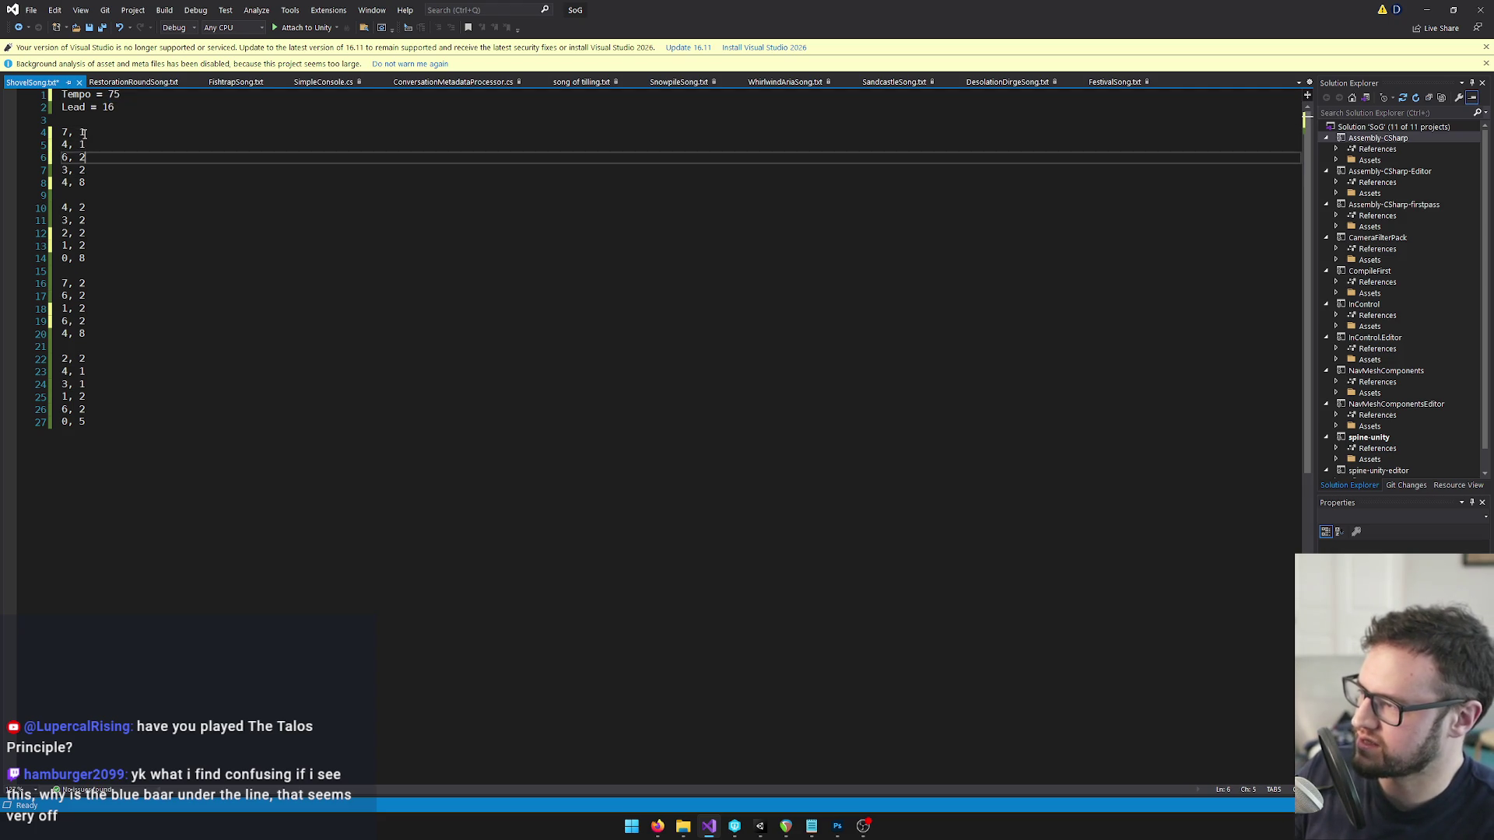
{"action": "key", "text": "Down"}
{"action": "key", "text": "Down"}
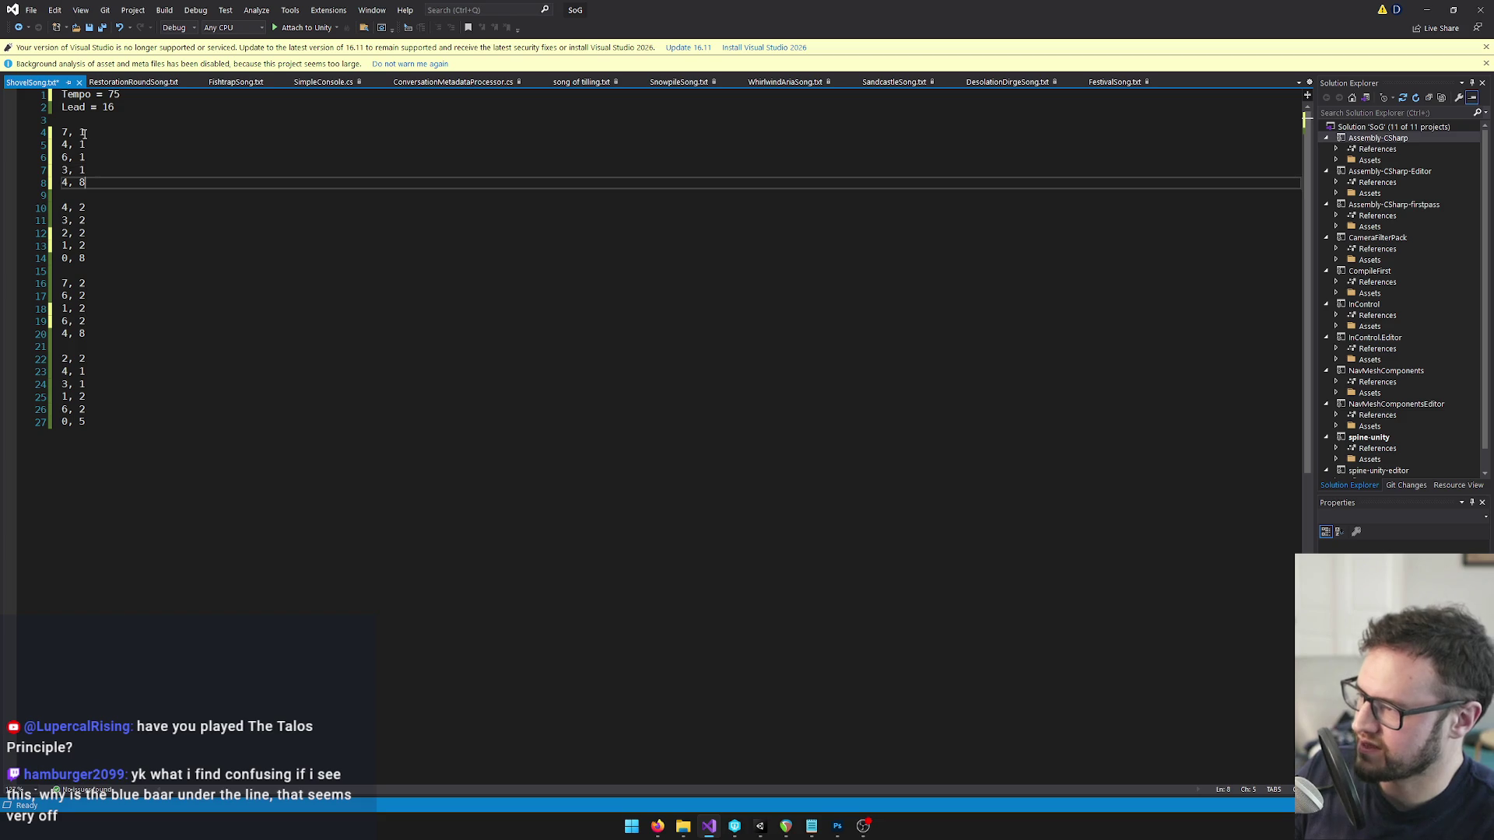
Halve the note durations on lines 10 through 16.
{"action": "key", "text": "Down"}
{"action": "key", "text": "Down"}
{"action": "type", "text": "1"}
{"action": "key", "text": "Down"}
{"action": "key", "text": "Down"}
{"action": "key", "text": "BackSpace"}
{"action": "key", "text": "Down"}
{"action": "key", "text": "BackSpace"}
{"action": "key", "text": "Down"}
{"action": "key", "text": "BackSpace"}
{"action": "key", "text": "Down"}
{"action": "key", "text": "Down"}
{"action": "type", "text": "1"}
{"action": "key", "text": "Down"}
{"action": "key", "text": "Down"}
{"action": "key", "text": "BackSpace"}
{"action": "type", "text": "1"}
{"action": "key", "text": "Down"}
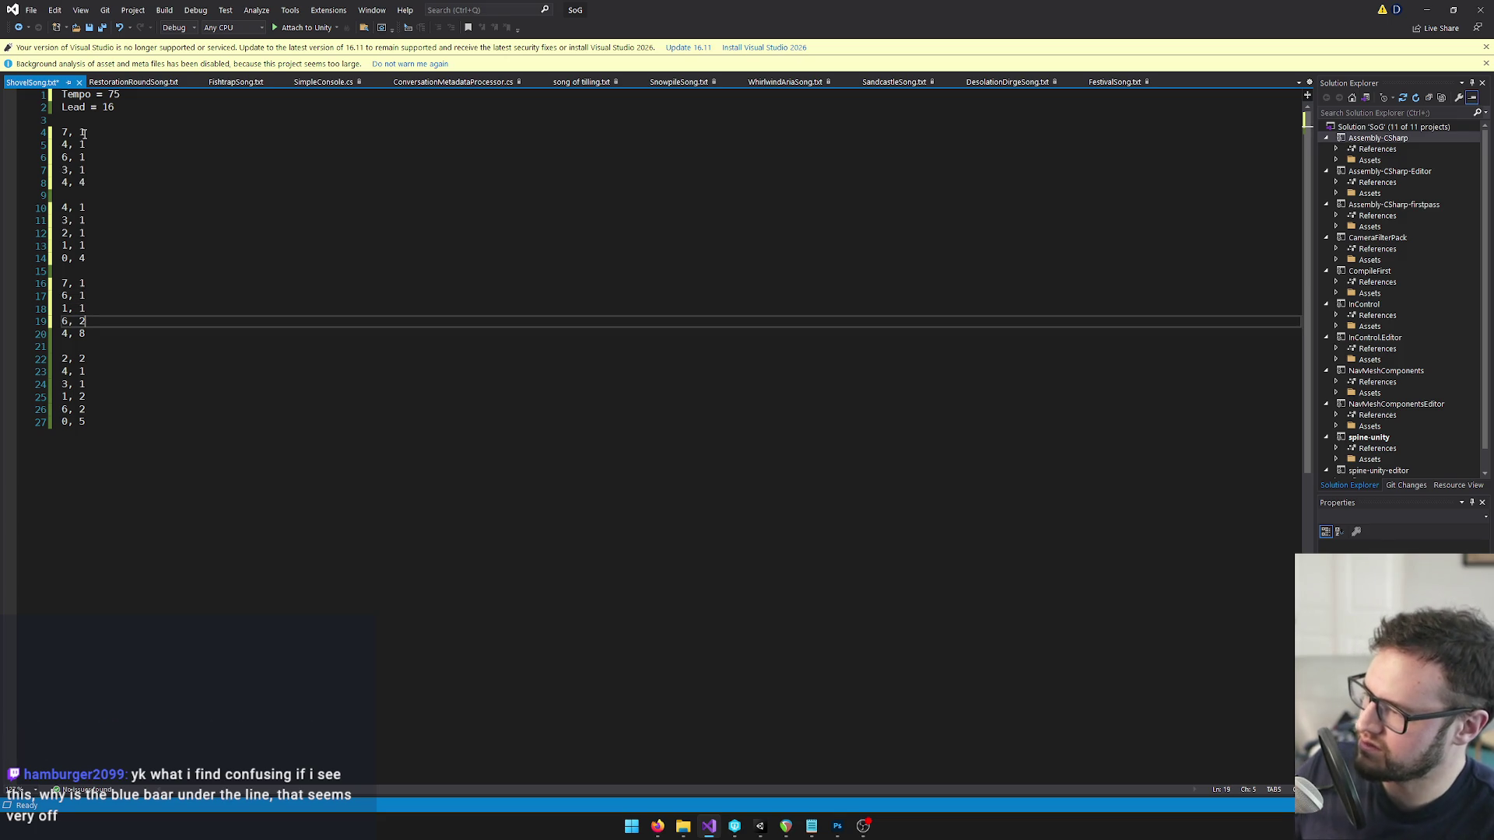
Halve the note durations on lines 18 through 20.
{"action": "key", "text": "Up"}
{"action": "key", "text": "BackSpace"}
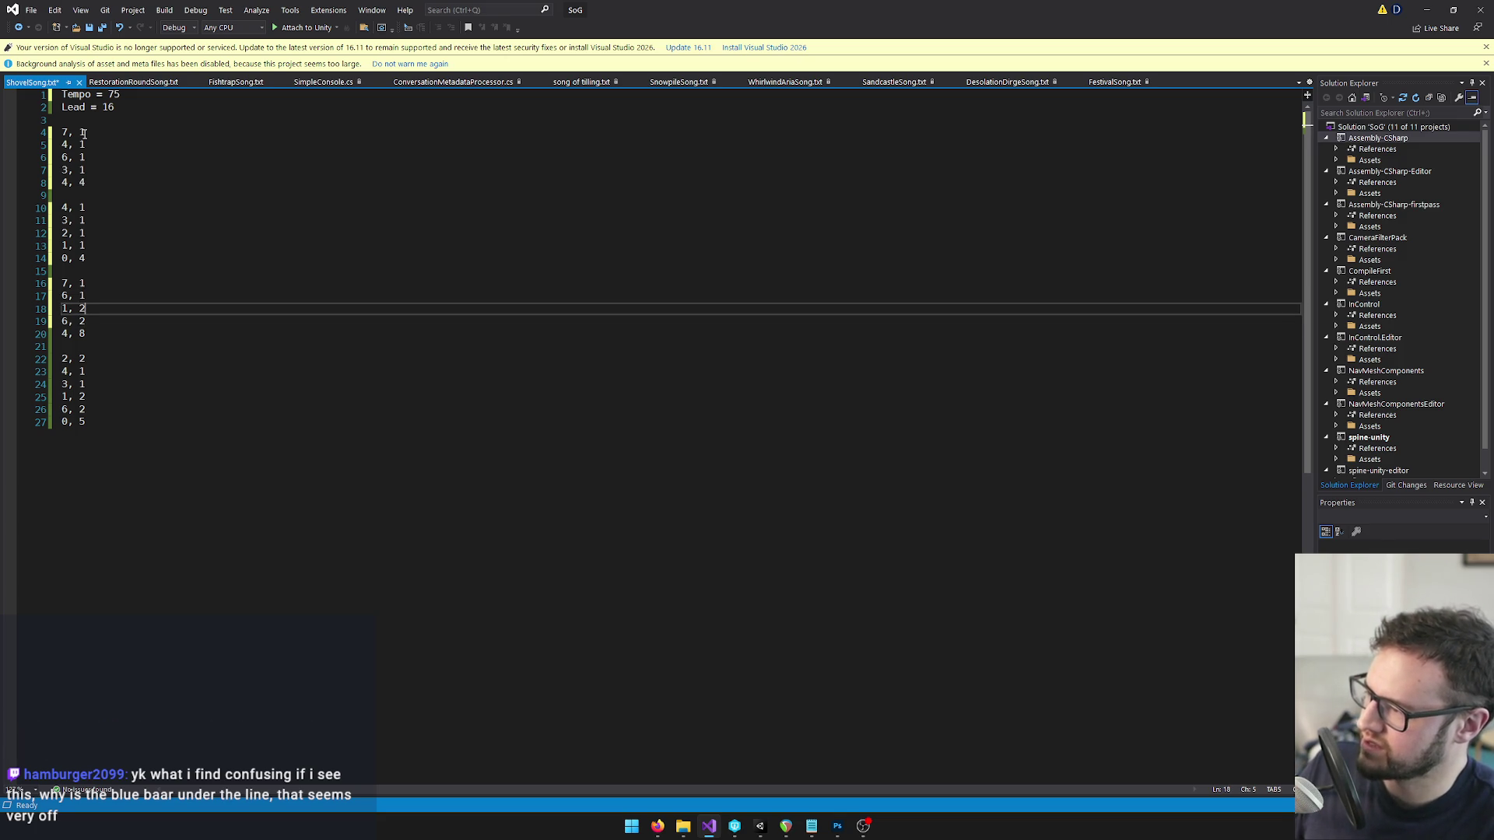
{"action": "key", "text": "Down"}
{"action": "key", "text": "BackSpace"}
{"action": "type", "text": "1"}
{"action": "key", "text": "Down"}
{"action": "key", "text": "Left"}
{"action": "key", "text": "Left"}
{"action": "key", "text": "Down"}
{"action": "key", "text": "Down"}
{"action": "key", "text": "Down"}
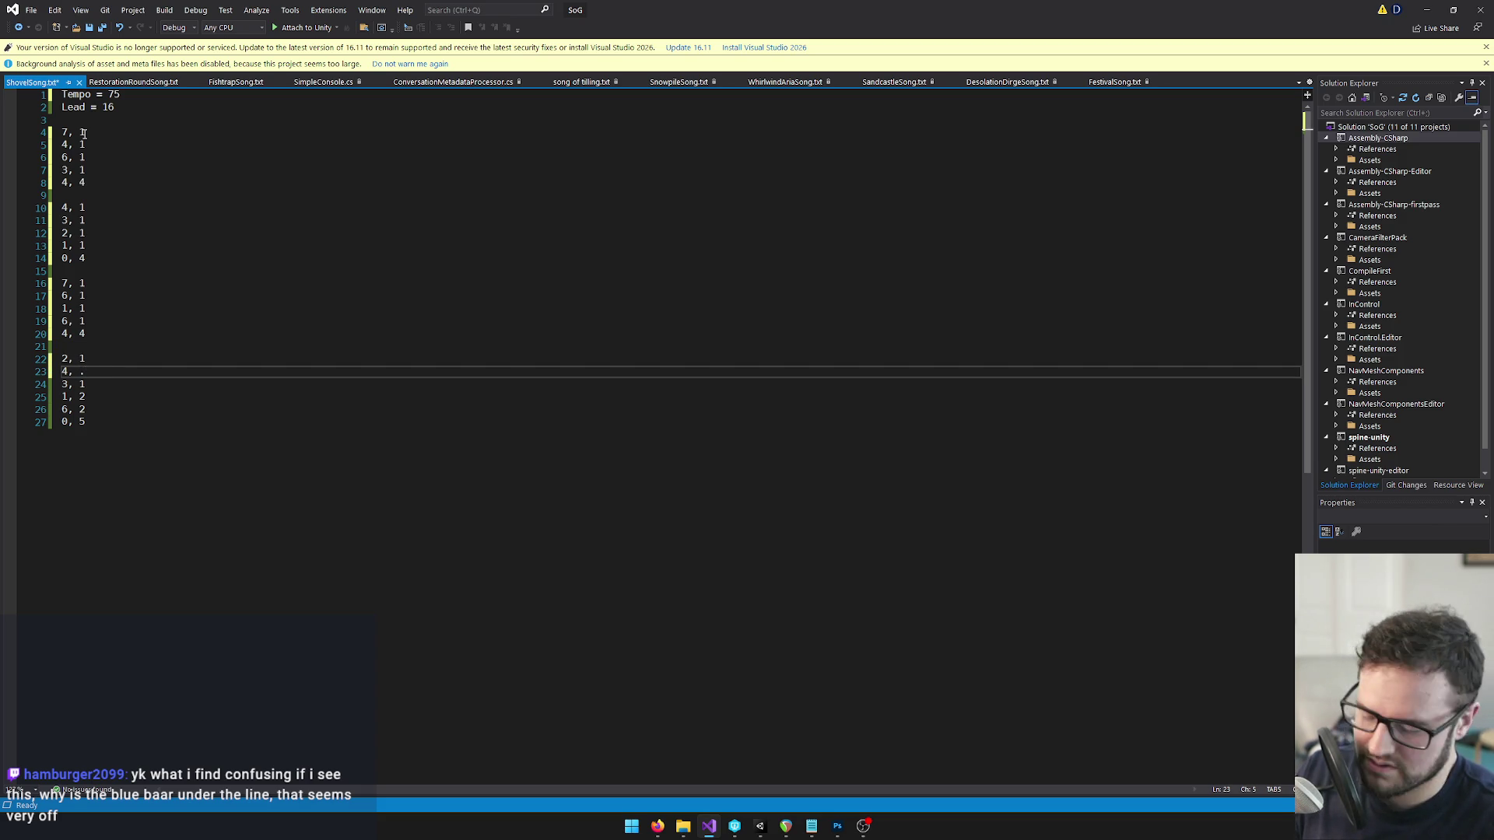
Halve the durations on lines 24 to 26 and shorten the final note's duration.
{"action": "key", "text": "Down"}
{"action": "key", "text": "BackSpace"}
{"action": "type", "text": ".5"}
{"action": "key", "text": "Down"}
{"action": "key", "text": "BackSpace"}
{"action": "type", "text": "1"}
{"action": "key", "text": "Down"}
{"action": "key", "text": "BackSpace"}
{"action": "type", "text": "1"}
{"action": "key", "text": "Down"}
{"action": "key", "text": "BackSpace"}
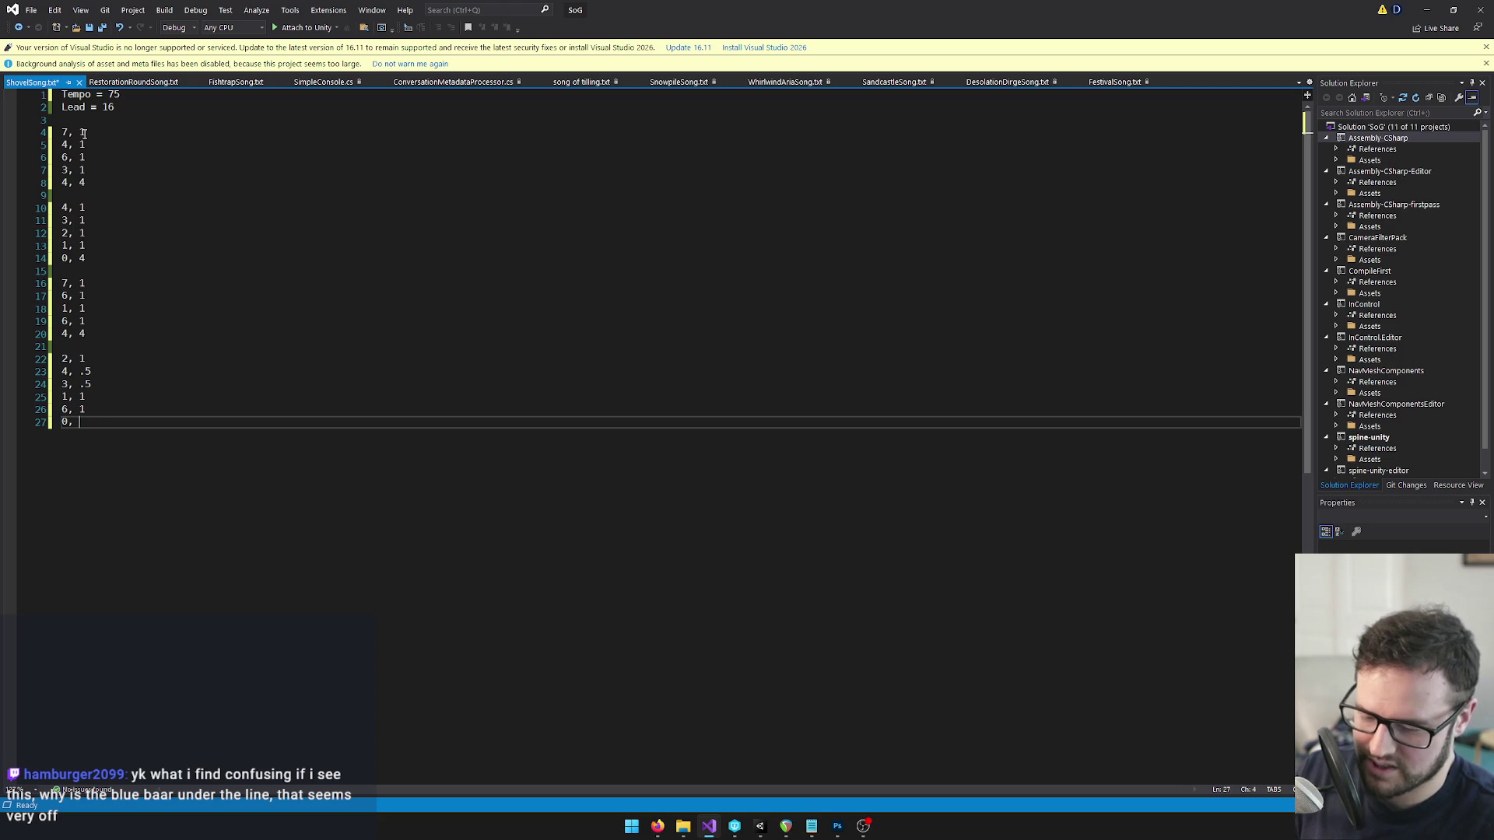
{"action": "type", "text": "2.5"}
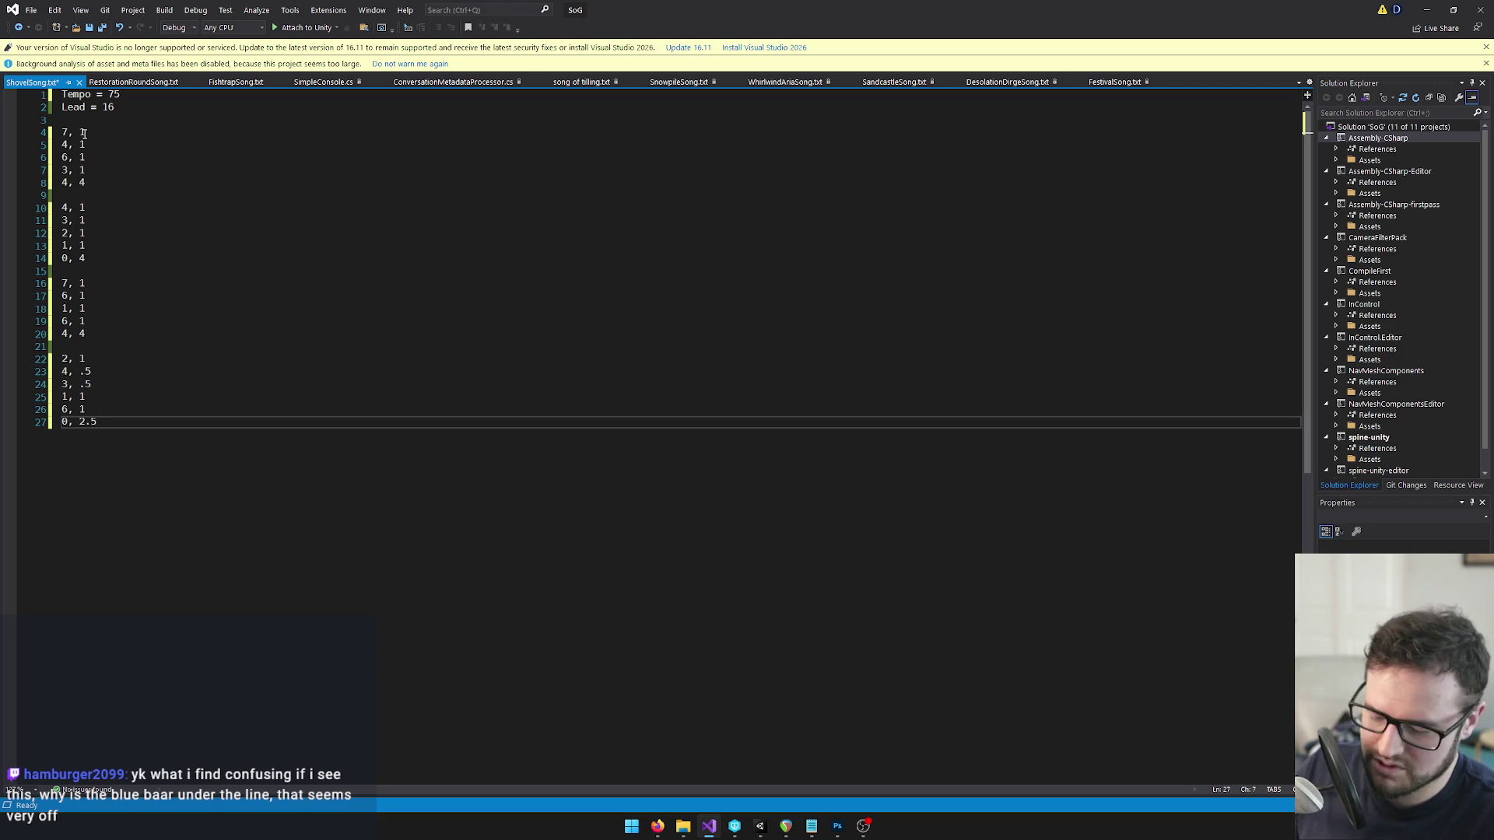
Save ShovelSong.txt.
{"action": "key", "text": "ctrl+s"}
{"action": "left_click_drag", "start_coordinate": [31, 82], "coordinate": [200, 87]}
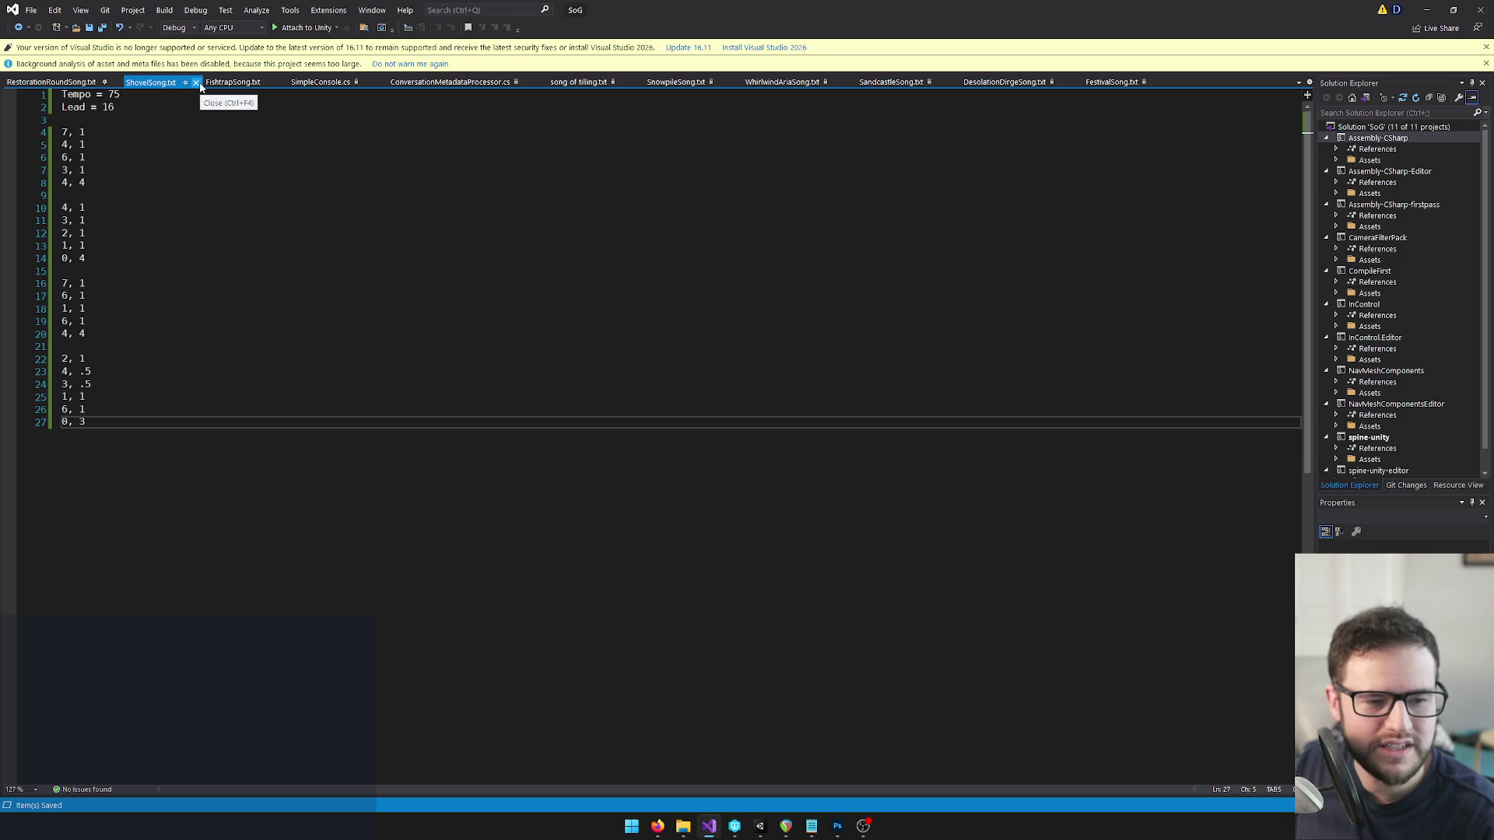
{"action": "left_click", "coordinate": [250, 334]}
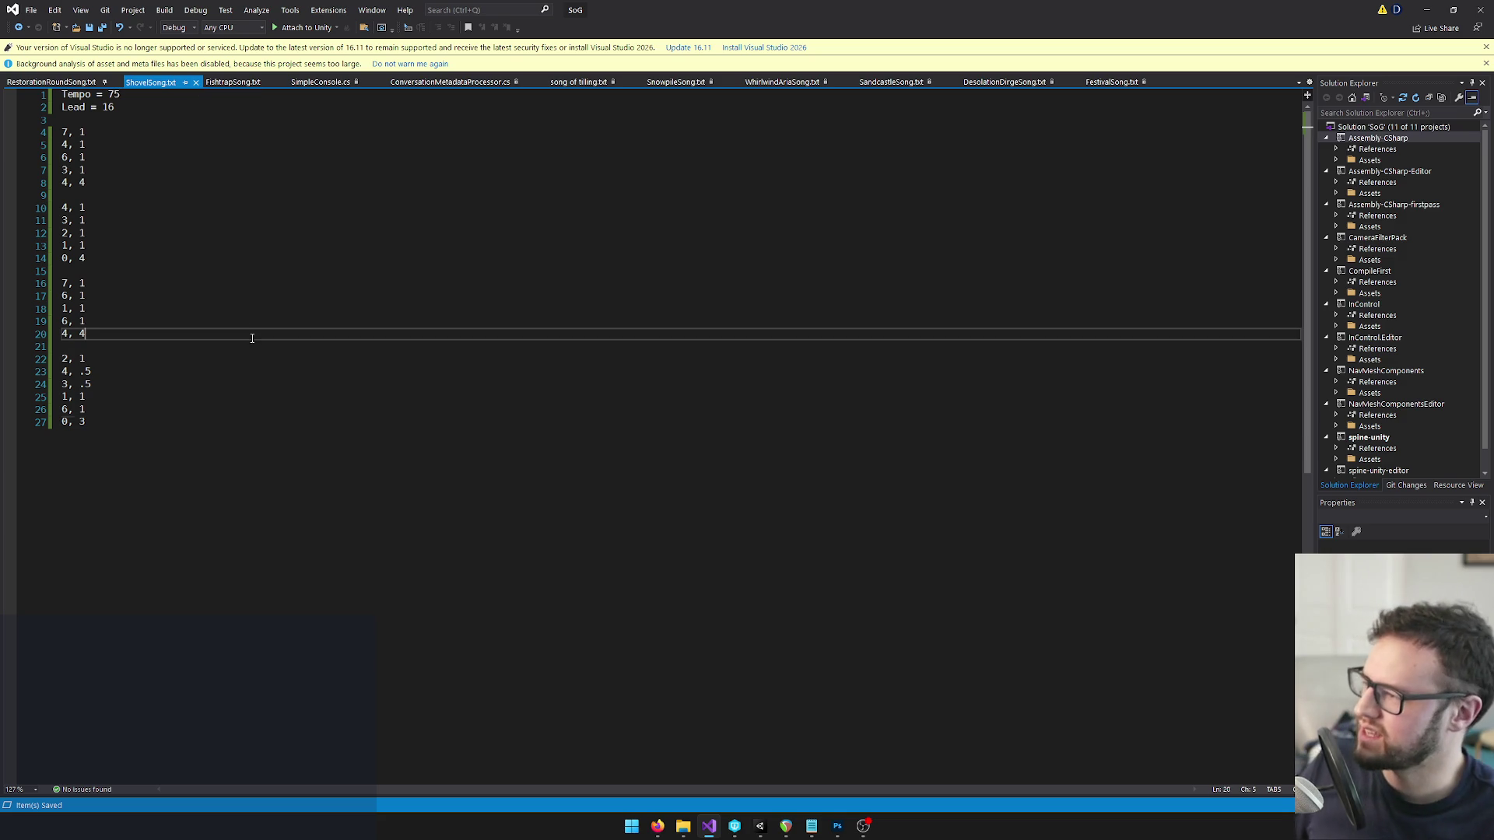
Back in Unity, clear the Console and start Play mode.
{"action": "left_click", "coordinate": [760, 826]}
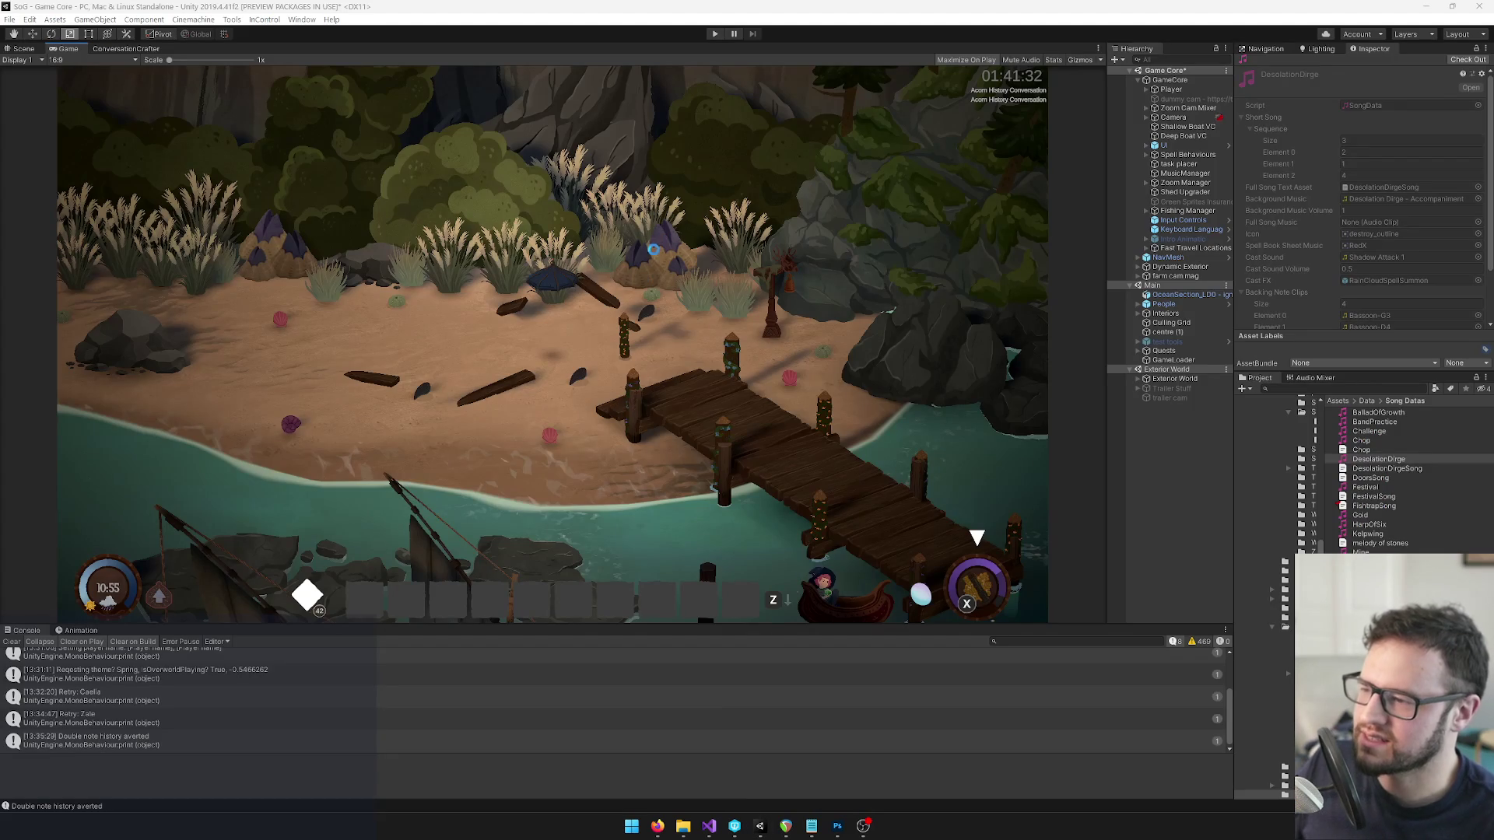
{"action": "left_click", "coordinate": [11, 642]}
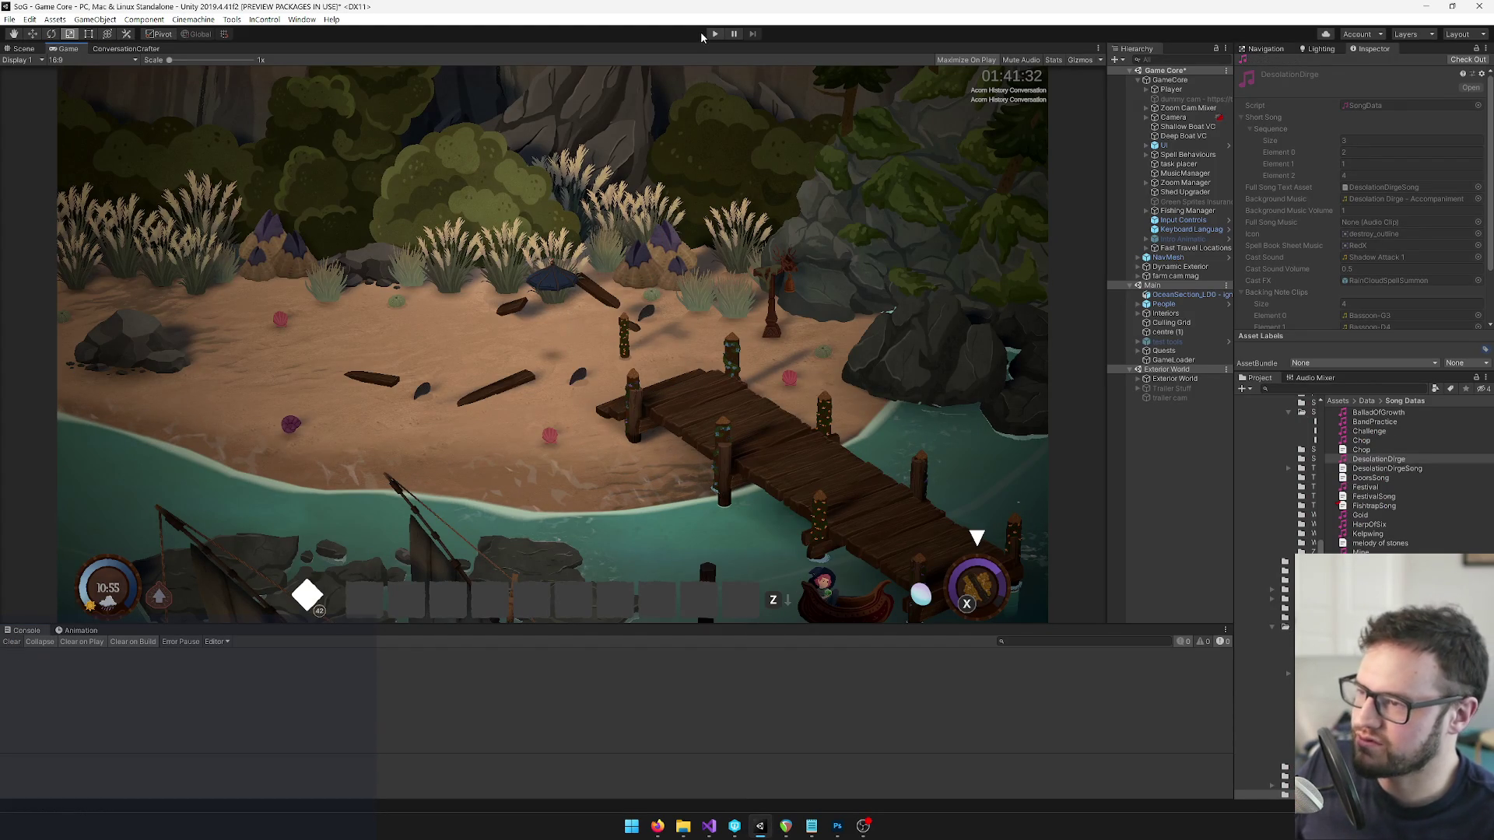
{"action": "left_click", "coordinate": [711, 35]}
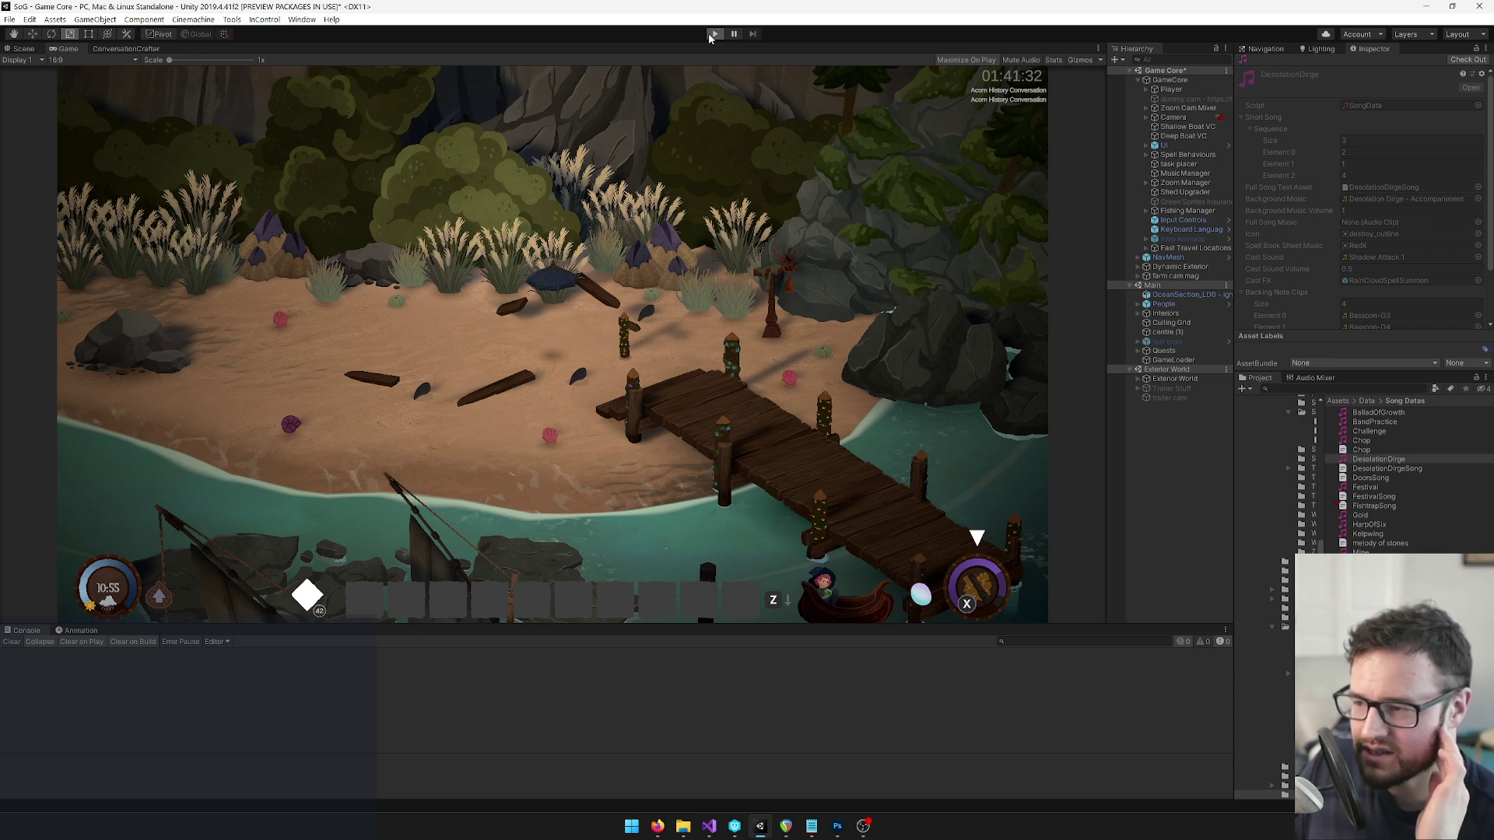
{"action": "left_click", "coordinate": [710, 35]}
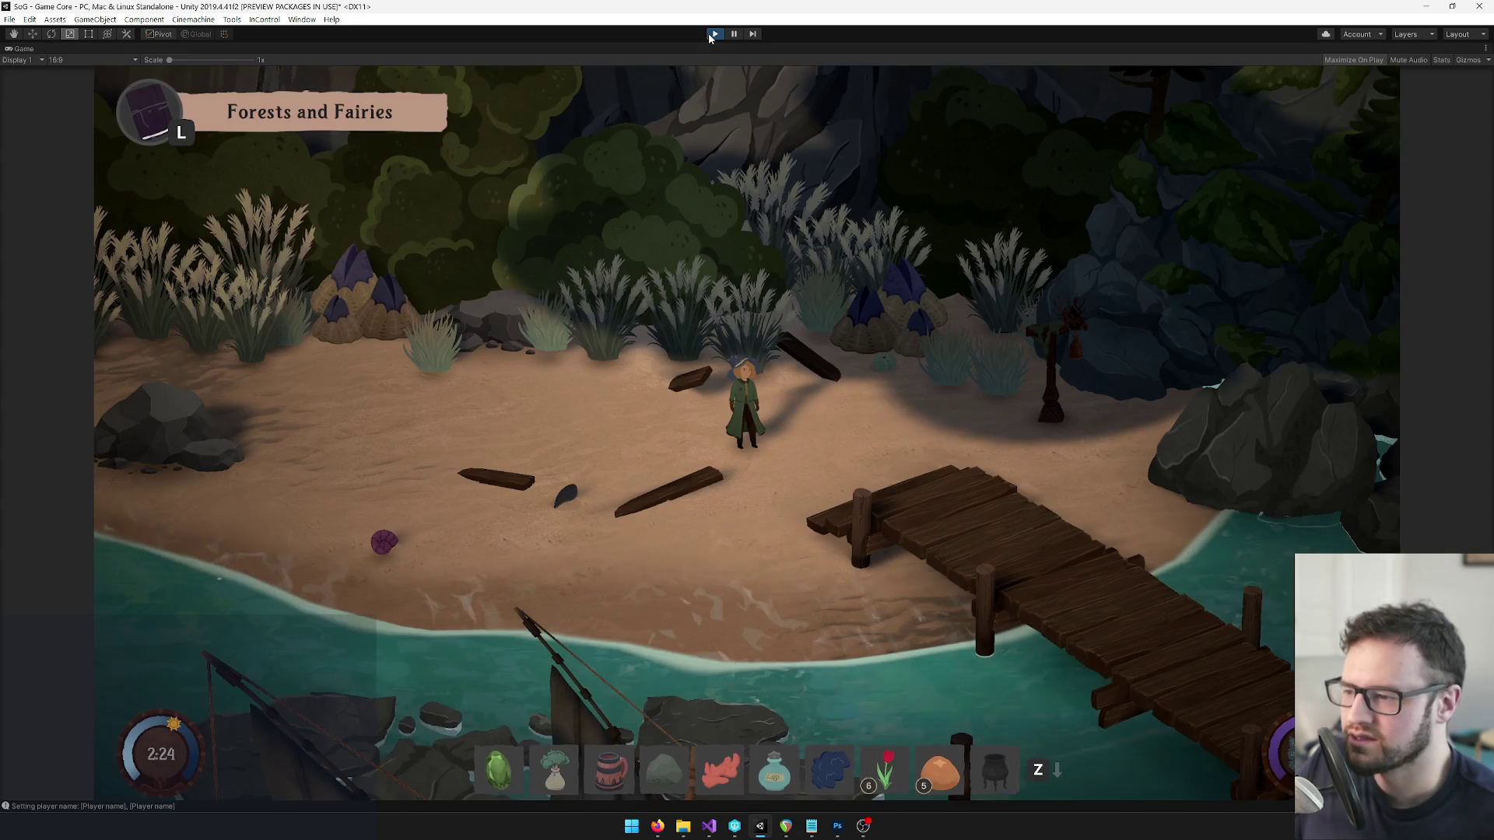
Open Journal > Songs in the inventory and begin practising Hymn of Sea's Abyss.
{"action": "key", "text": "Tab"}
{"action": "left_click", "coordinate": [389, 338]}
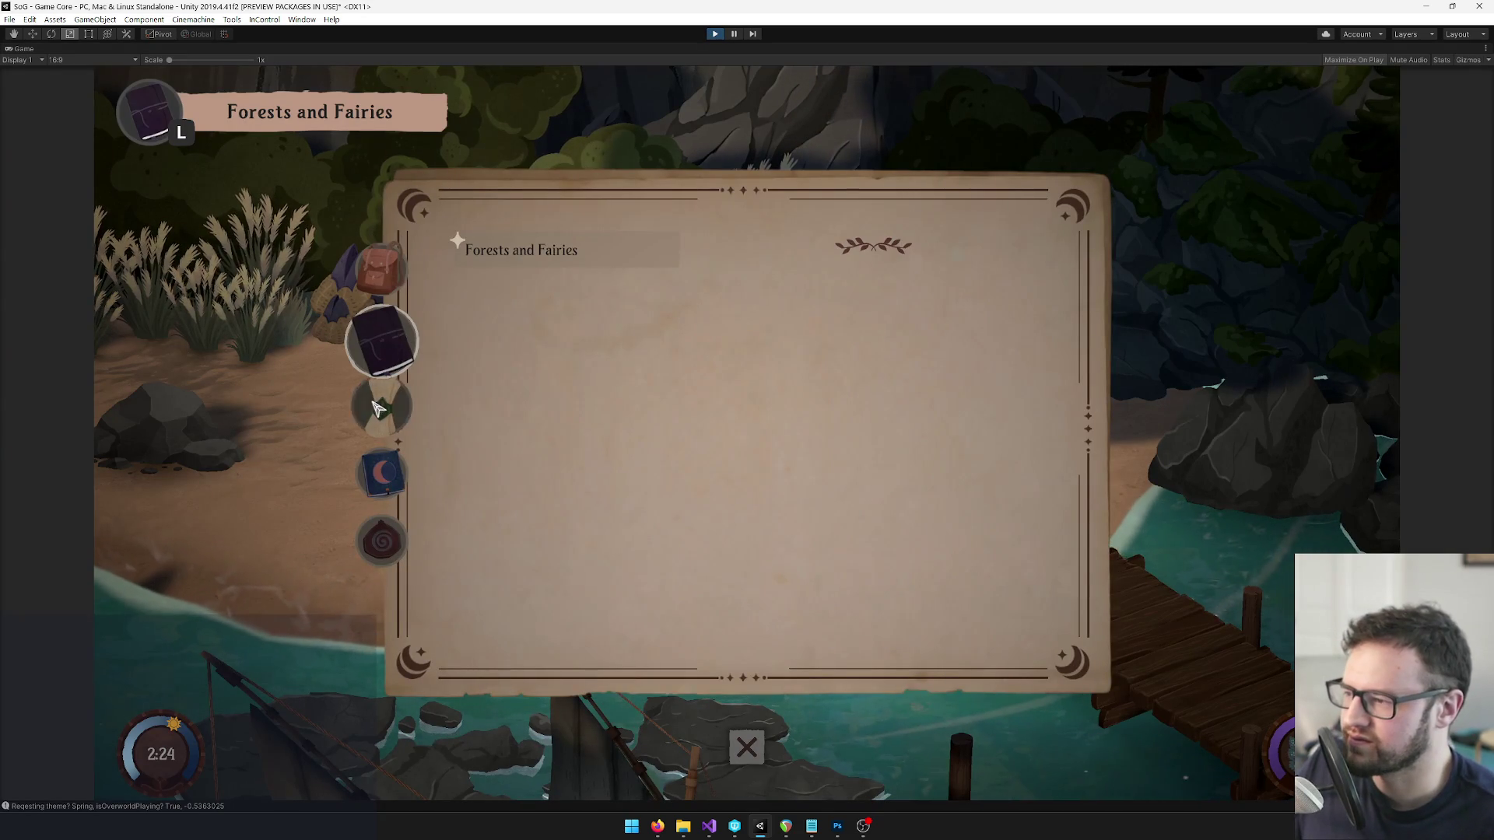
{"action": "left_click", "coordinate": [379, 399]}
{"action": "scroll", "coordinate": [568, 526], "scroll_direction": "down", "scroll_amount": 1}
{"action": "scroll", "coordinate": [572, 526], "scroll_direction": "down", "scroll_amount": 1}
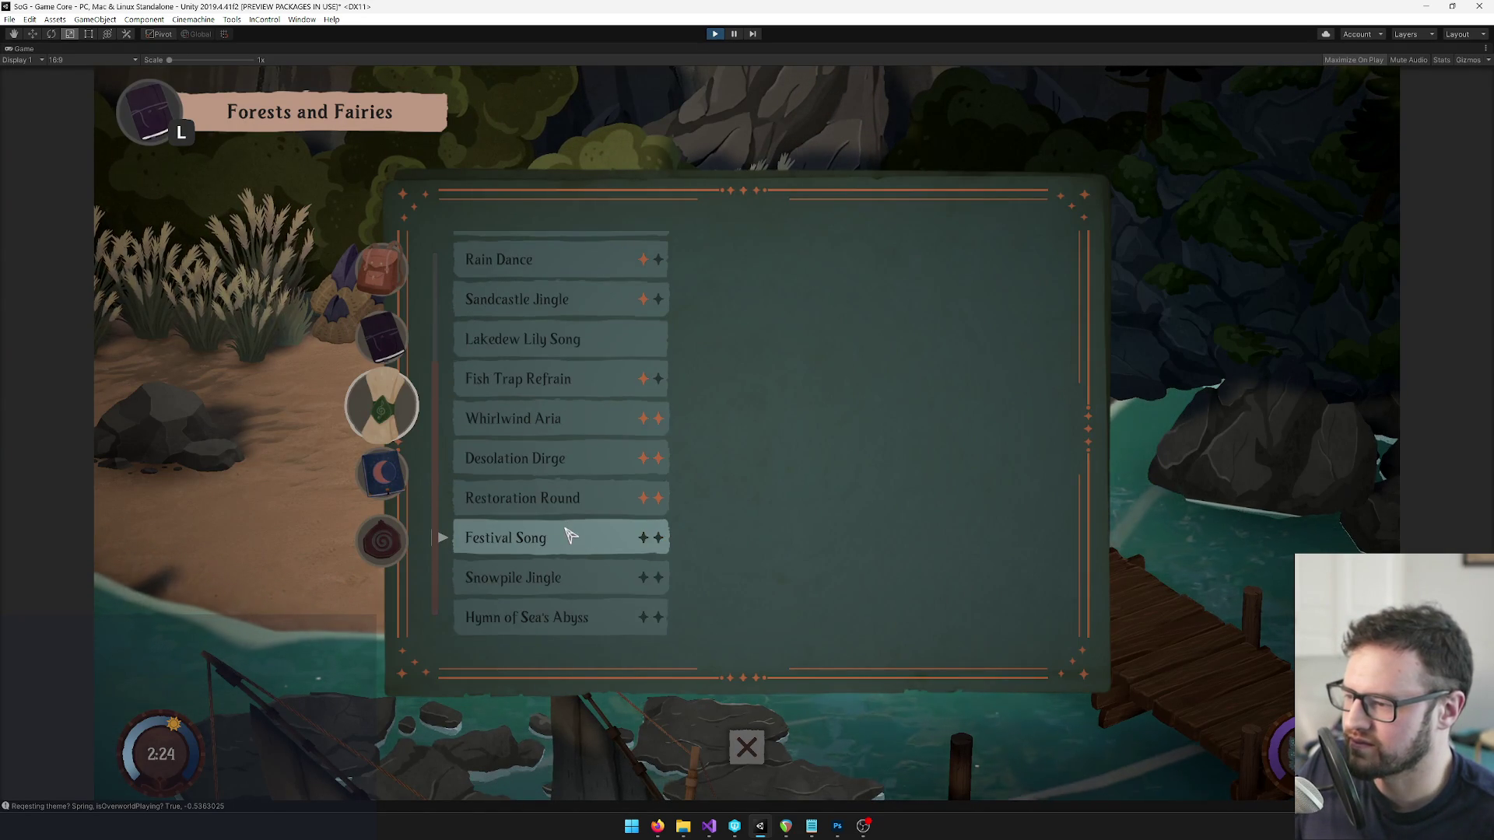
{"action": "left_click", "coordinate": [568, 617]}
{"action": "left_click", "coordinate": [874, 586]}
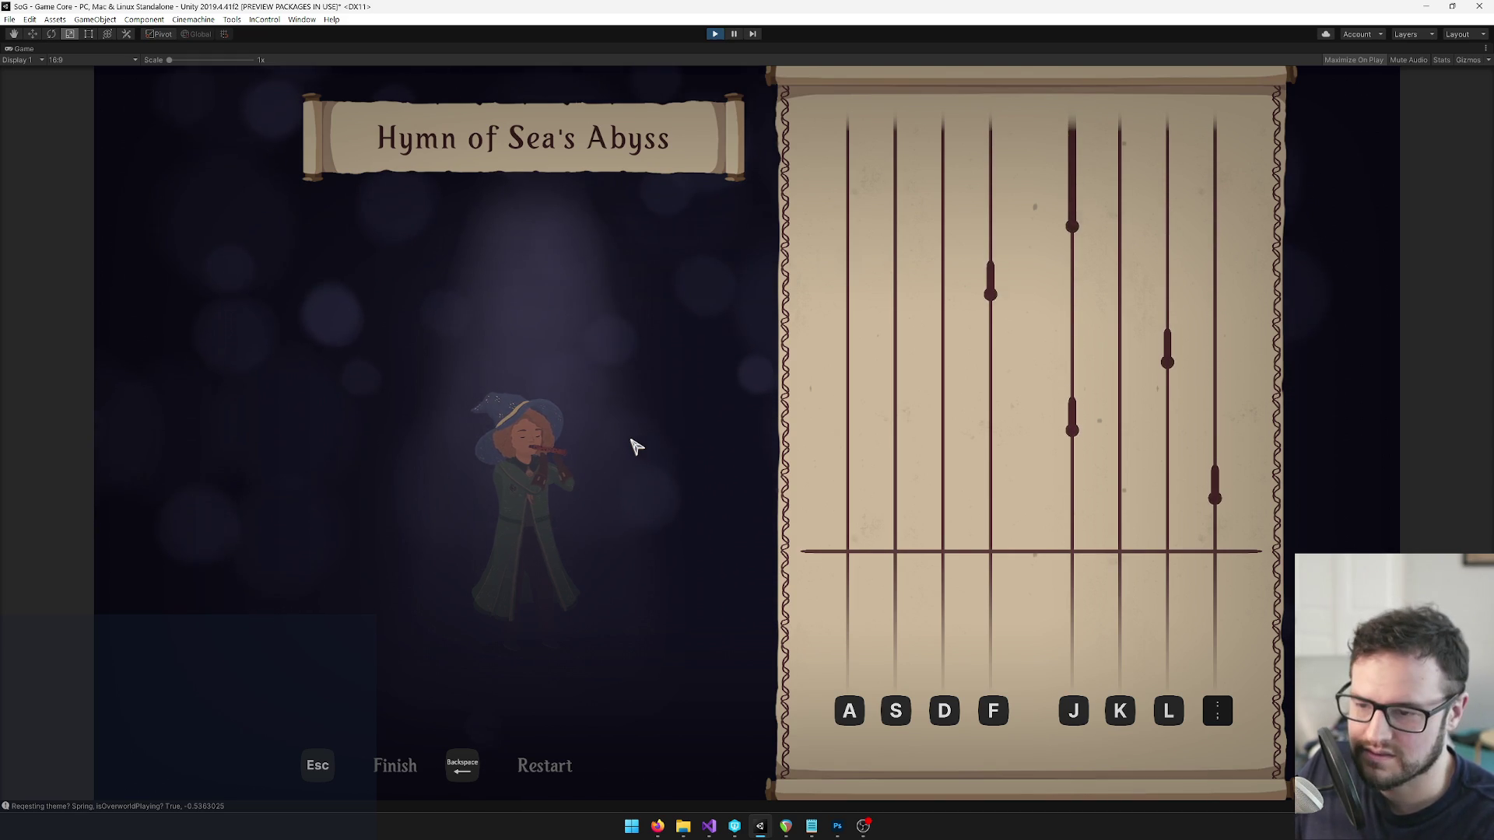
Play Hymn of Sea's Abyss to the end, reaching both star thresholds (126 and 188), and close the star popup.
{"action": "key", "text": "semicolon"}
{"action": "key", "text": "j"}
{"action": "key", "text": "l"}
{"action": "key", "text": "f"}
{"action": "key", "text": "j"}
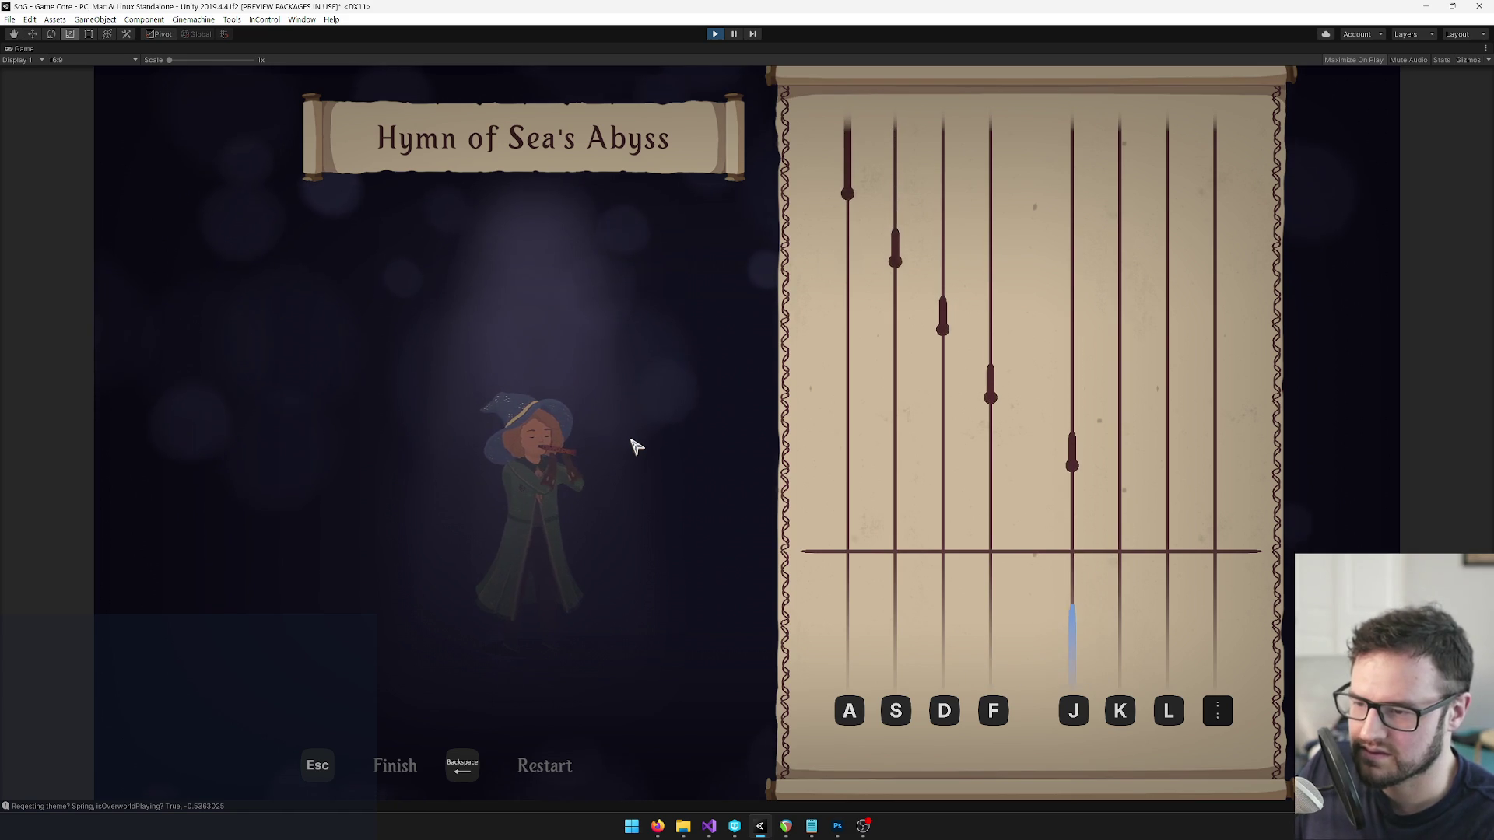
{"action": "key", "text": "j"}
{"action": "key", "text": "f"}
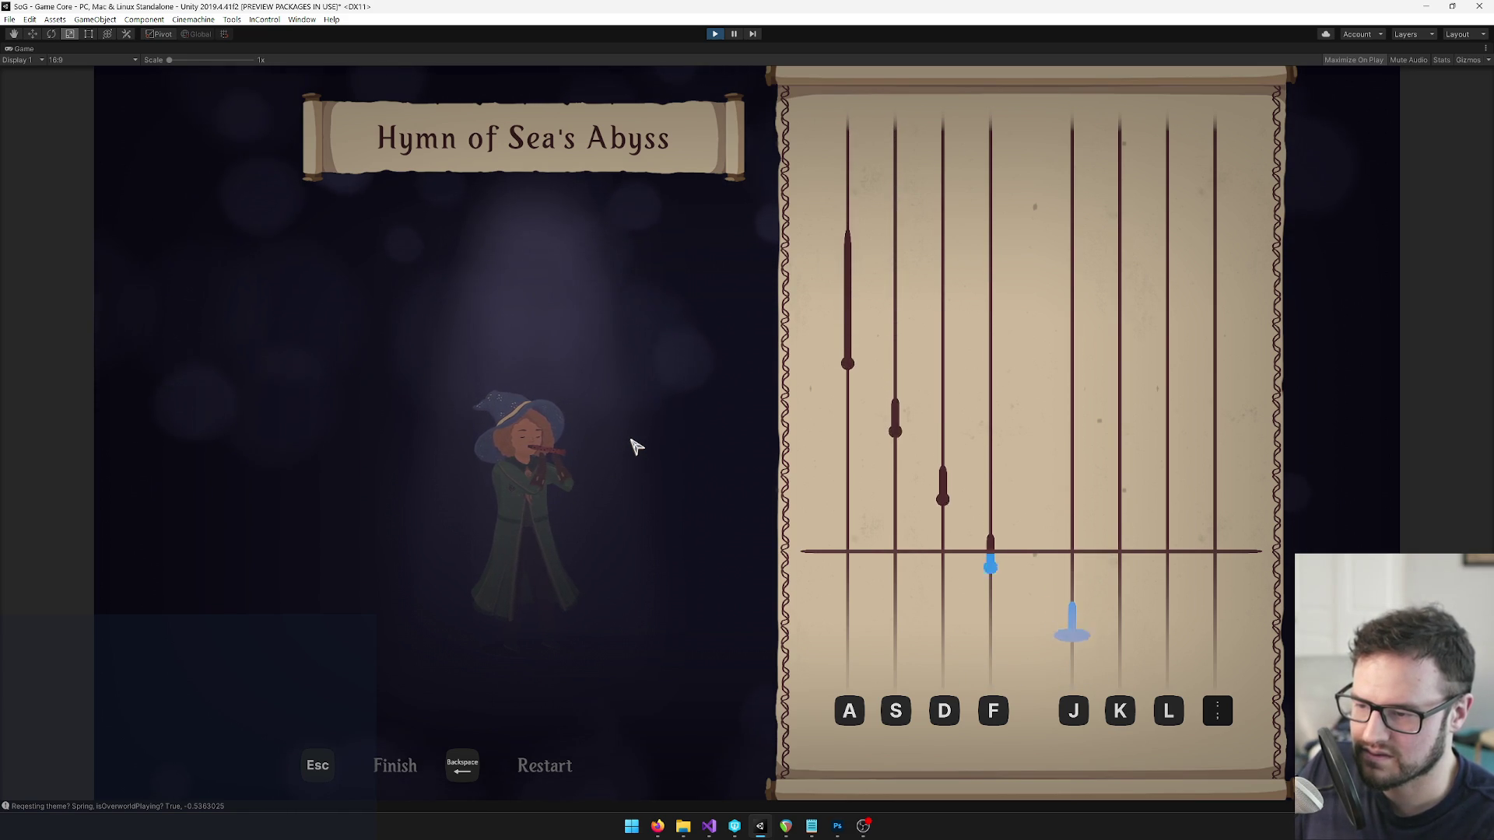
{"action": "key", "text": "d"}
{"action": "key", "text": "s"}
{"action": "key", "text": "a"}
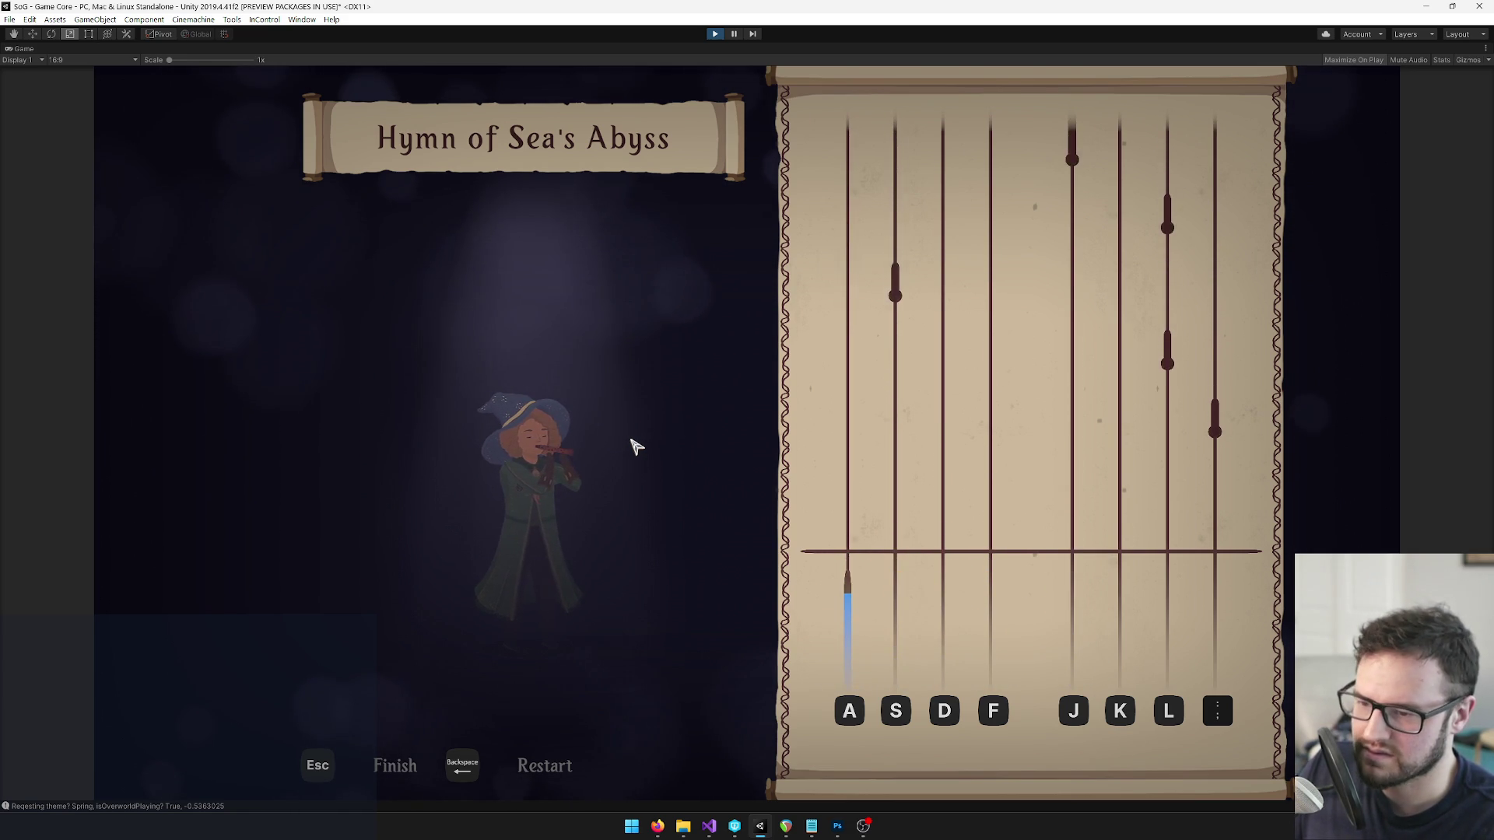
{"action": "key", "text": "semicolon"}
{"action": "key", "text": "l"}
{"action": "key", "text": "s"}
{"action": "key", "text": "l"}
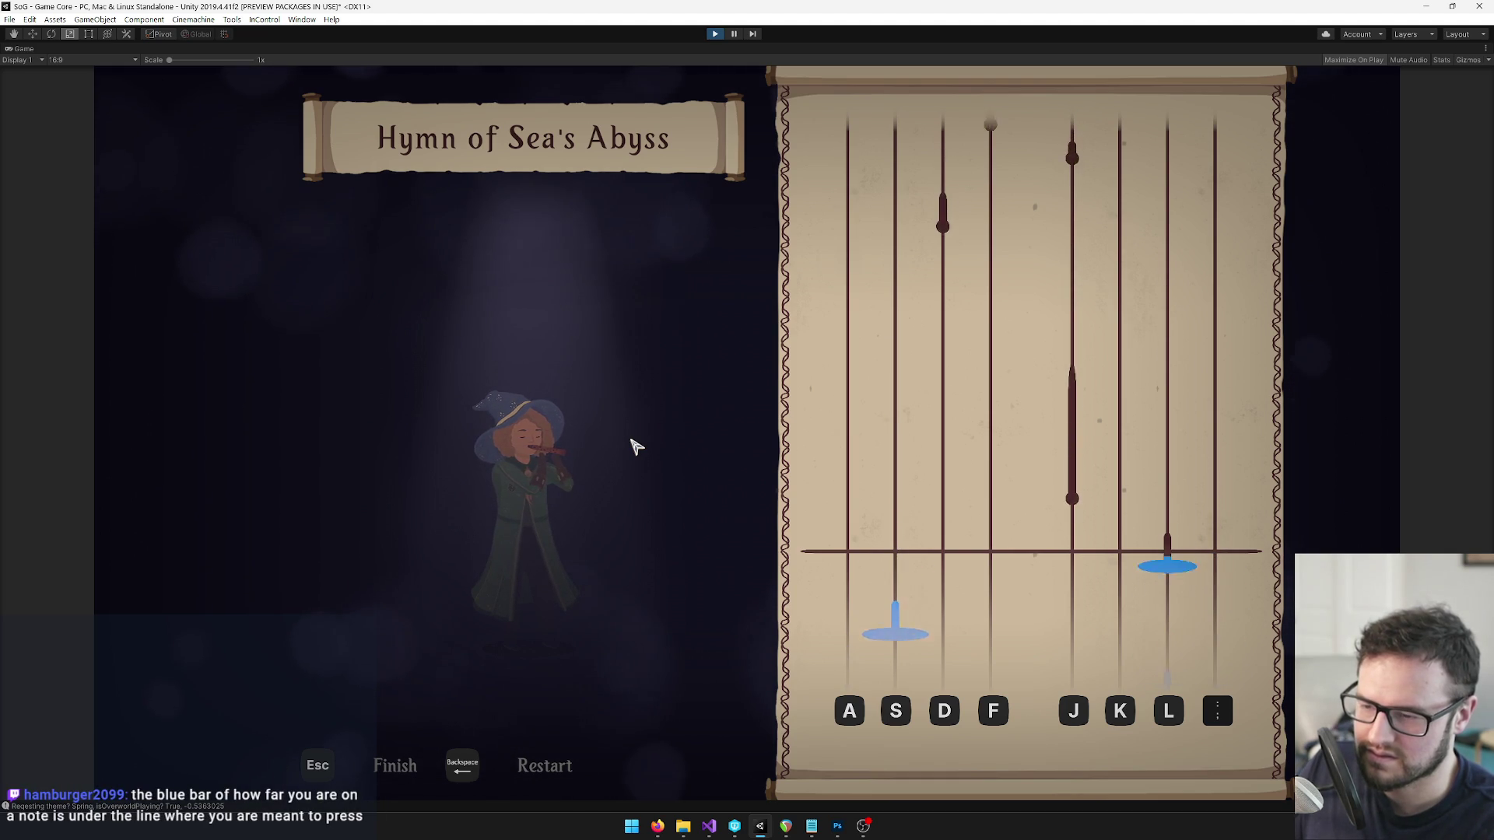
{"action": "key", "text": "j"}
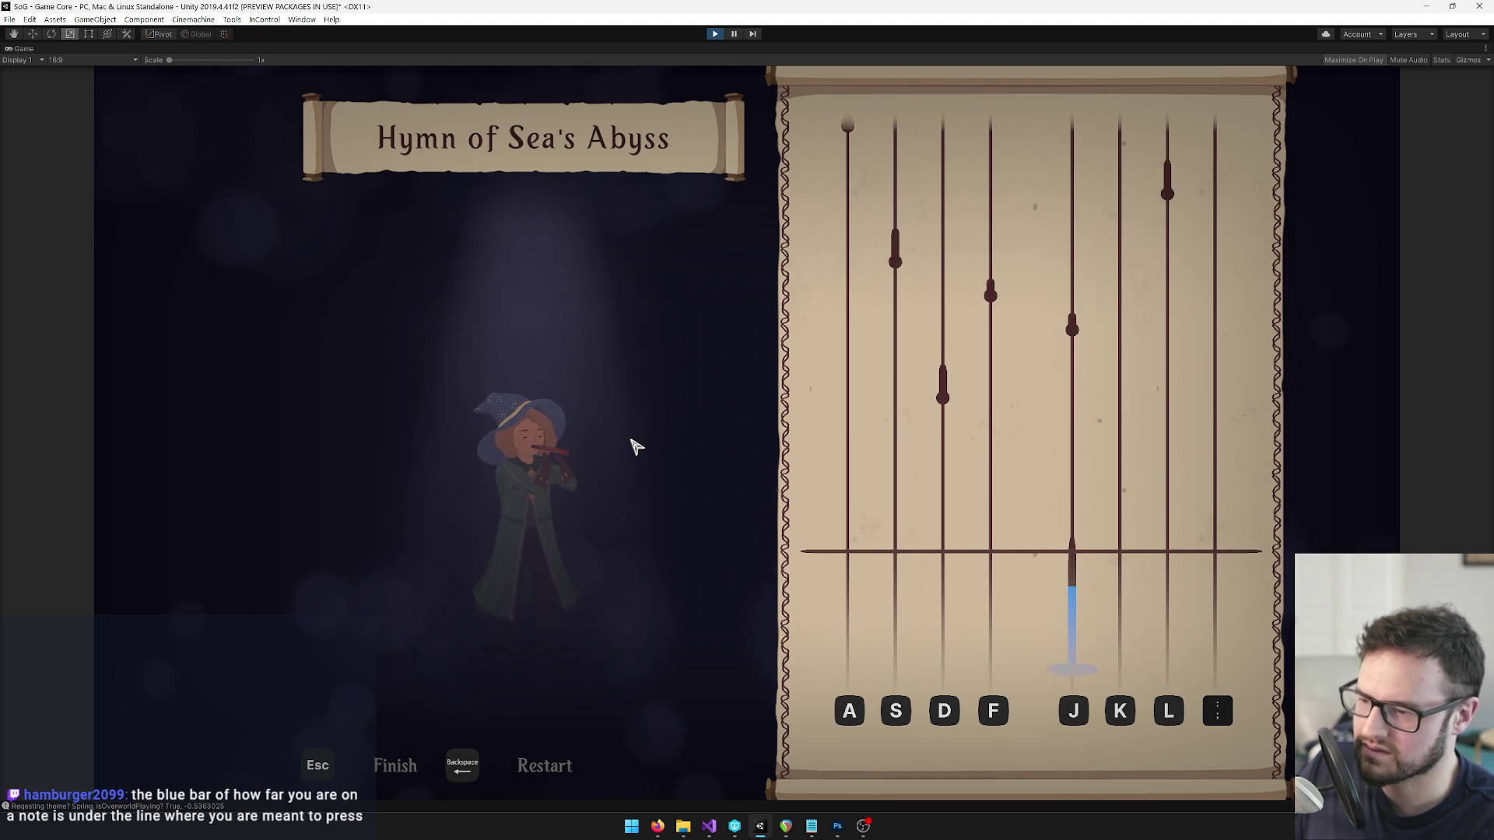
{"action": "key", "text": "d"}
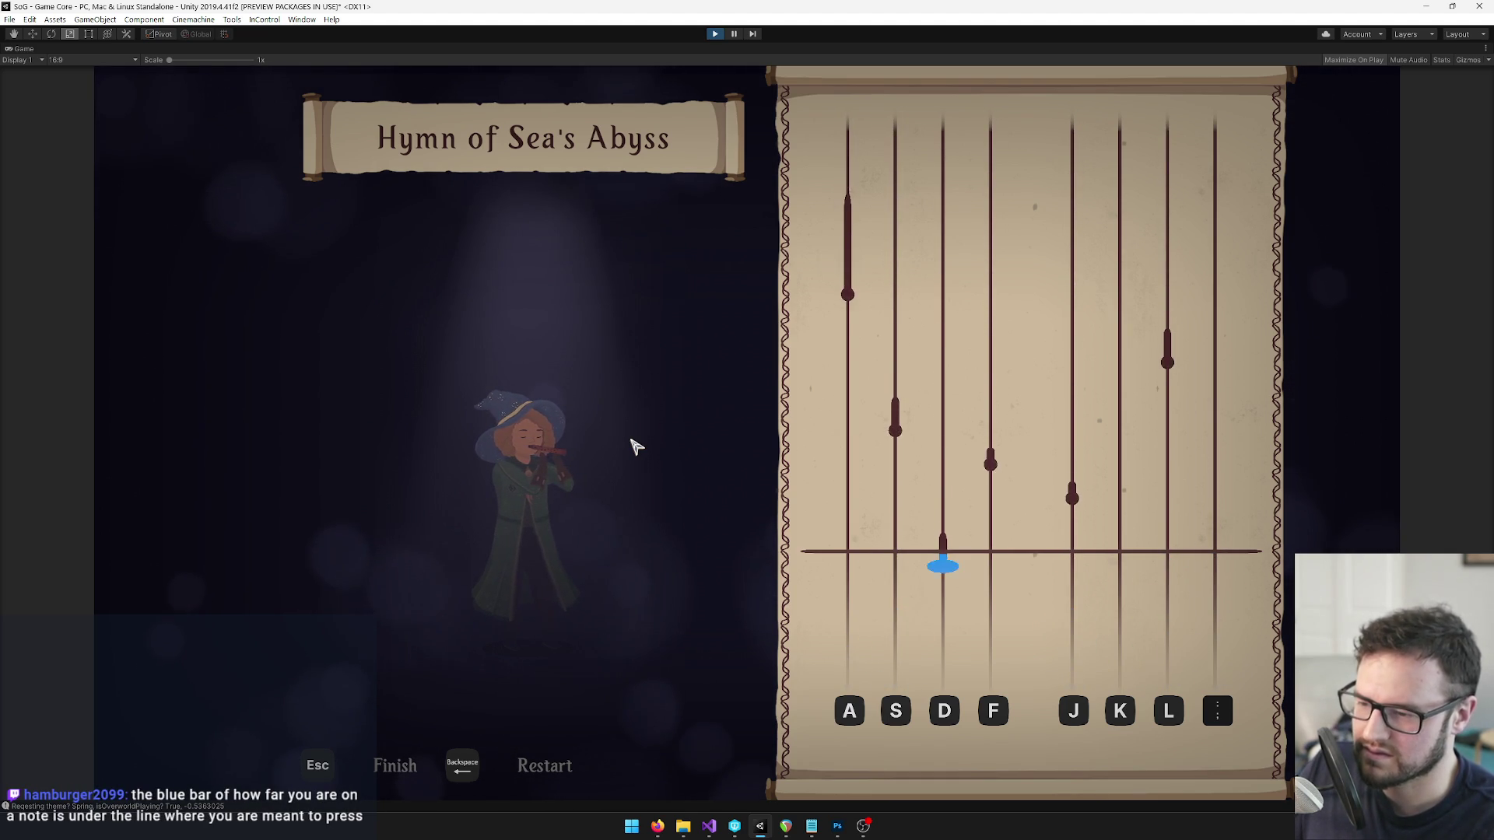
{"action": "key", "text": "j"}
{"action": "key", "text": "f"}
{"action": "key", "text": "l"}
{"action": "key", "text": "a"}
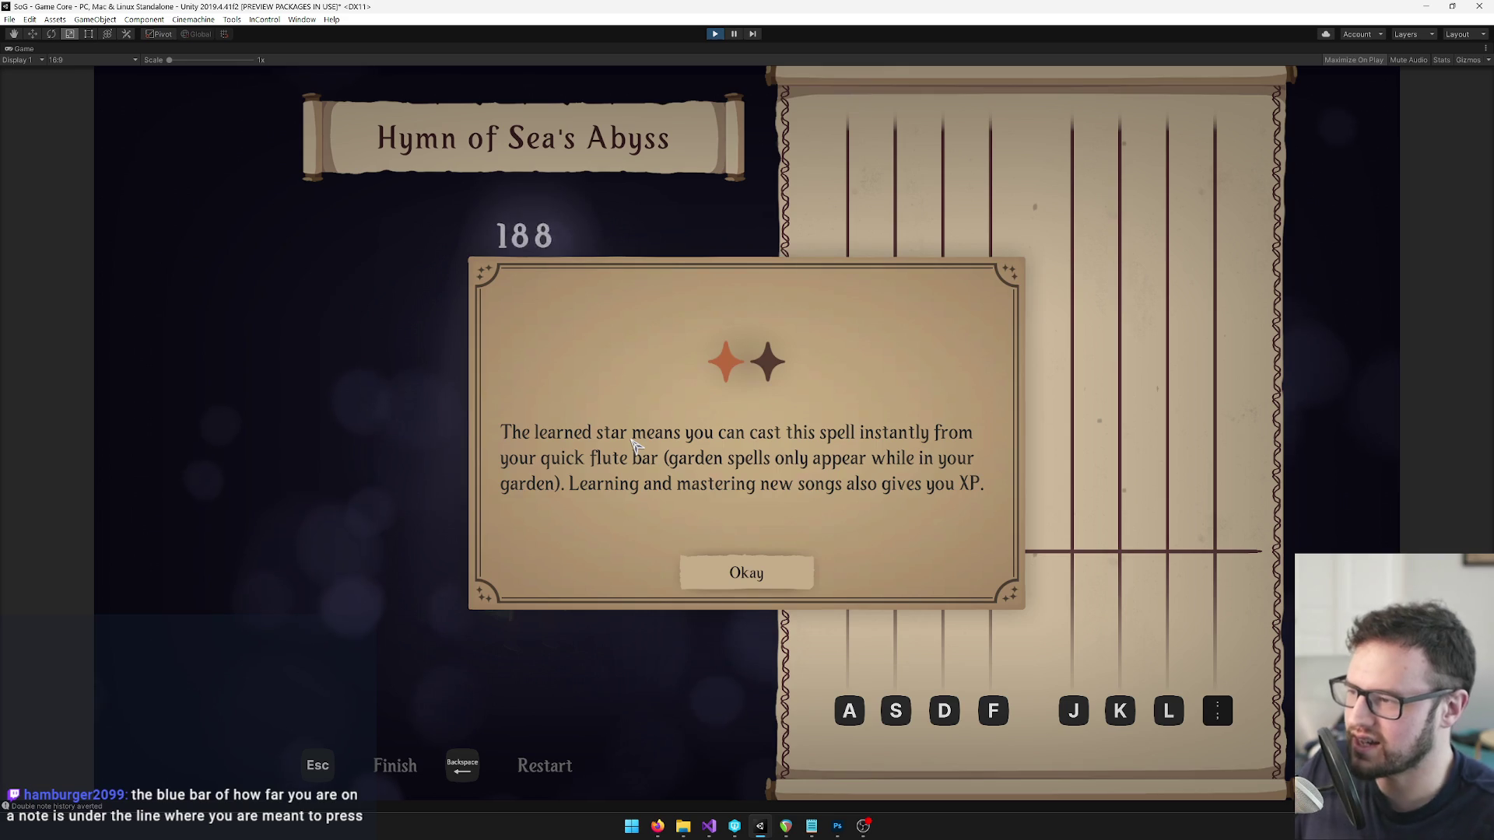
{"action": "left_click", "coordinate": [740, 574]}
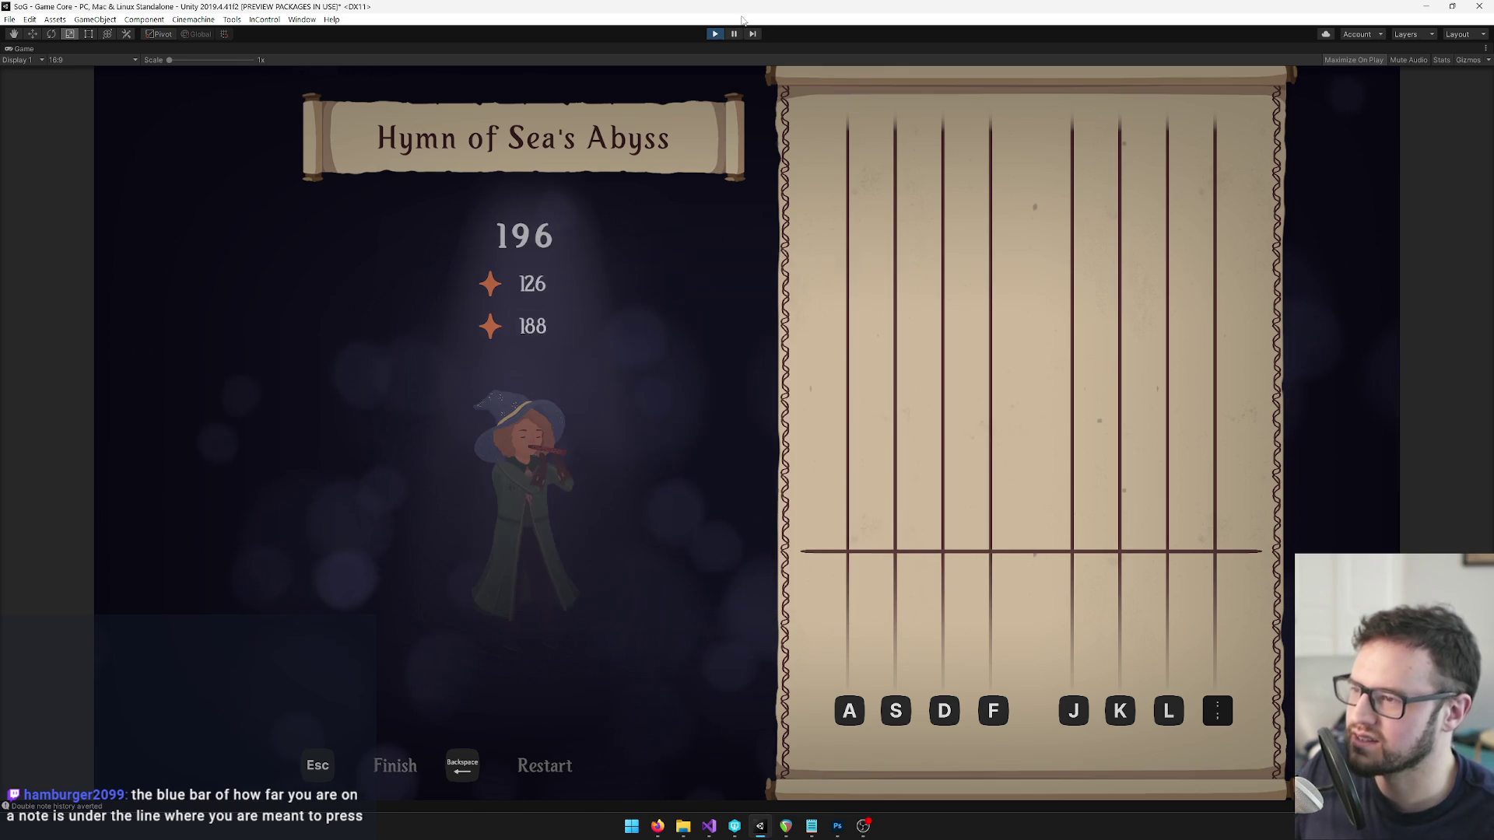
Stop the play test, returning to the editor with the DesolationDirge settings in the Inspector.
{"action": "left_click", "coordinate": [715, 35]}
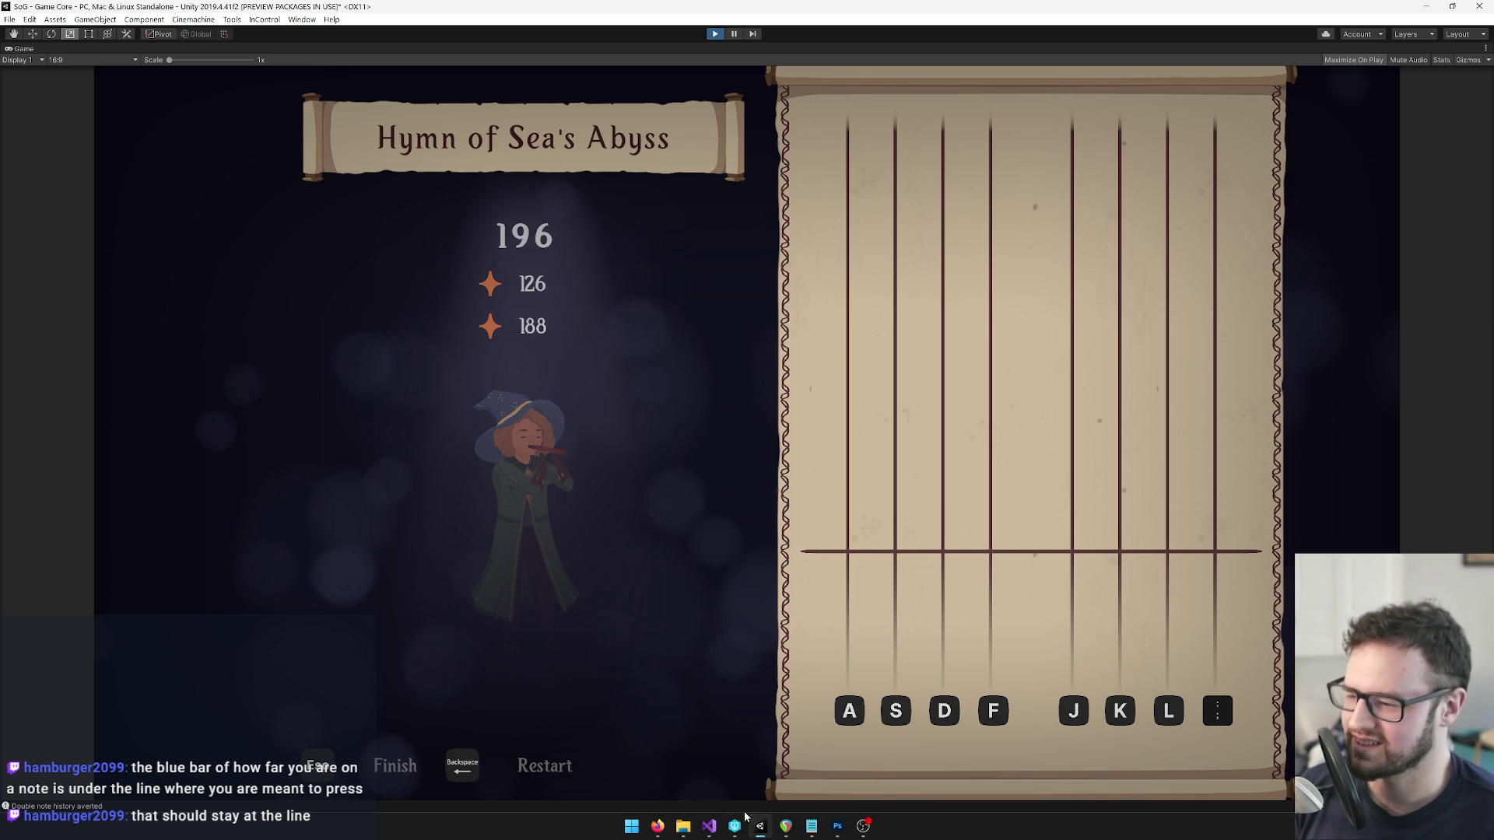
{"action": "mouse_move", "coordinate": [846, 829]}
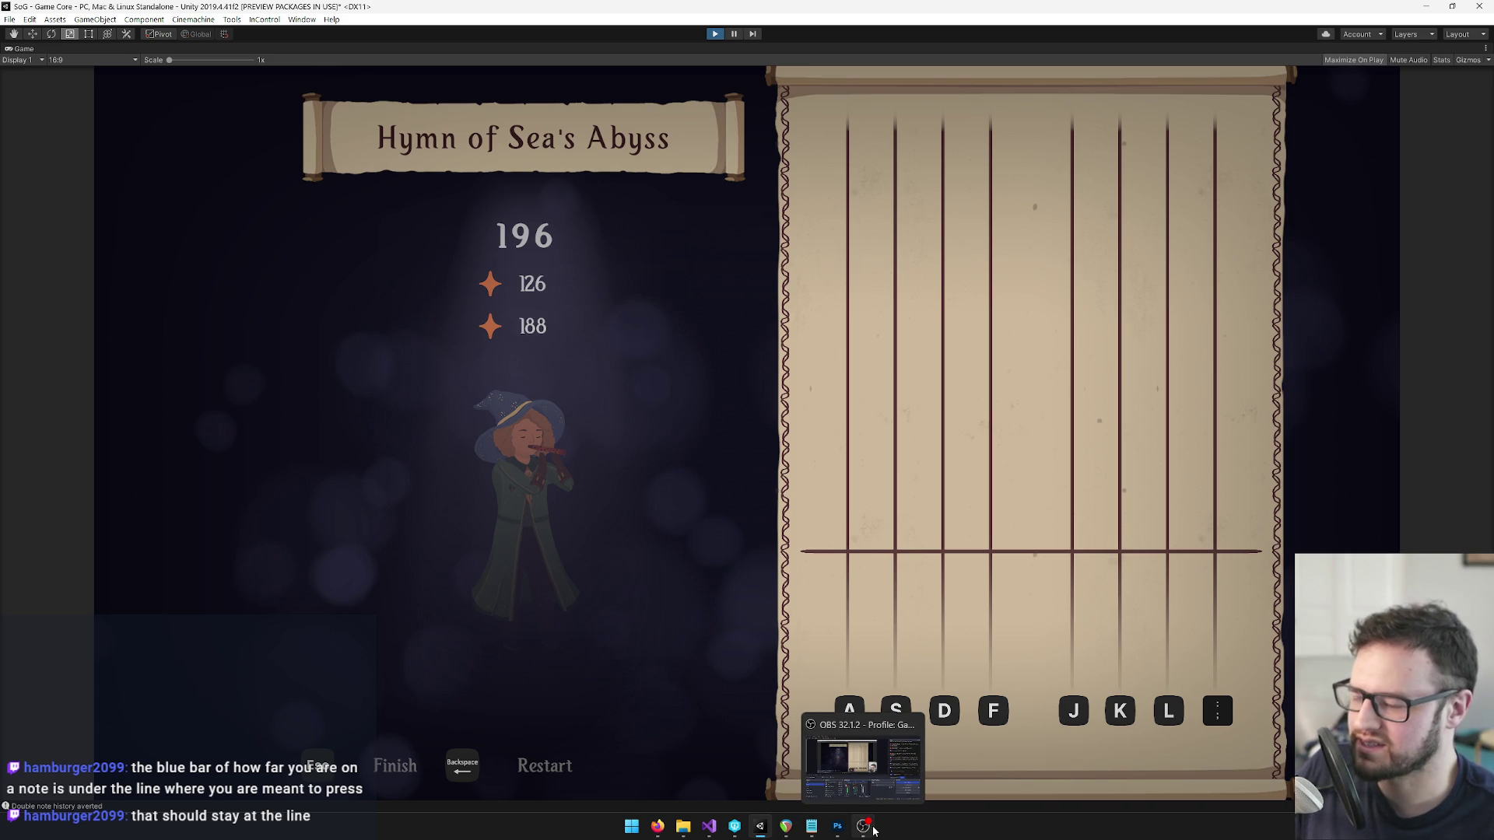
{"action": "key", "text": "ctrl+p"}
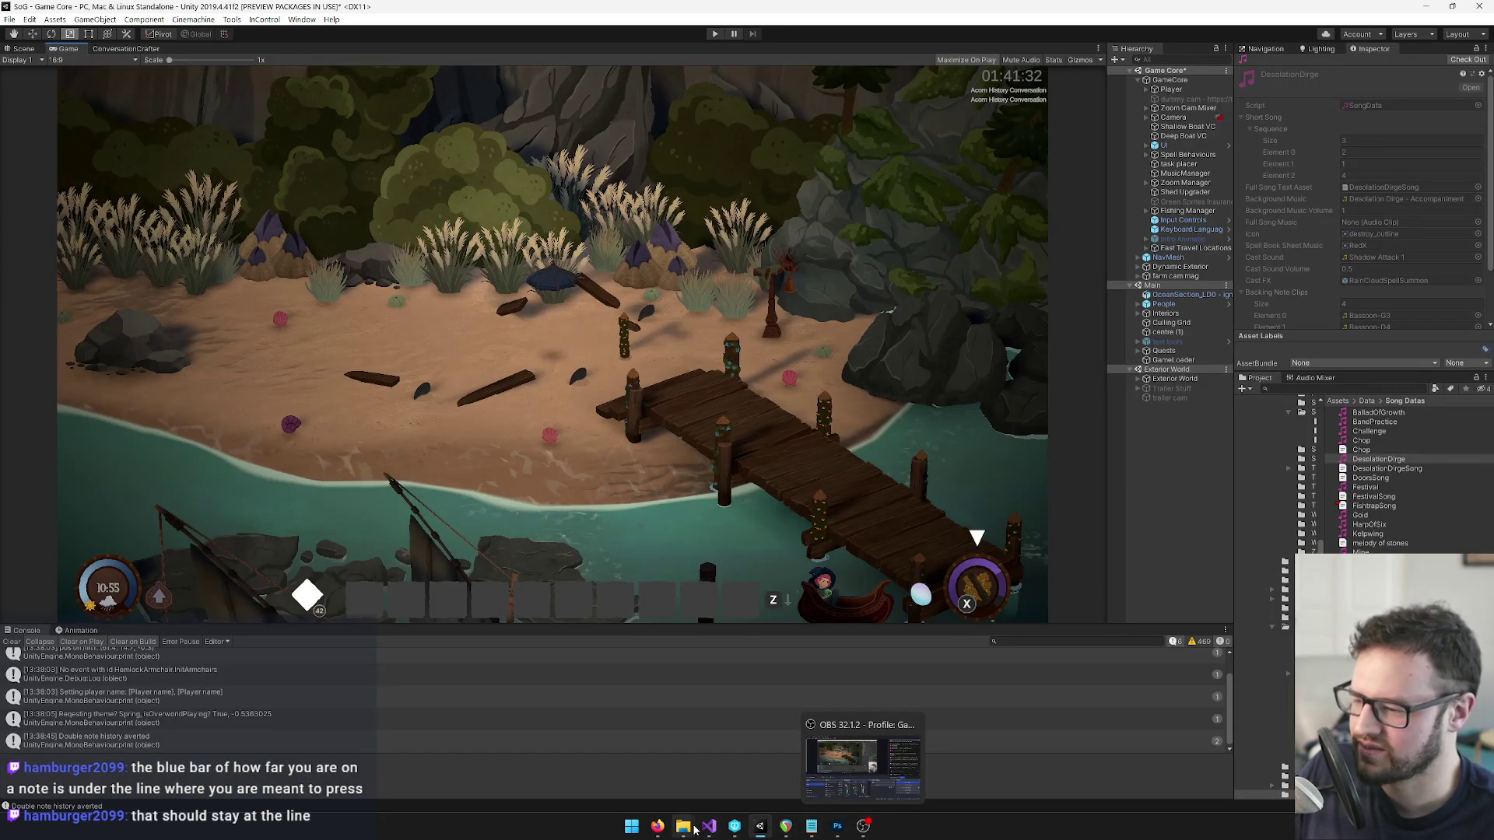
Change ShovelSong.txt's Lead value from 16 to 8 and save the file.
{"action": "left_click", "coordinate": [709, 828]}
{"action": "left_click_drag", "start_coordinate": [137, 110], "coordinate": [99, 109]}
{"action": "type", "text": "8"}
{"action": "key", "text": "ctrl+s"}
Return to Unity so ShovelSong reimports, then start the game in Play mode.
{"action": "left_click", "coordinate": [242, 169]}
{"action": "left_click", "coordinate": [754, 825]}
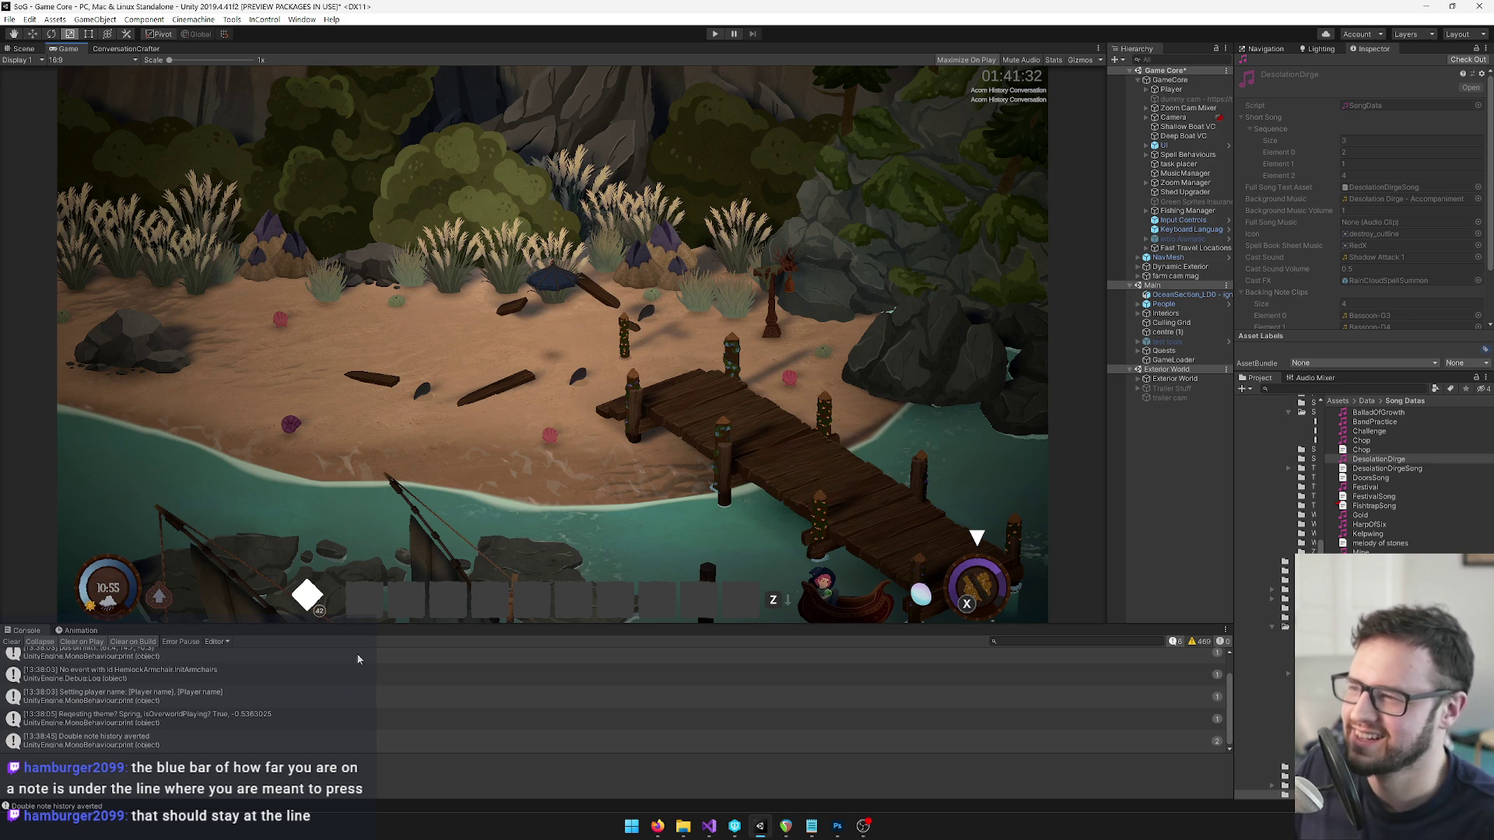
{"action": "left_click", "coordinate": [716, 35]}
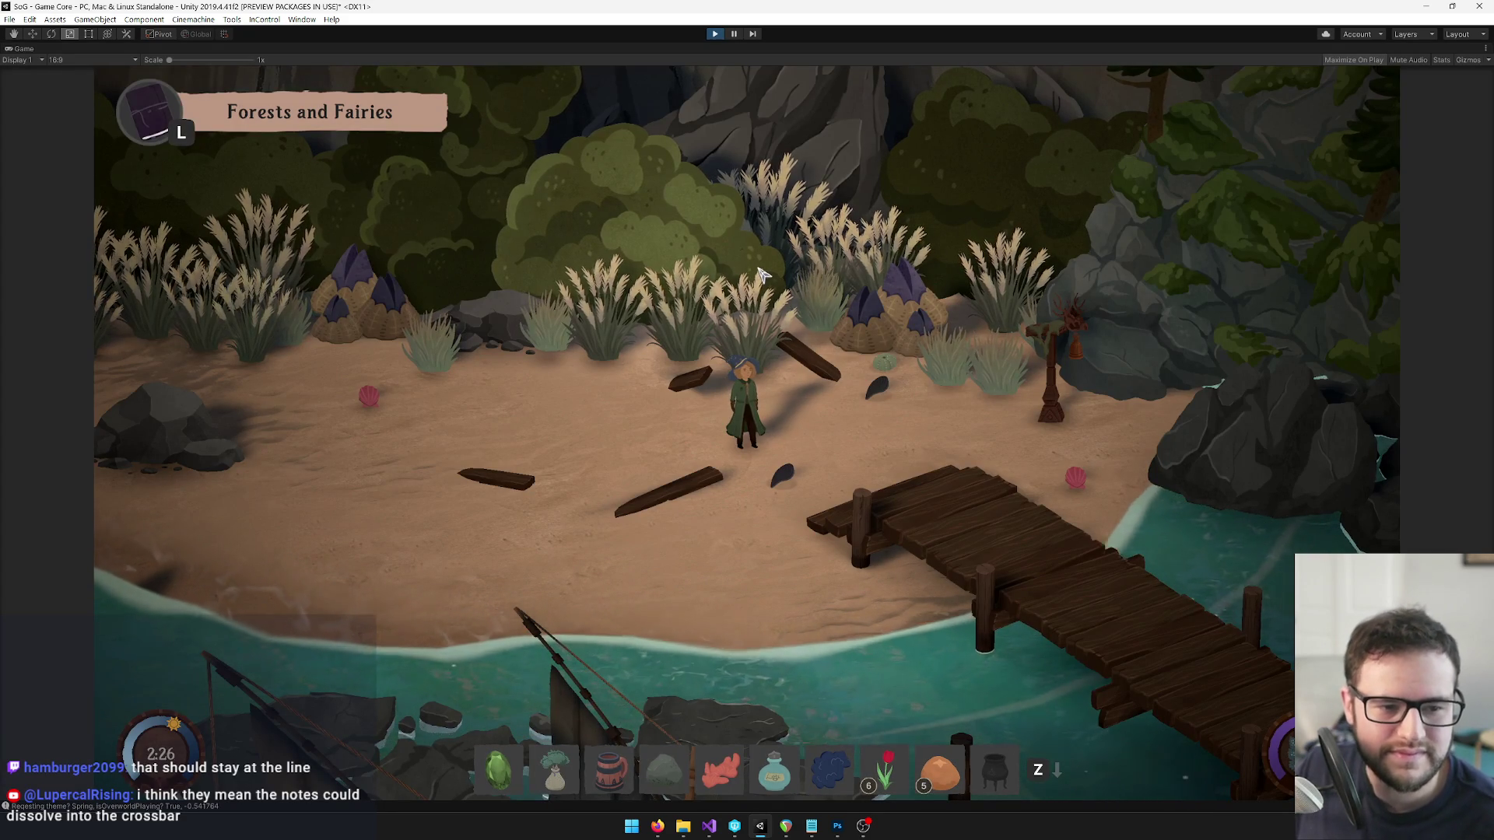
Open the inventory's songs page and start practicing Hymn of Sea's Abyss.
{"action": "key", "text": "Tab"}
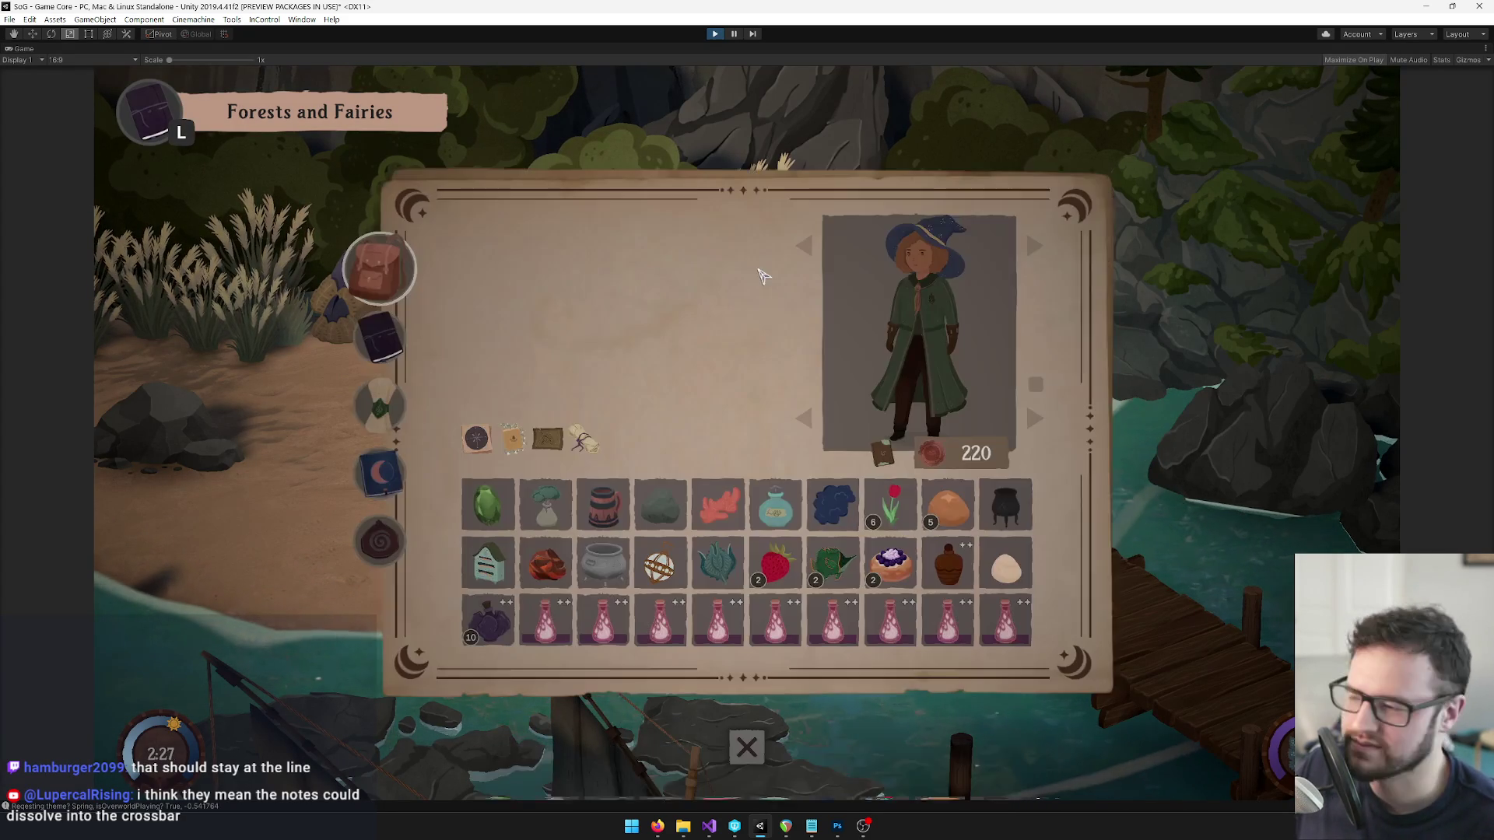
{"action": "key", "text": "e"}
{"action": "key", "text": "e"}
{"action": "scroll", "coordinate": [510, 449], "scroll_direction": "down", "scroll_amount": 7}
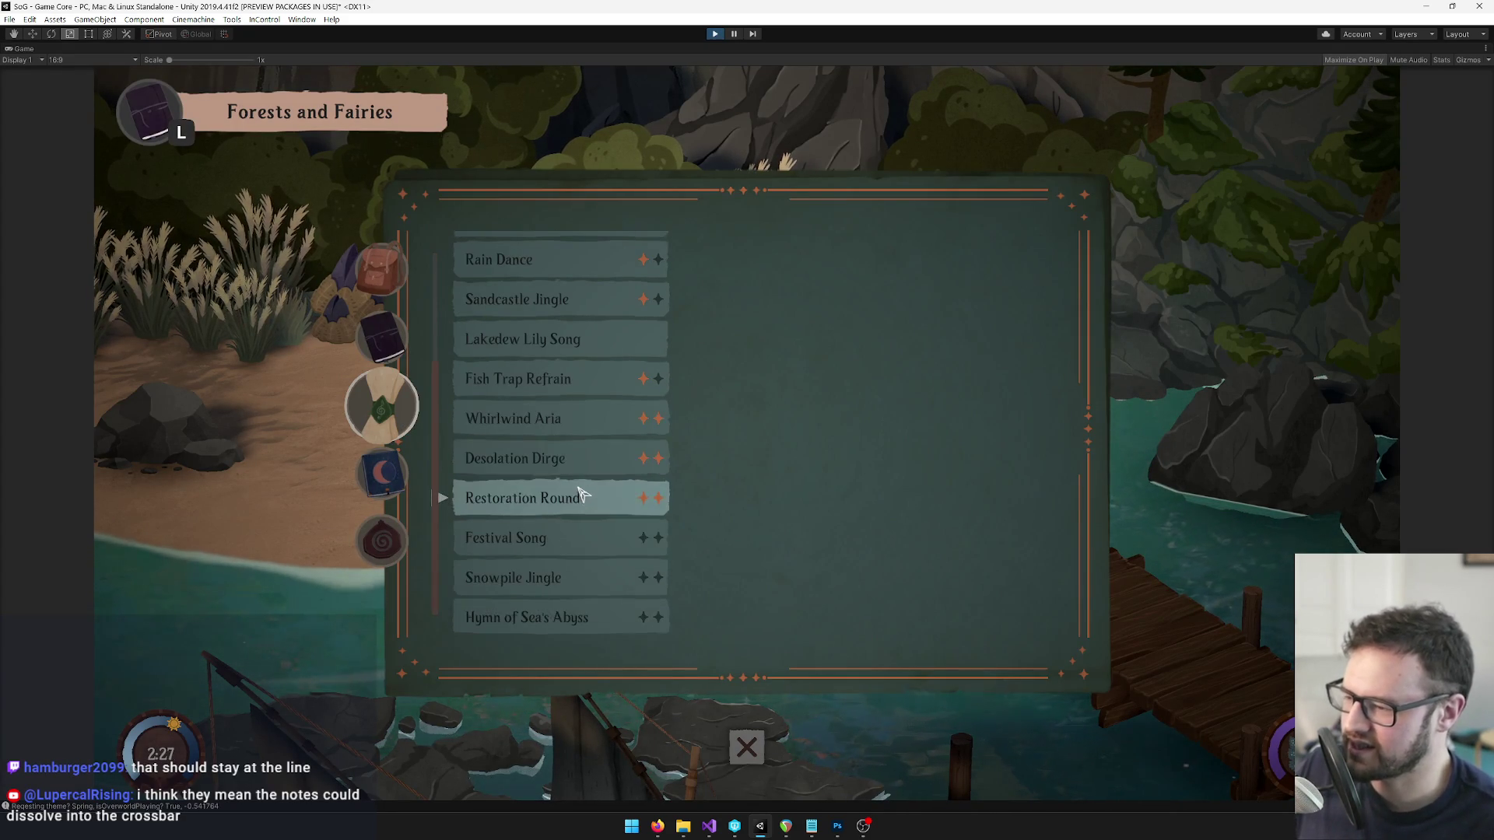
{"action": "left_click", "coordinate": [844, 606]}
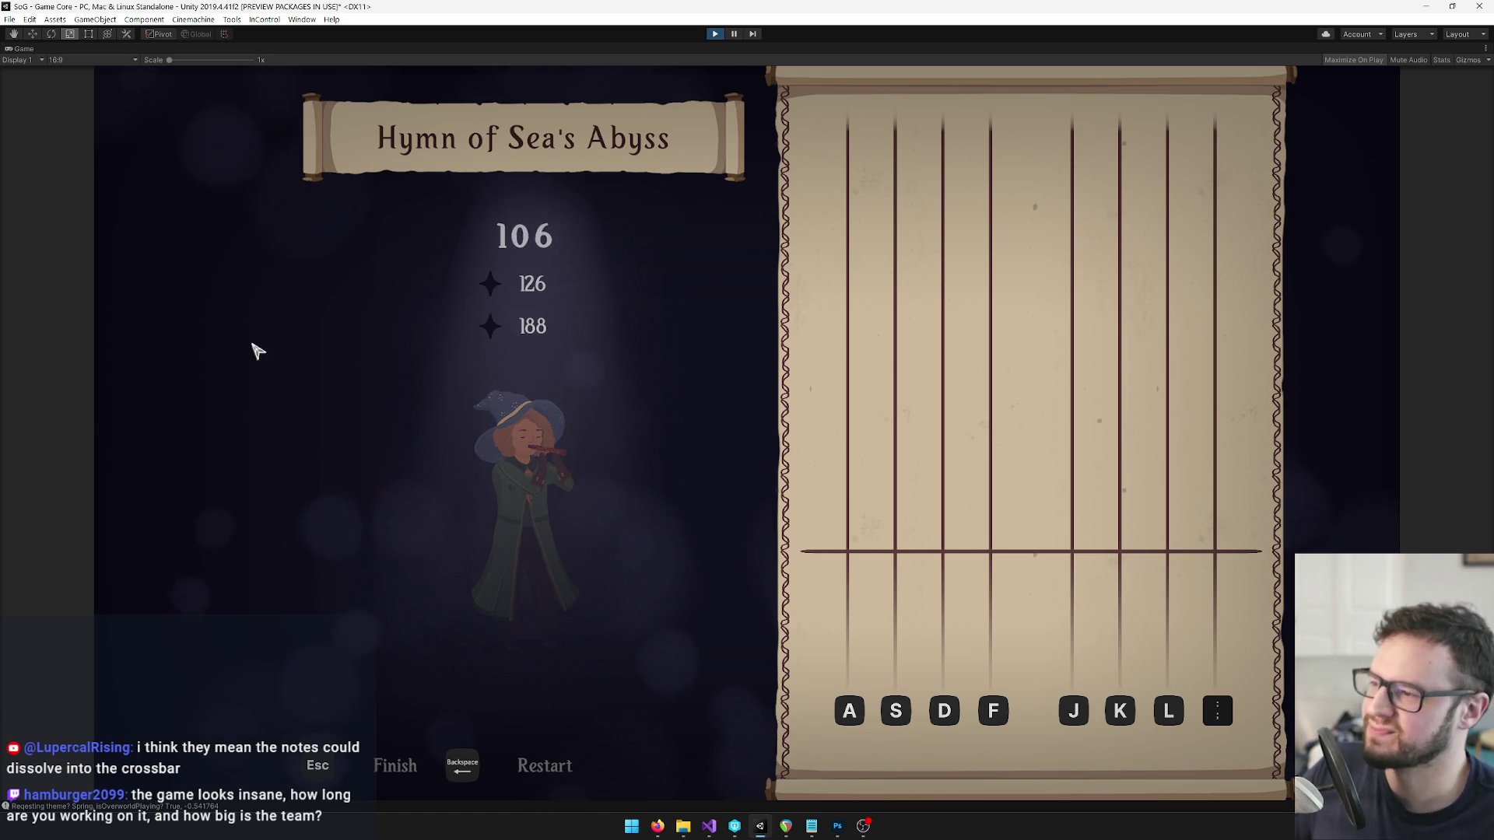
Dismiss the learned-star and one-star dialogs after scoring 206, then stop Play mode.
{"action": "left_click", "coordinate": [810, 572]}
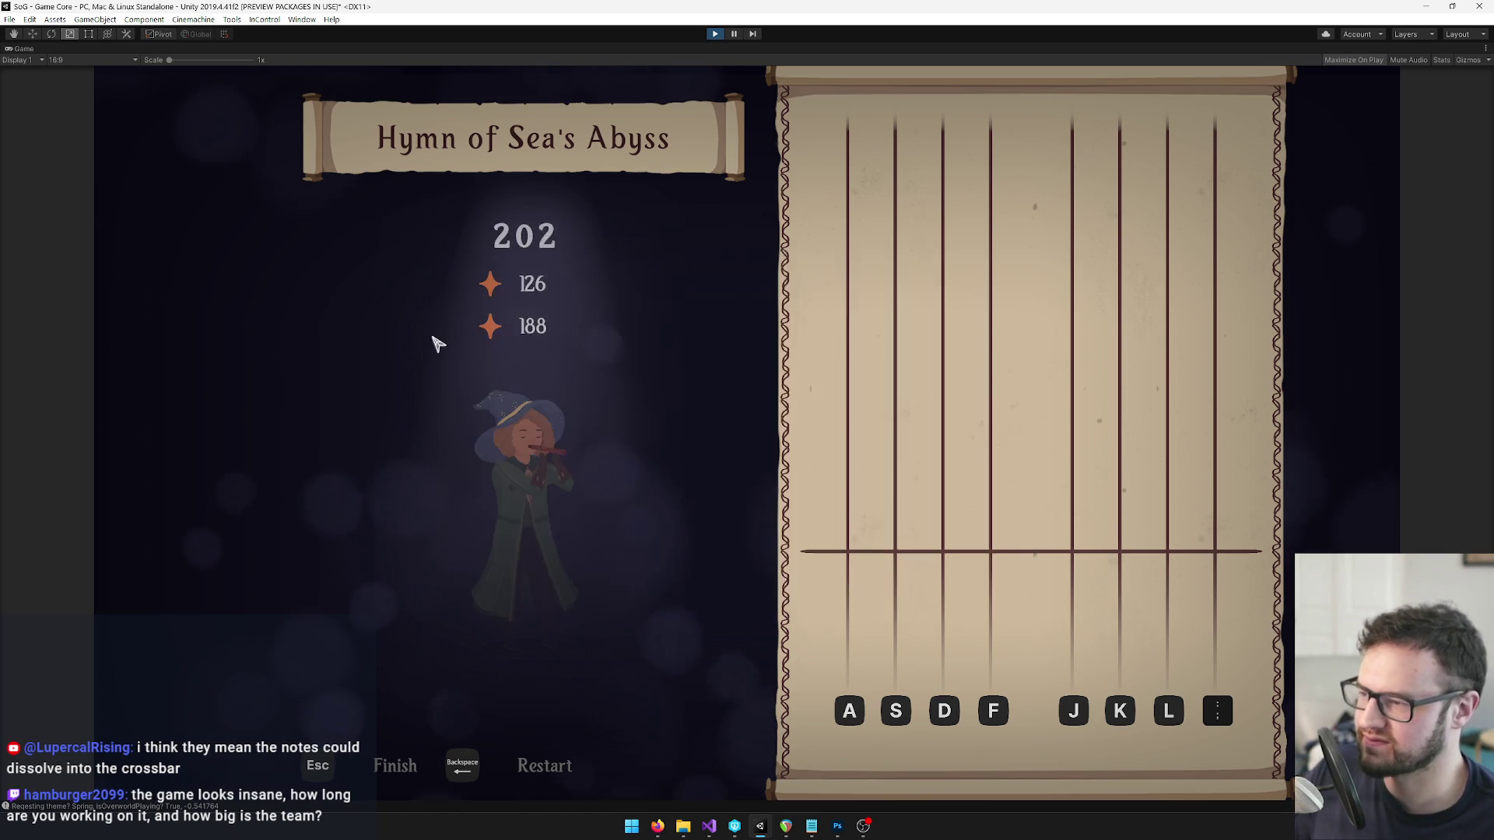
{"action": "left_click", "coordinate": [739, 574]}
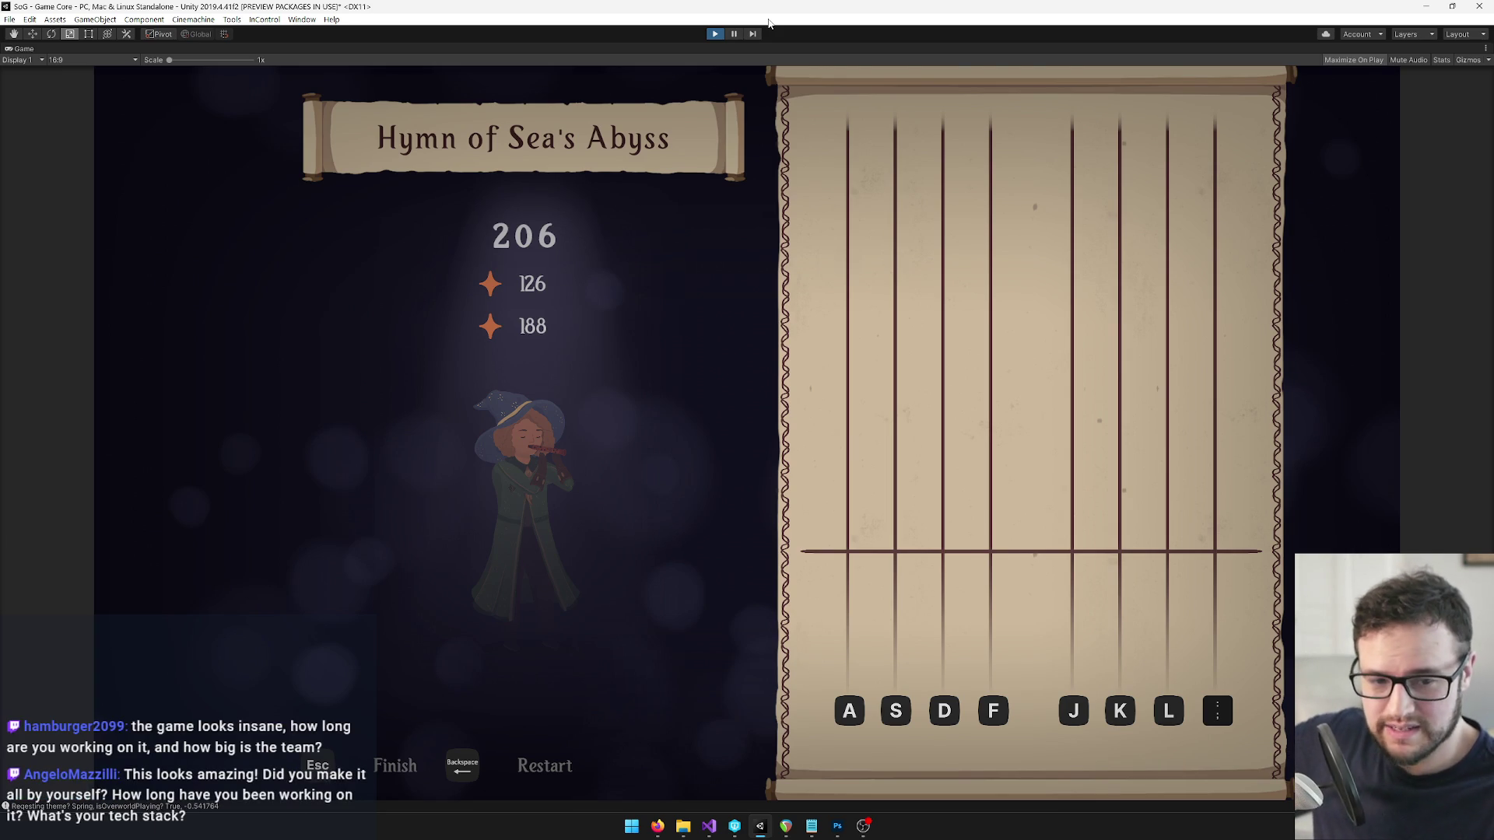
{"action": "key", "text": "ctrl+p"}
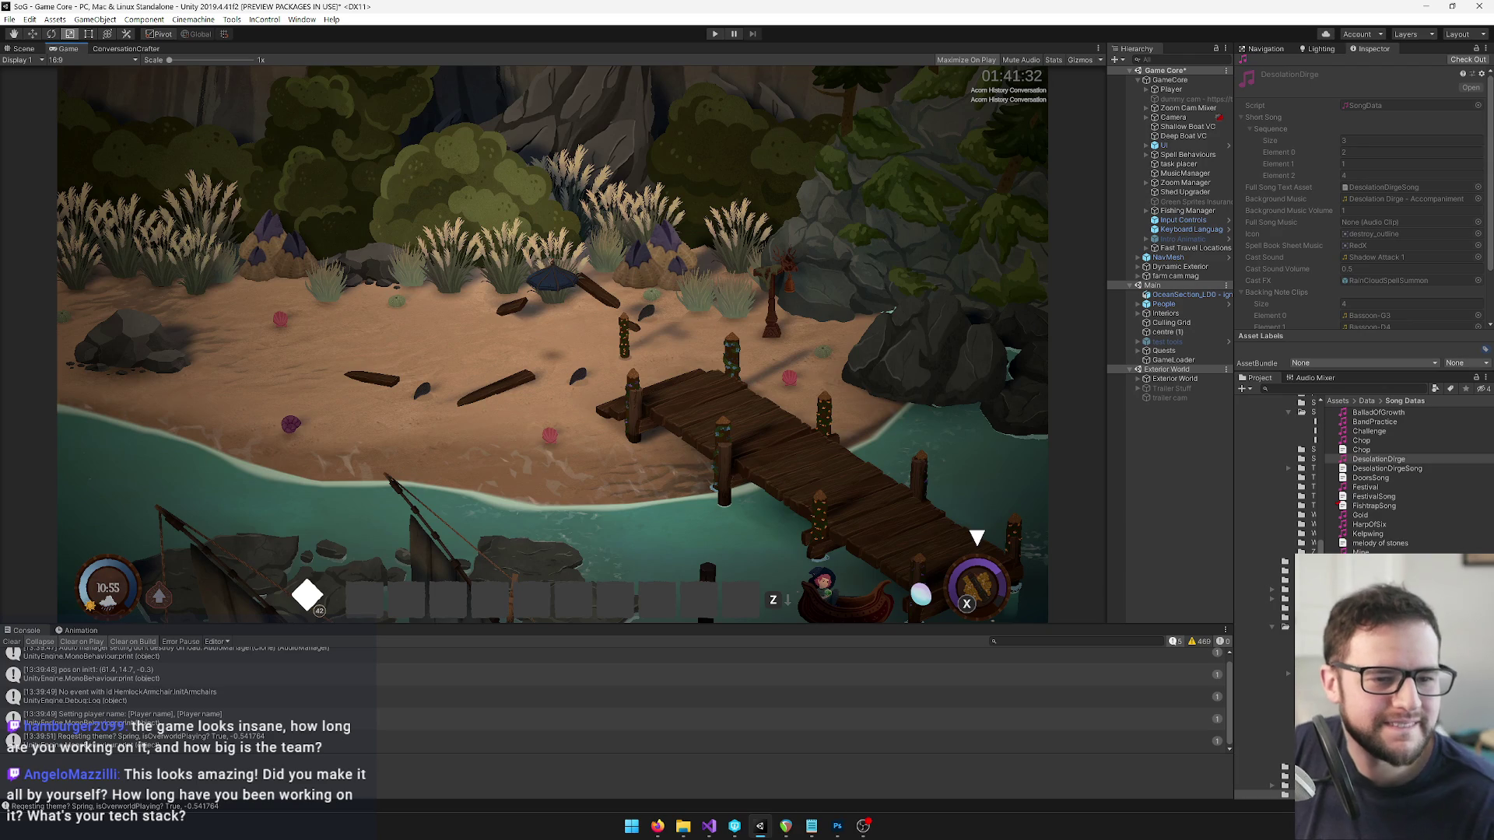
{"action": "key", "text": "alt+Tab"}
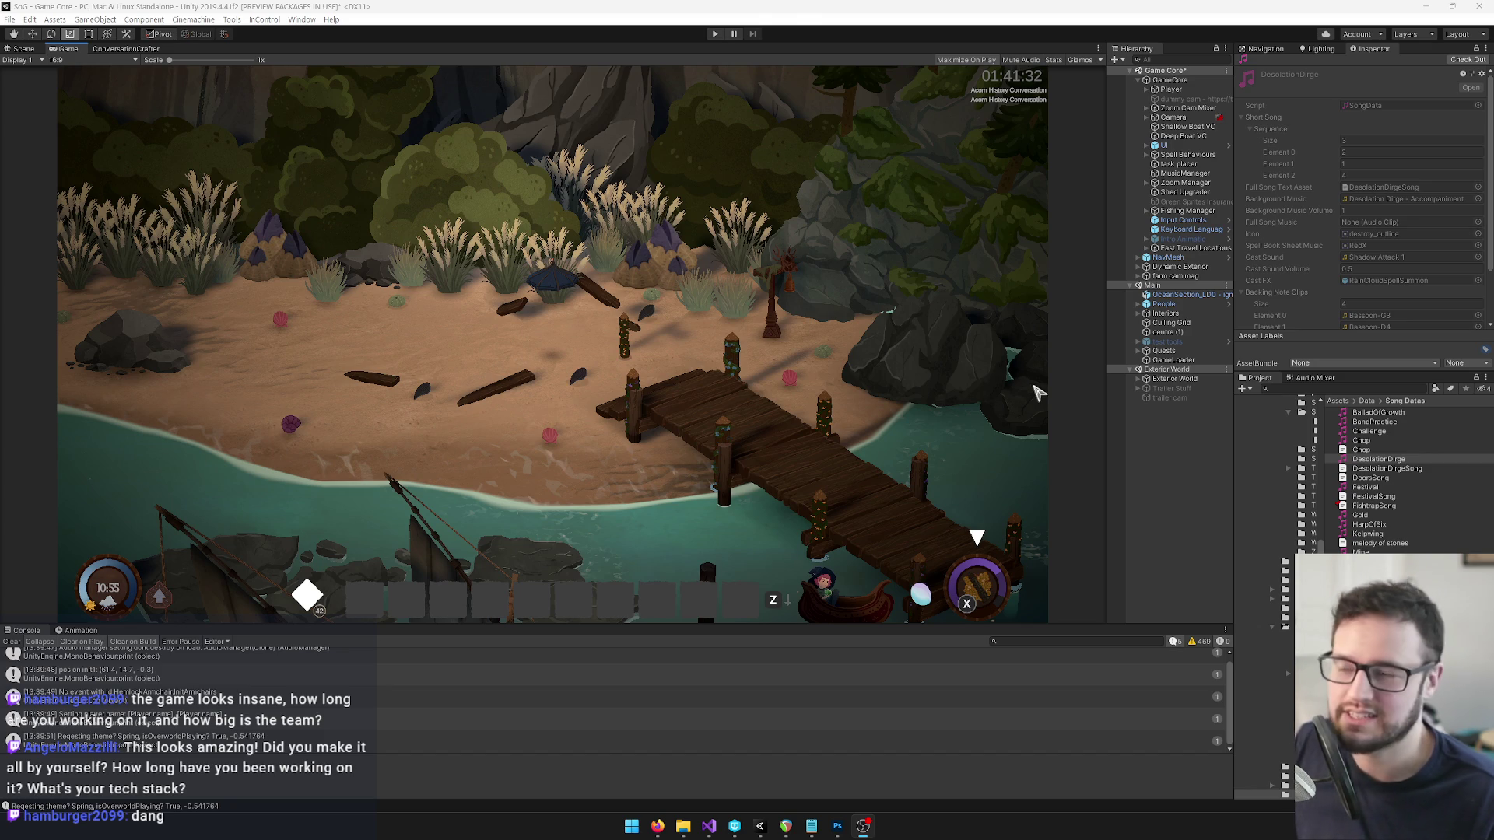
Return to Unity and clear every message from the Console log.
{"action": "left_click", "coordinate": [315, 58]}
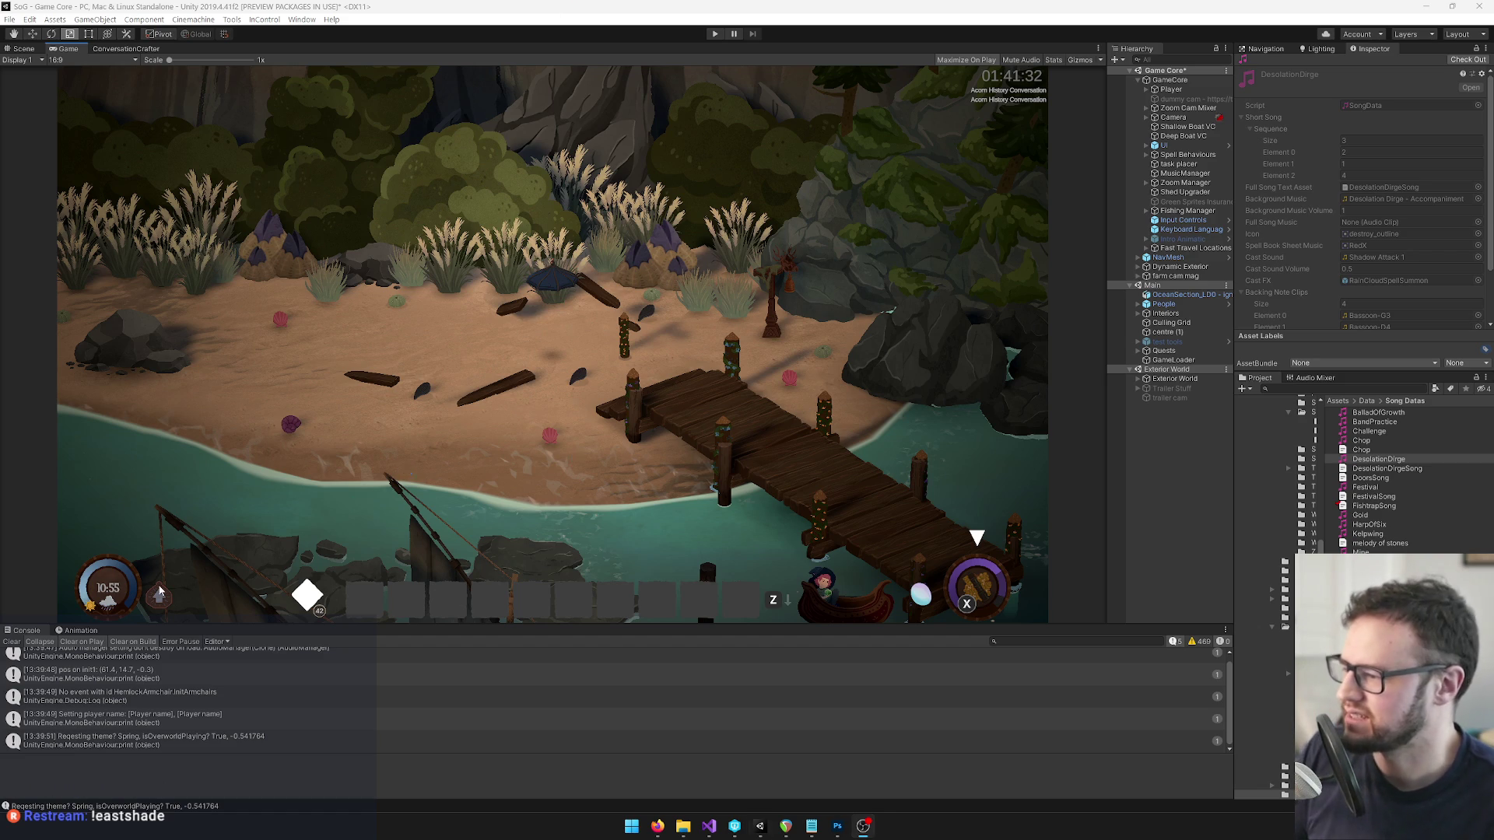
{"action": "left_click", "coordinate": [11, 641]}
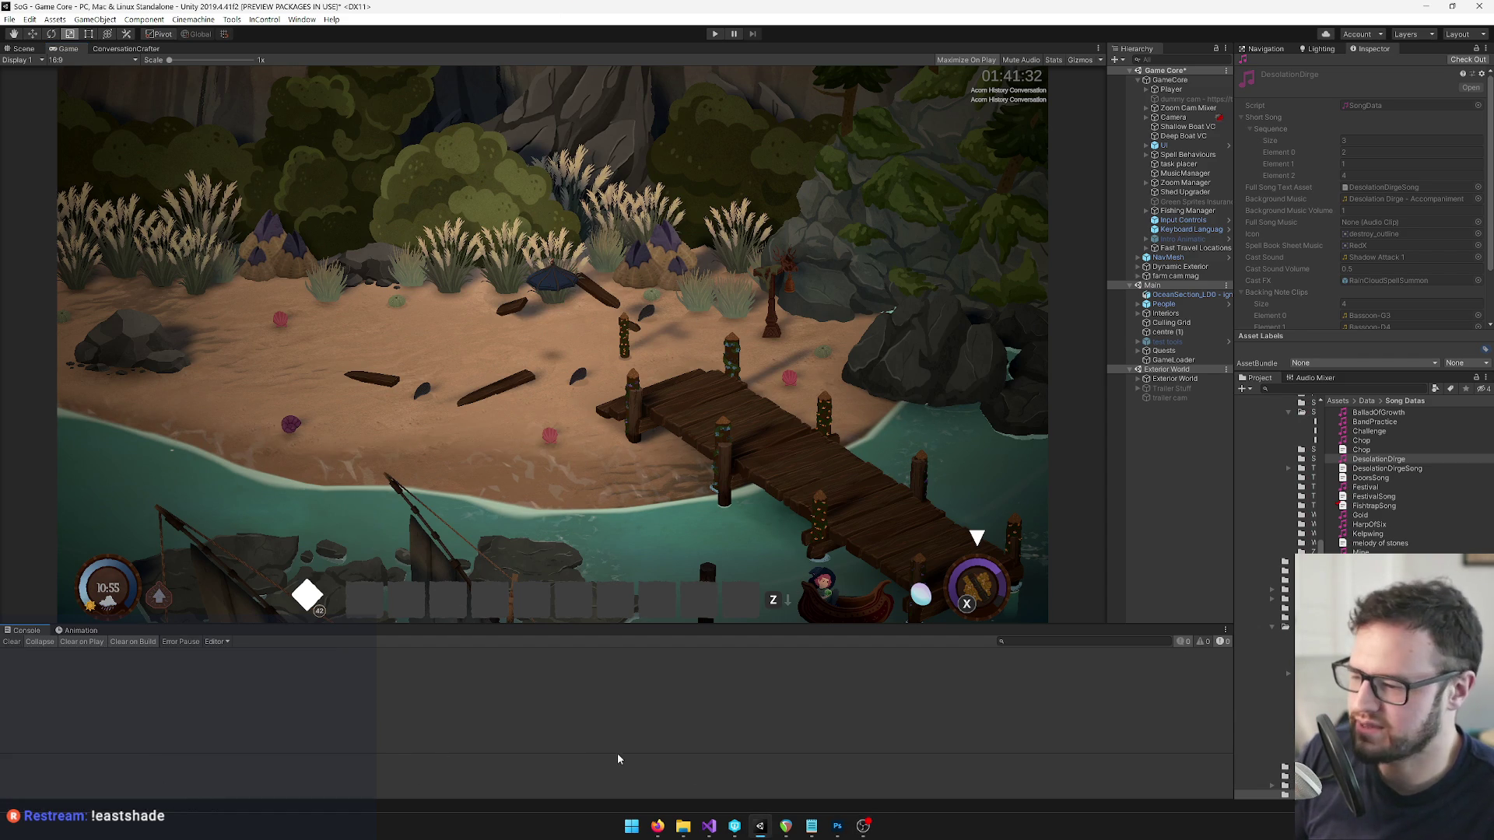
{"action": "mouse_move", "coordinate": [683, 829]}
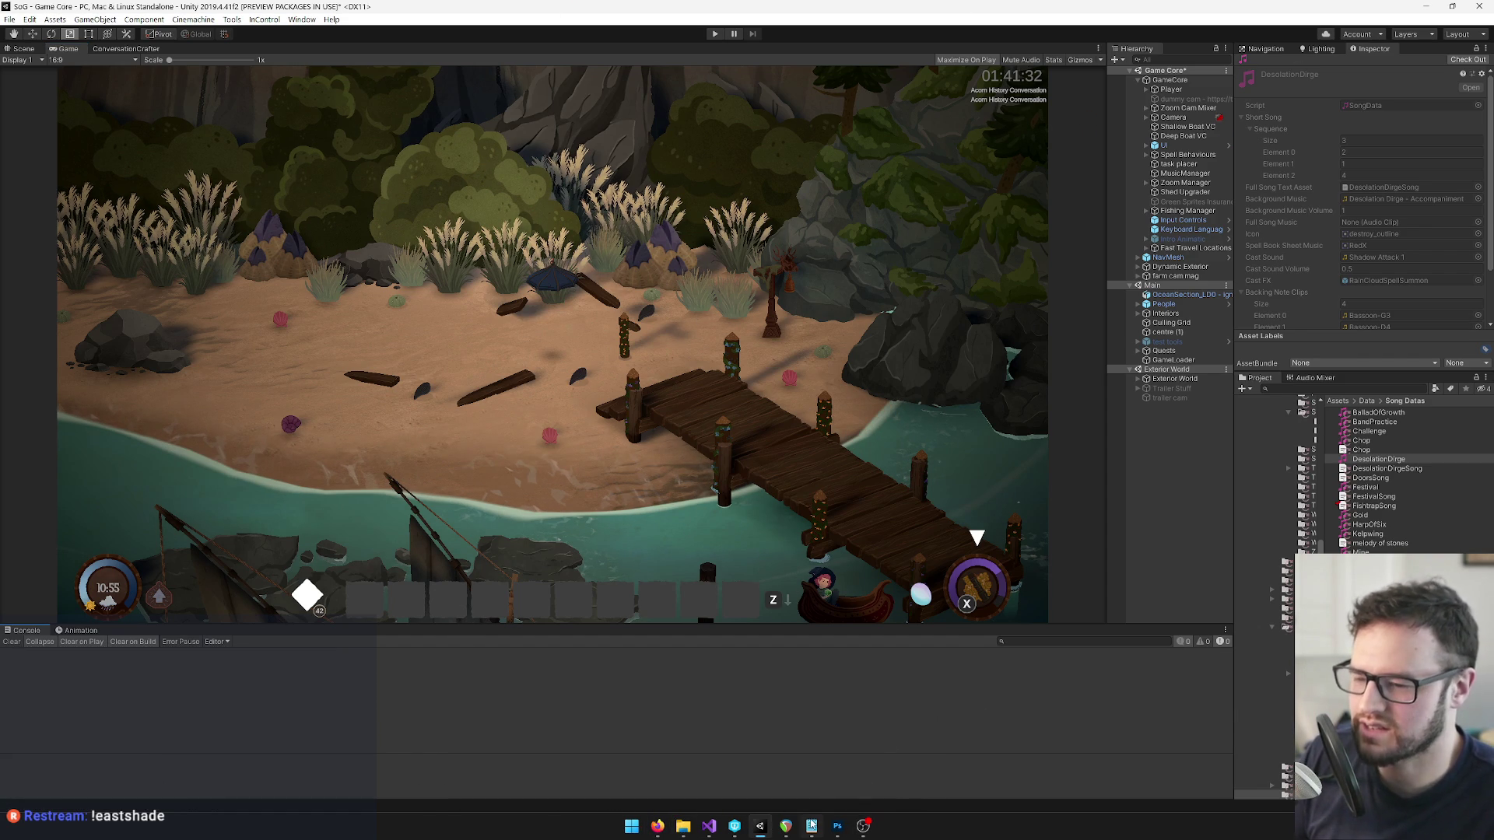
Play the Shovel Song flute melody from its first note in REAPER's MIDI editor, then return to Unity.
{"action": "left_click", "coordinate": [785, 827]}
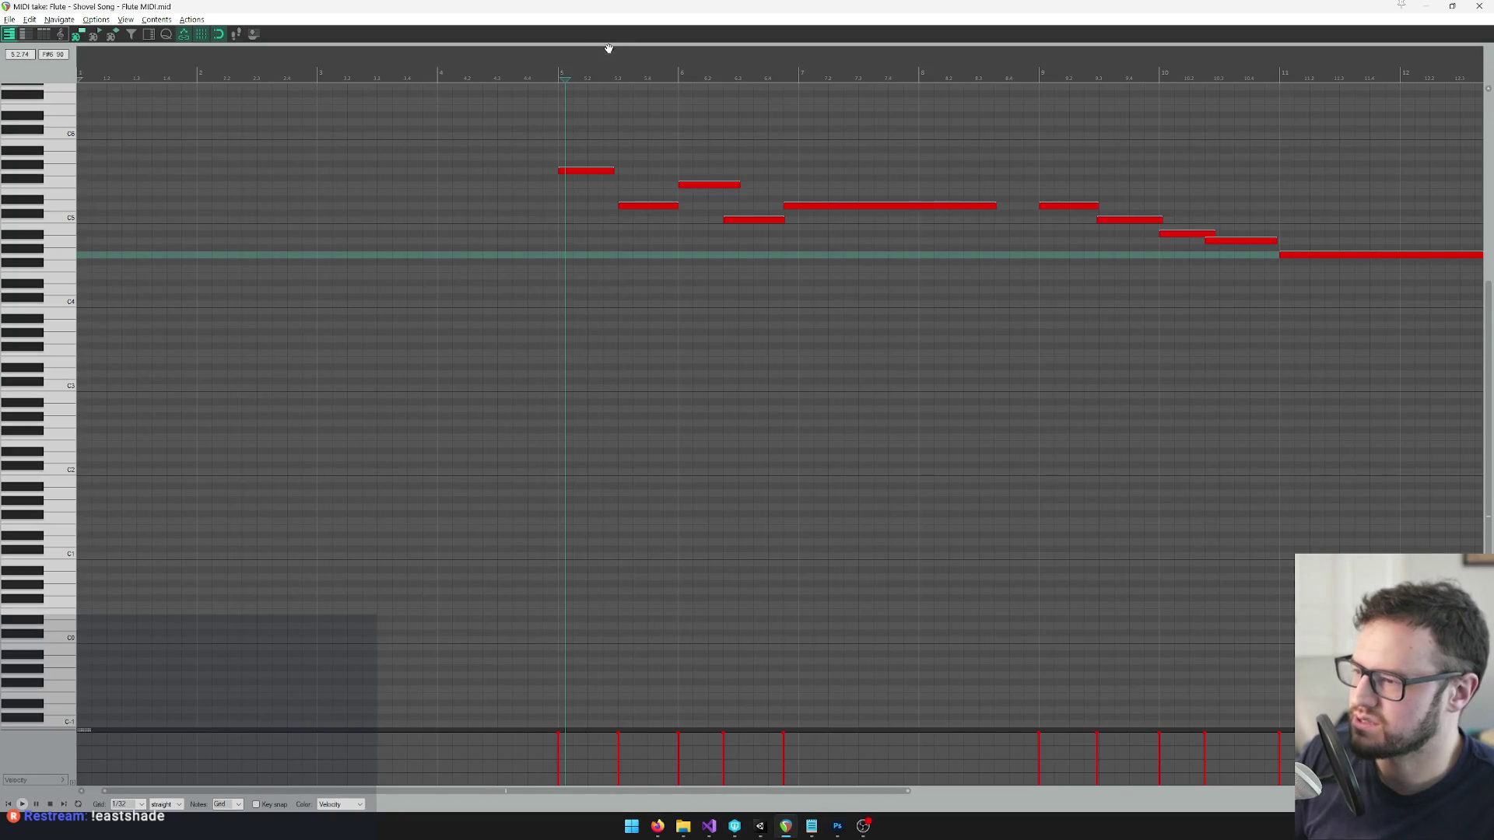
{"action": "left_click", "coordinate": [558, 67]}
{"action": "key", "text": "space"}
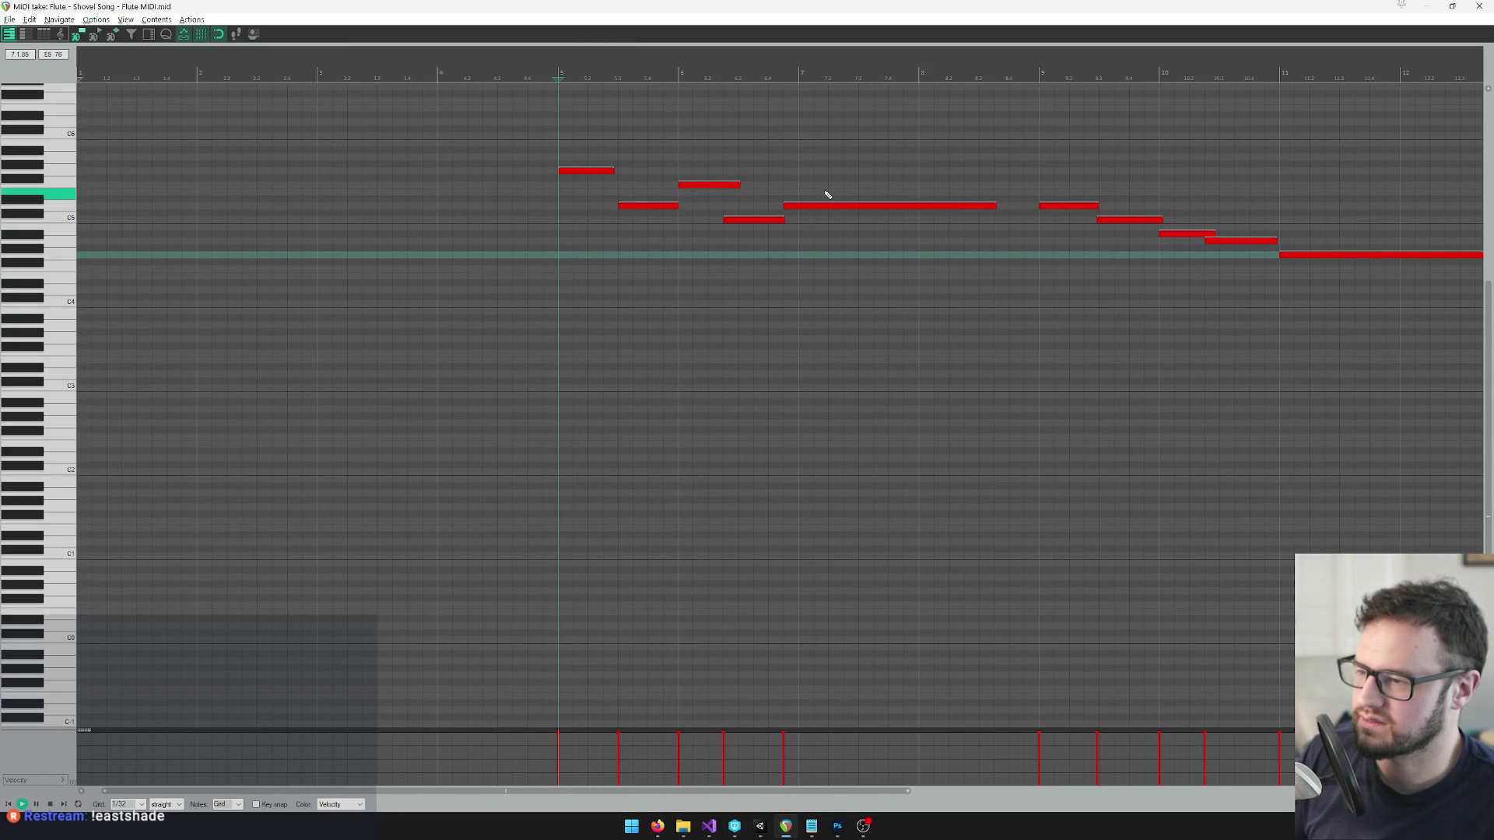
{"action": "key", "text": "space"}
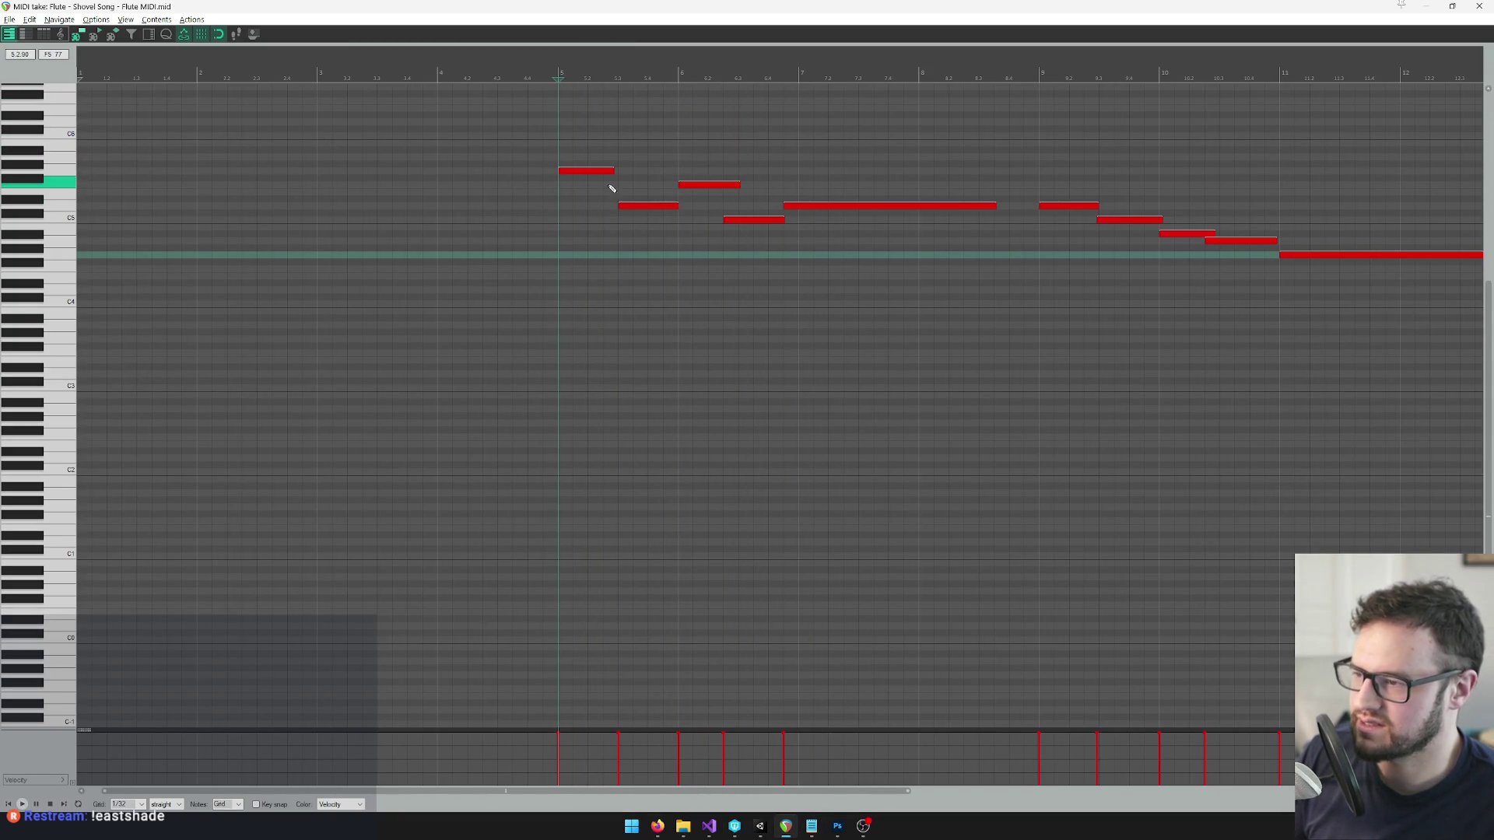
{"action": "left_click", "coordinate": [573, 171]}
{"action": "key", "text": "alt+Tab"}
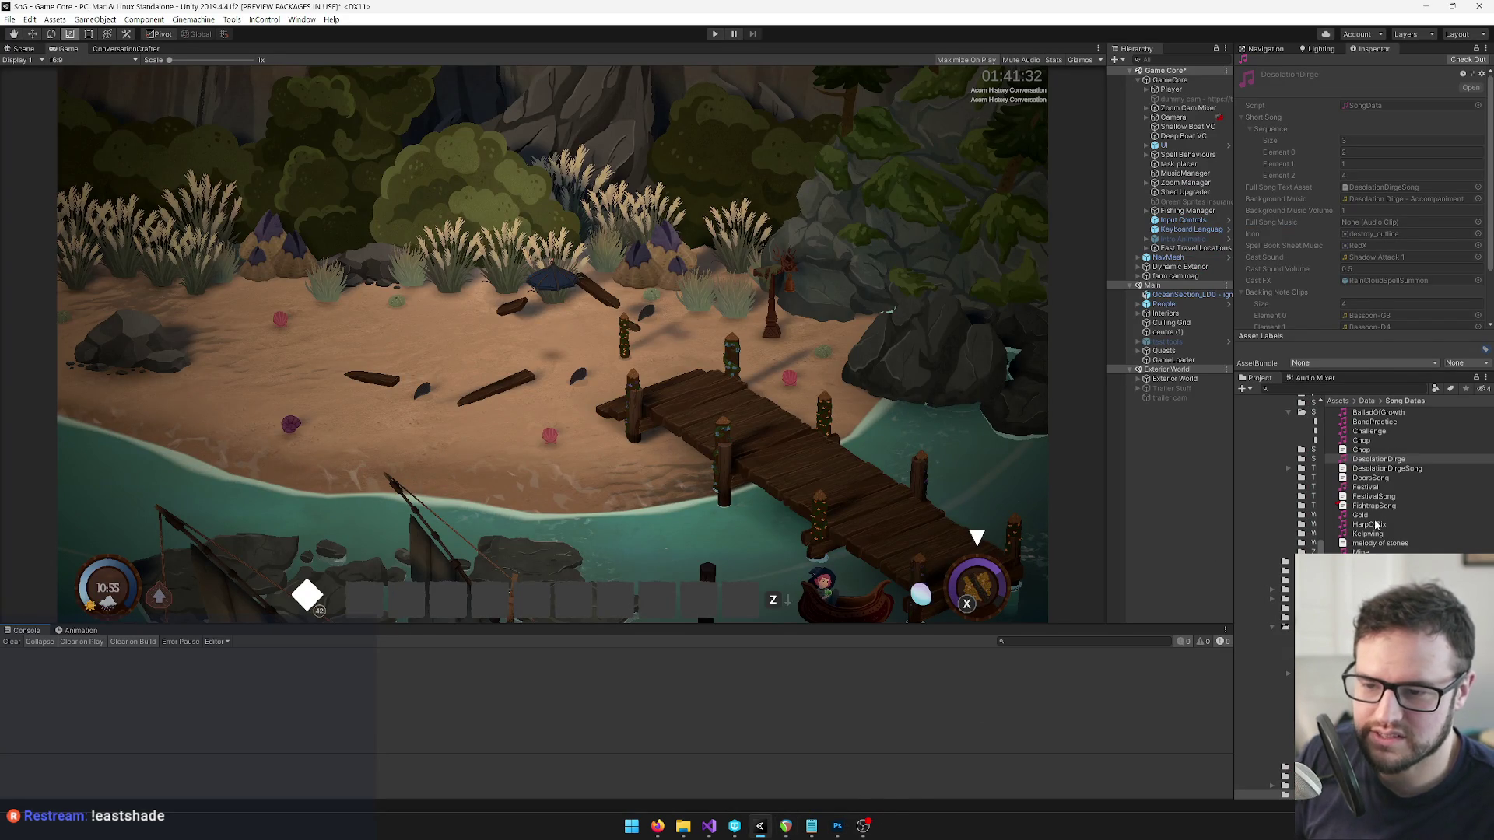
Step through ShrineRepair and WaterTrap to TempleRaiser and open its ShovelSong text asset.
{"action": "left_click", "coordinate": [1377, 618]}
{"action": "left_click", "coordinate": [1377, 674]}
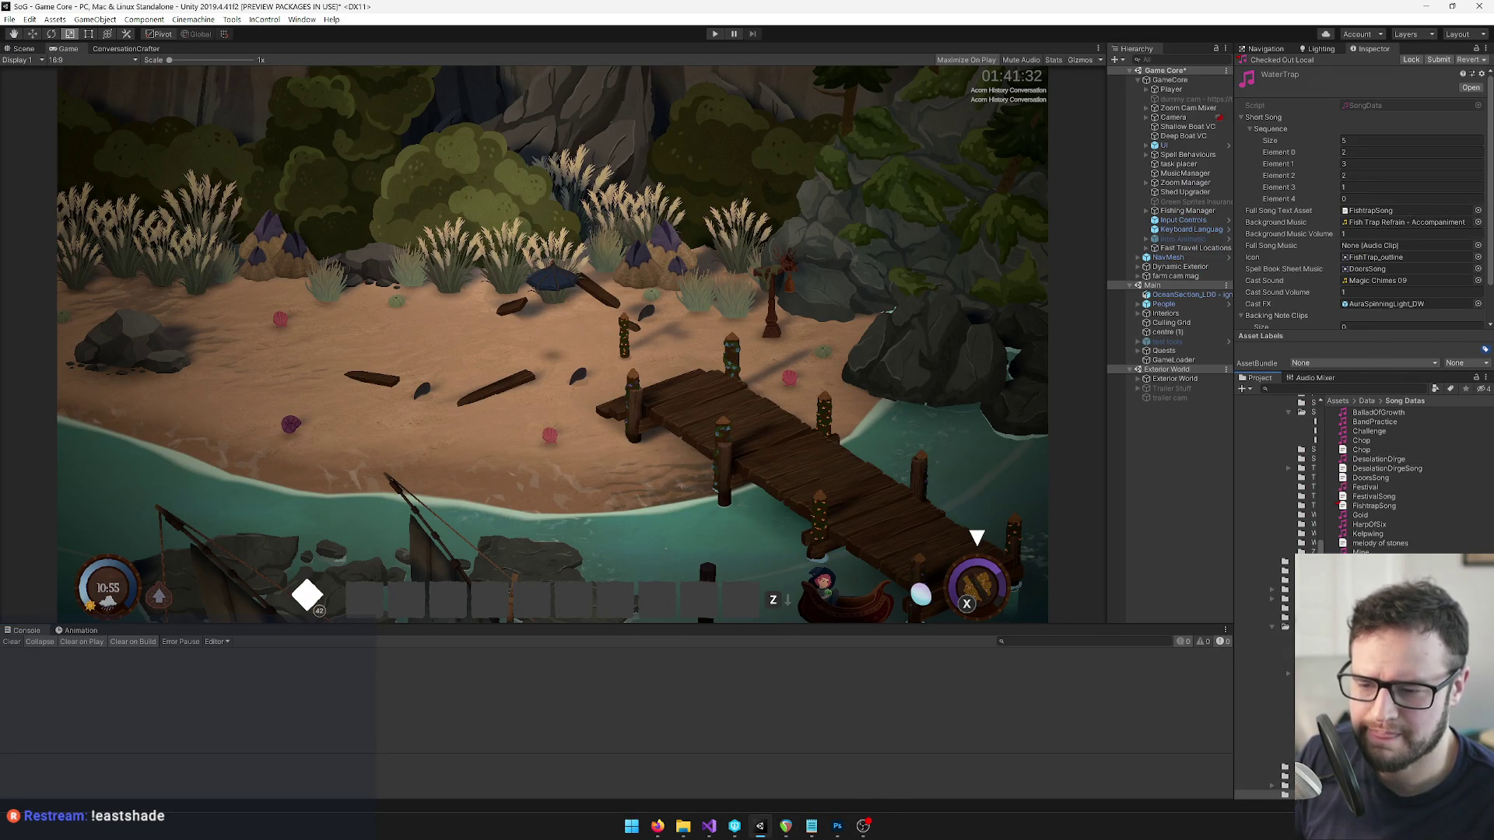
{"action": "left_click", "coordinate": [1378, 655]}
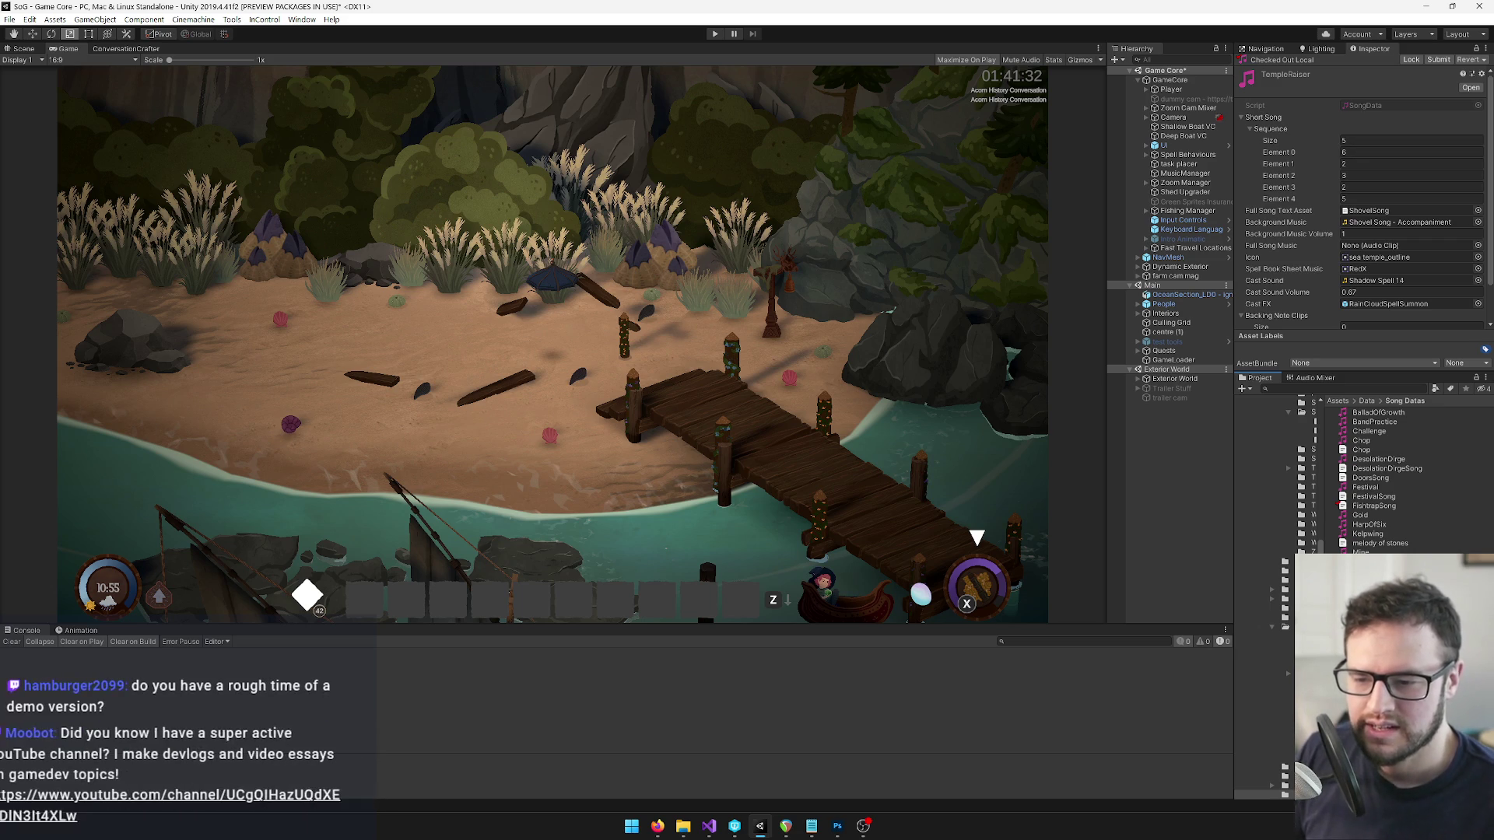
{"action": "double_click", "coordinate": [1369, 210]}
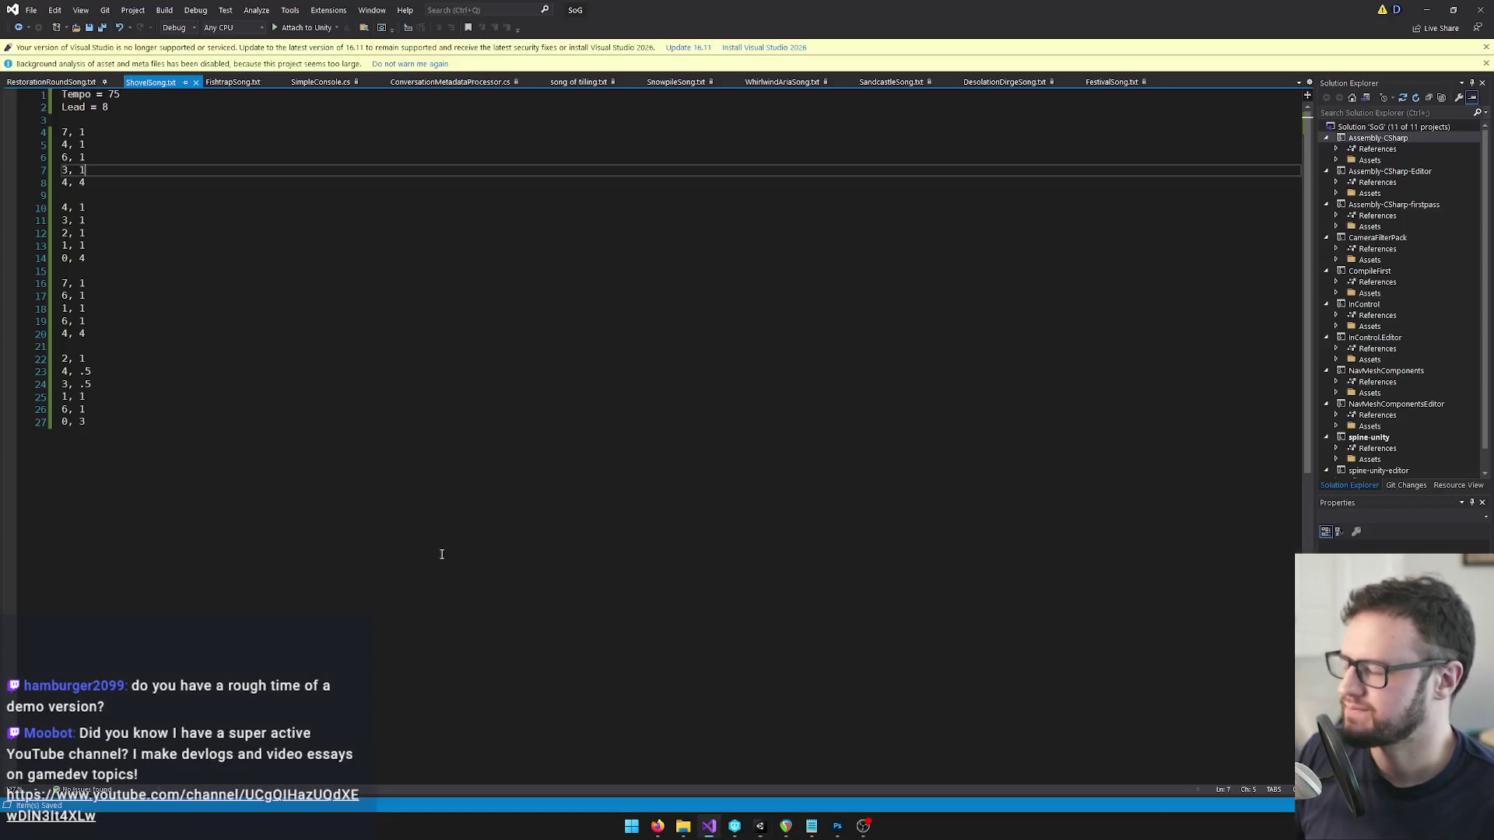
Check ShovelSong's opening notes 7, 4, 6, 3, 4, then minimize Visual Studio.
{"action": "left_click", "coordinate": [72, 134]}
{"action": "key", "text": "Down"}
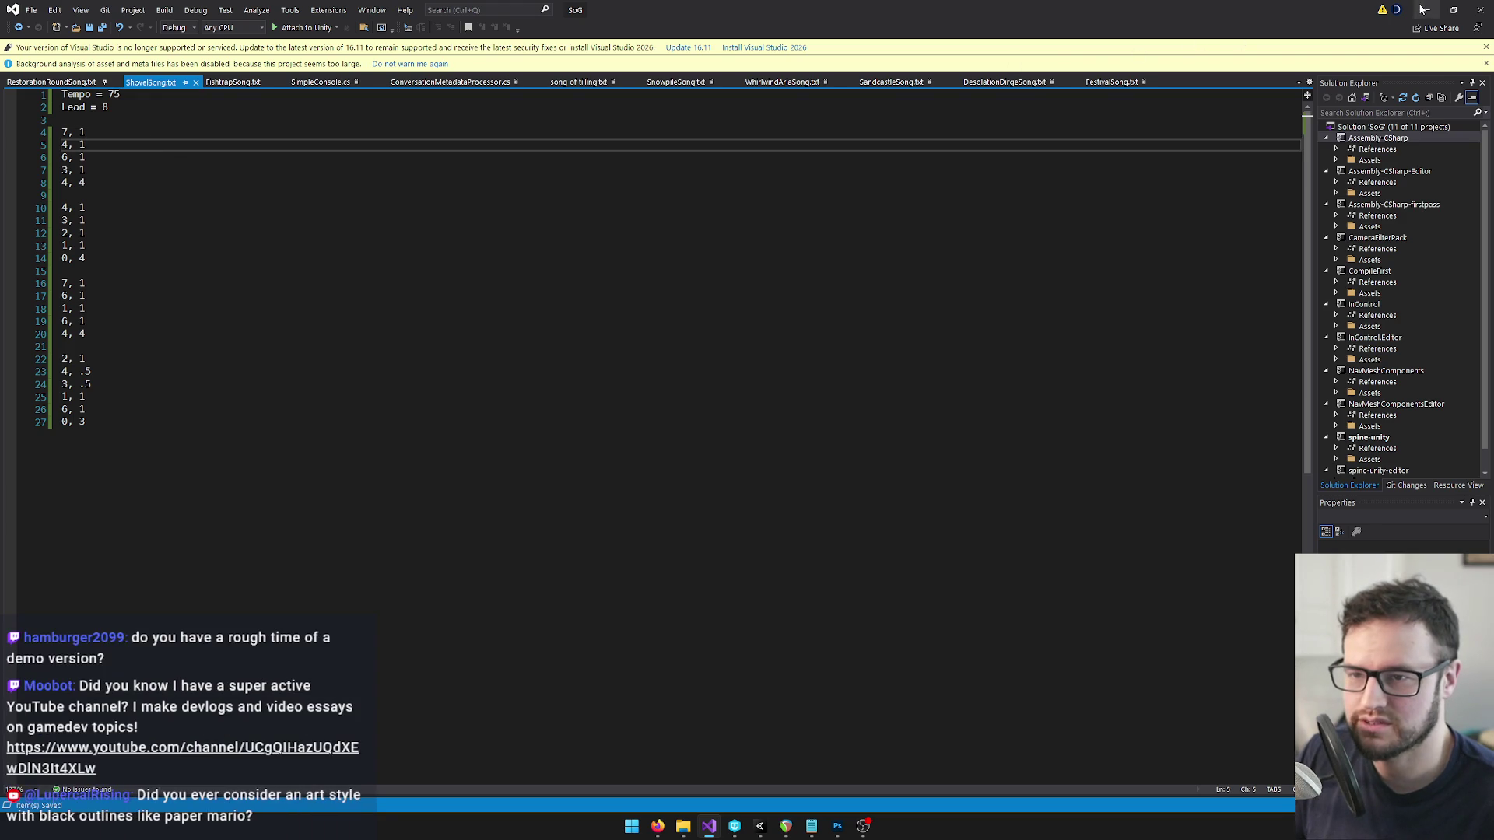
{"action": "left_click", "coordinate": [1427, 10]}
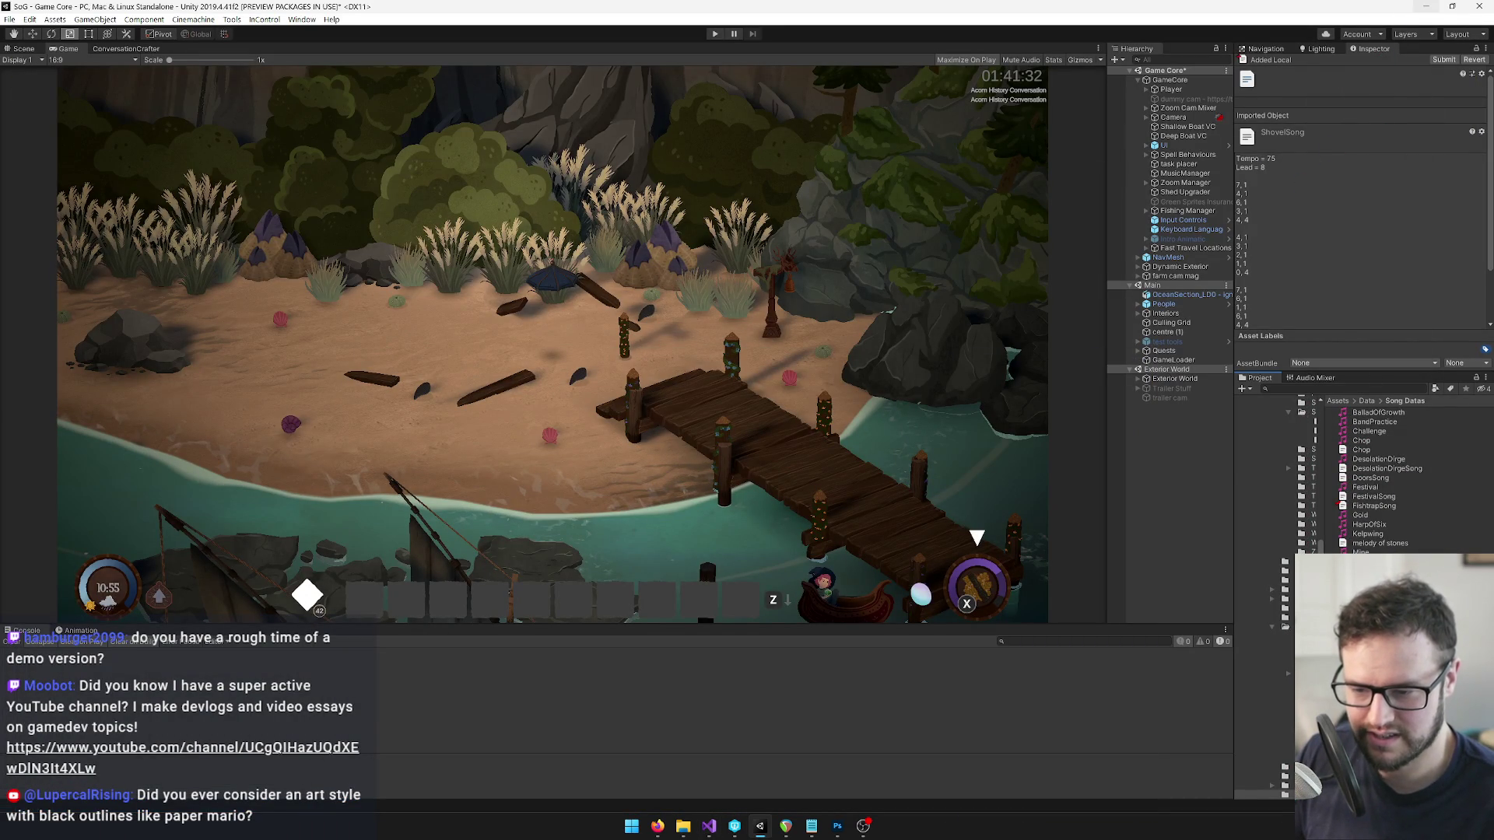
Enter 7, 4, 6, 3, 4 in TempleRaiser's Sequence elements 0–4, then save the project.
{"action": "left_click", "coordinate": [1359, 152]}
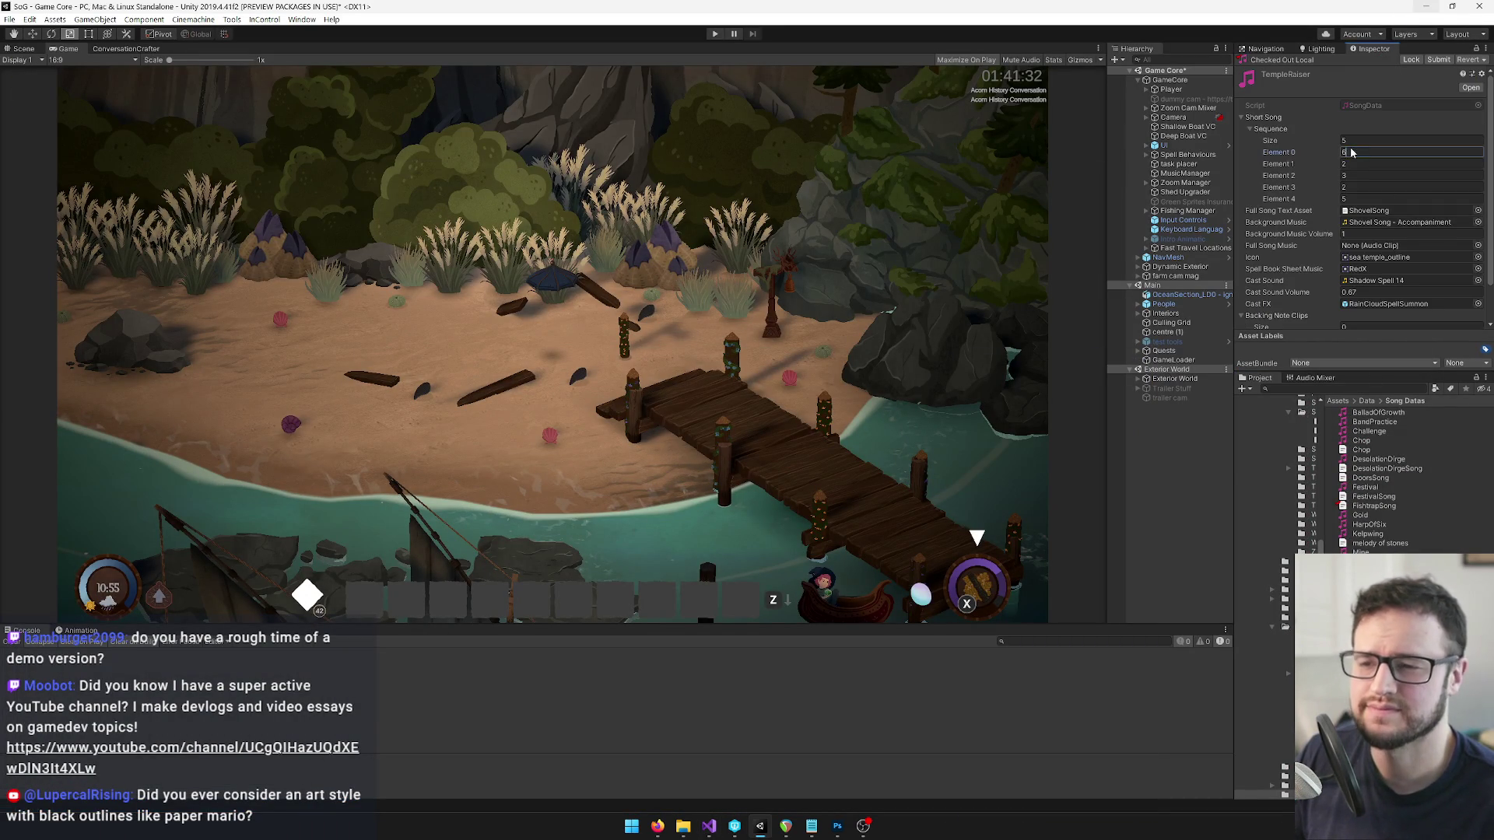
{"action": "type", "text": "7"}
{"action": "key", "text": "Tab"}
{"action": "type", "text": "4"}
{"action": "key", "text": "Tab"}
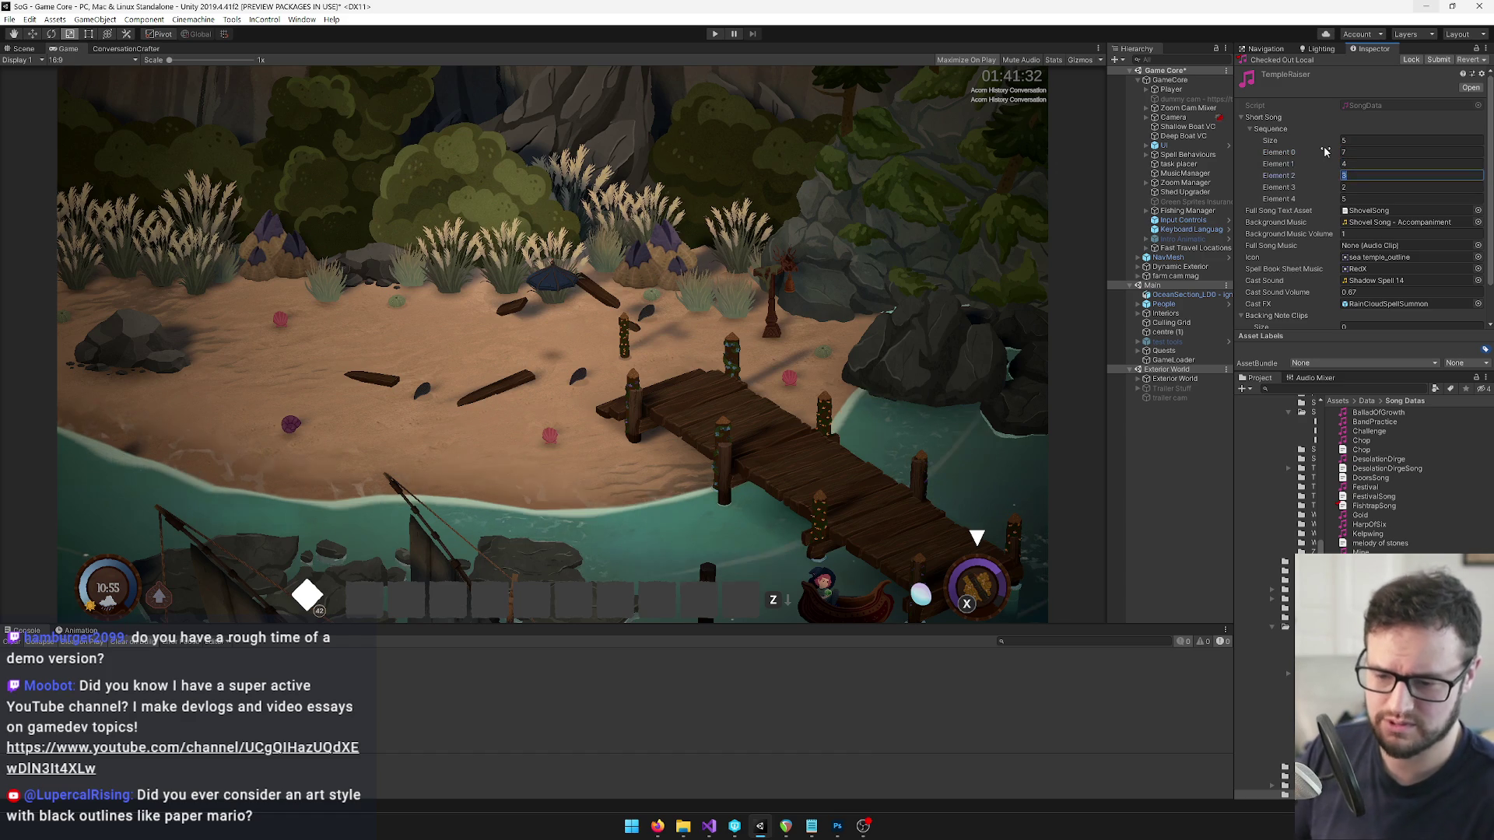
{"action": "type", "text": "6"}
{"action": "key", "text": "Tab"}
{"action": "type", "text": "3"}
{"action": "key", "text": "Tab"}
{"action": "type", "text": "4"}
{"action": "key", "text": "shift+Tab"}
{"action": "key", "text": "shift+Tab"}
{"action": "key", "text": "shift+Tab"}
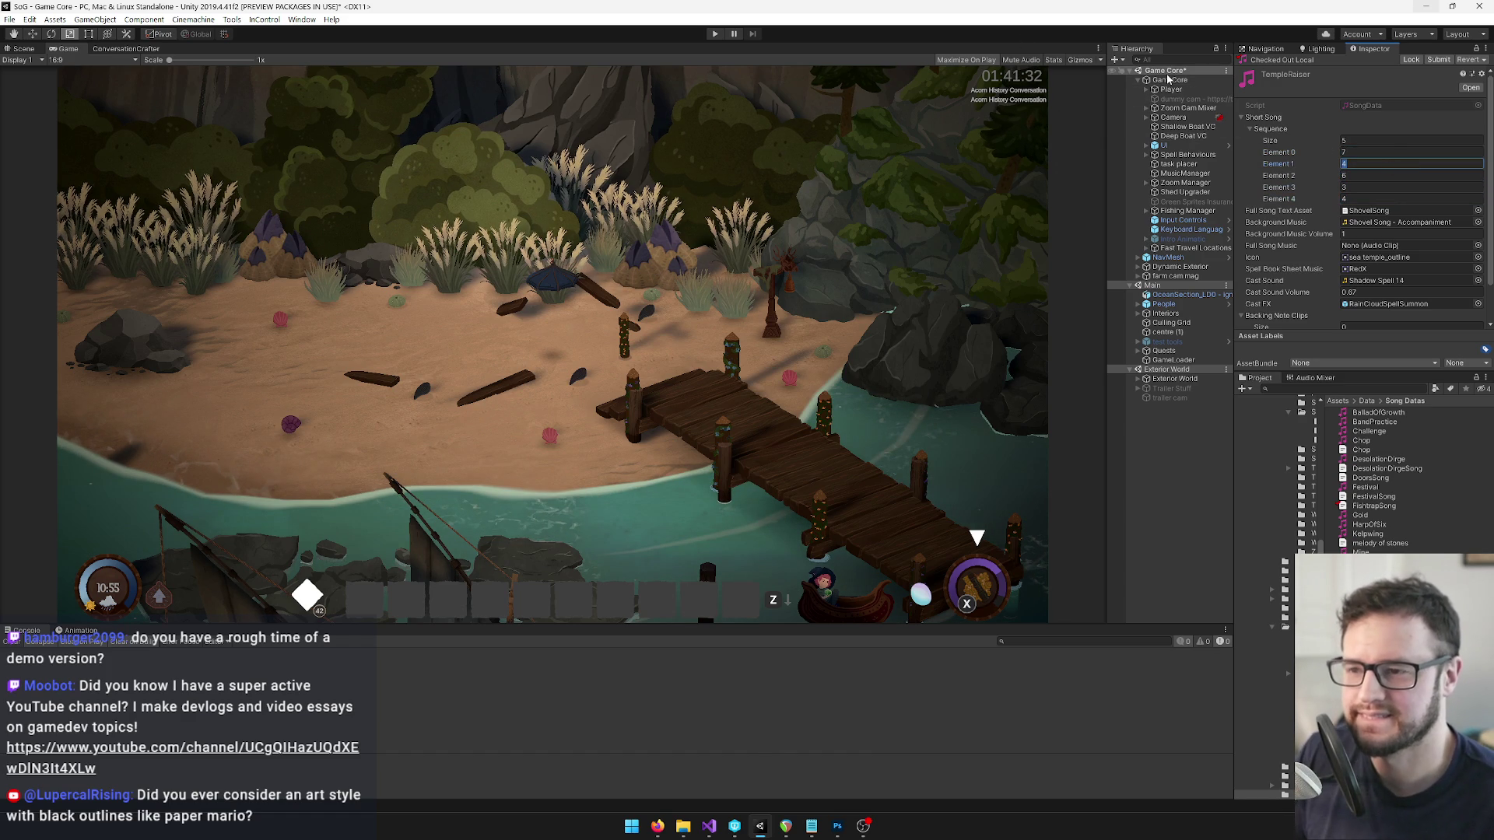
{"action": "left_click", "coordinate": [9, 19]}
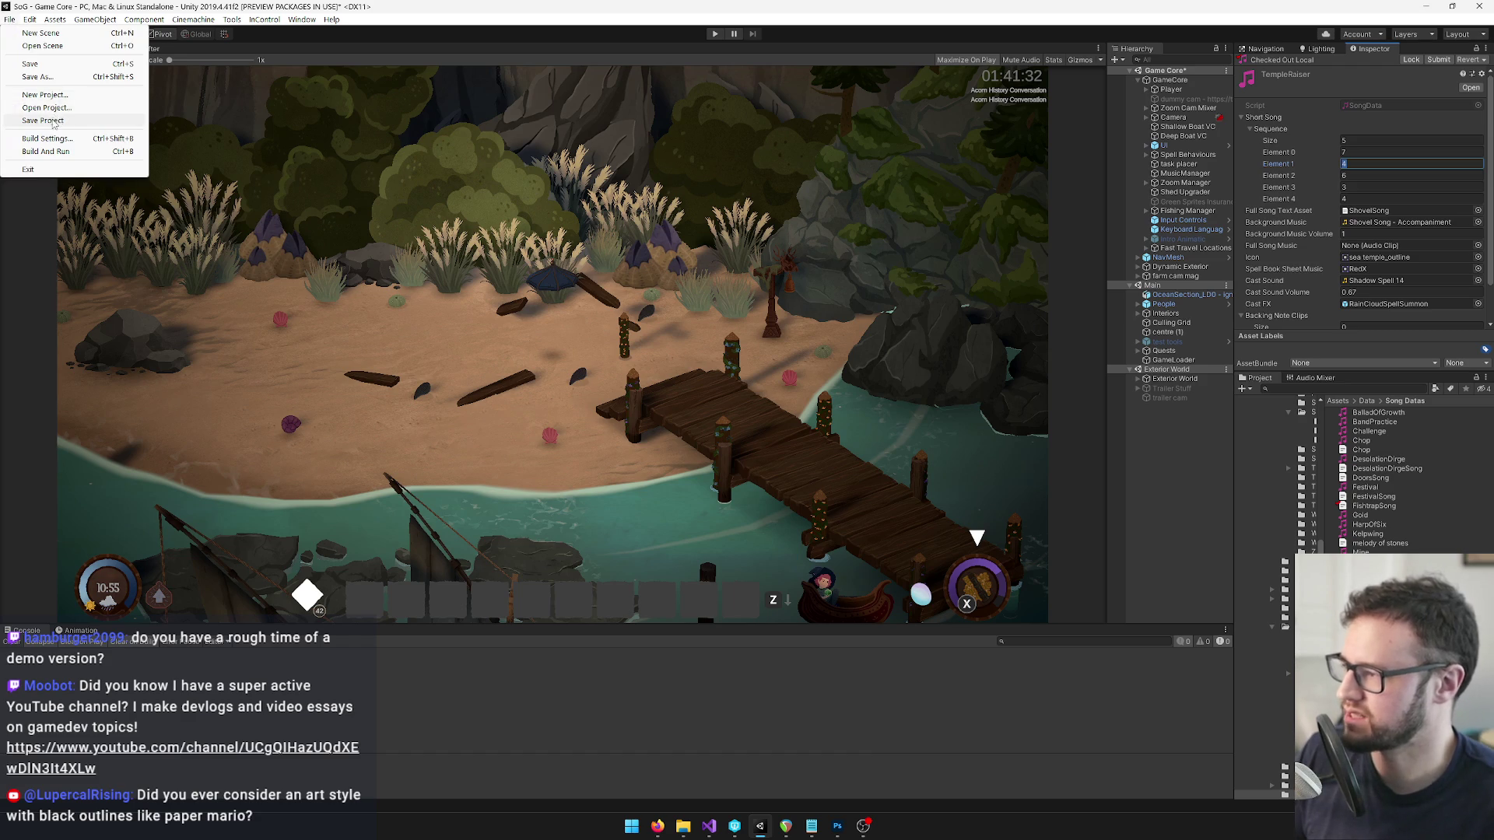
{"action": "left_click", "coordinate": [53, 123]}
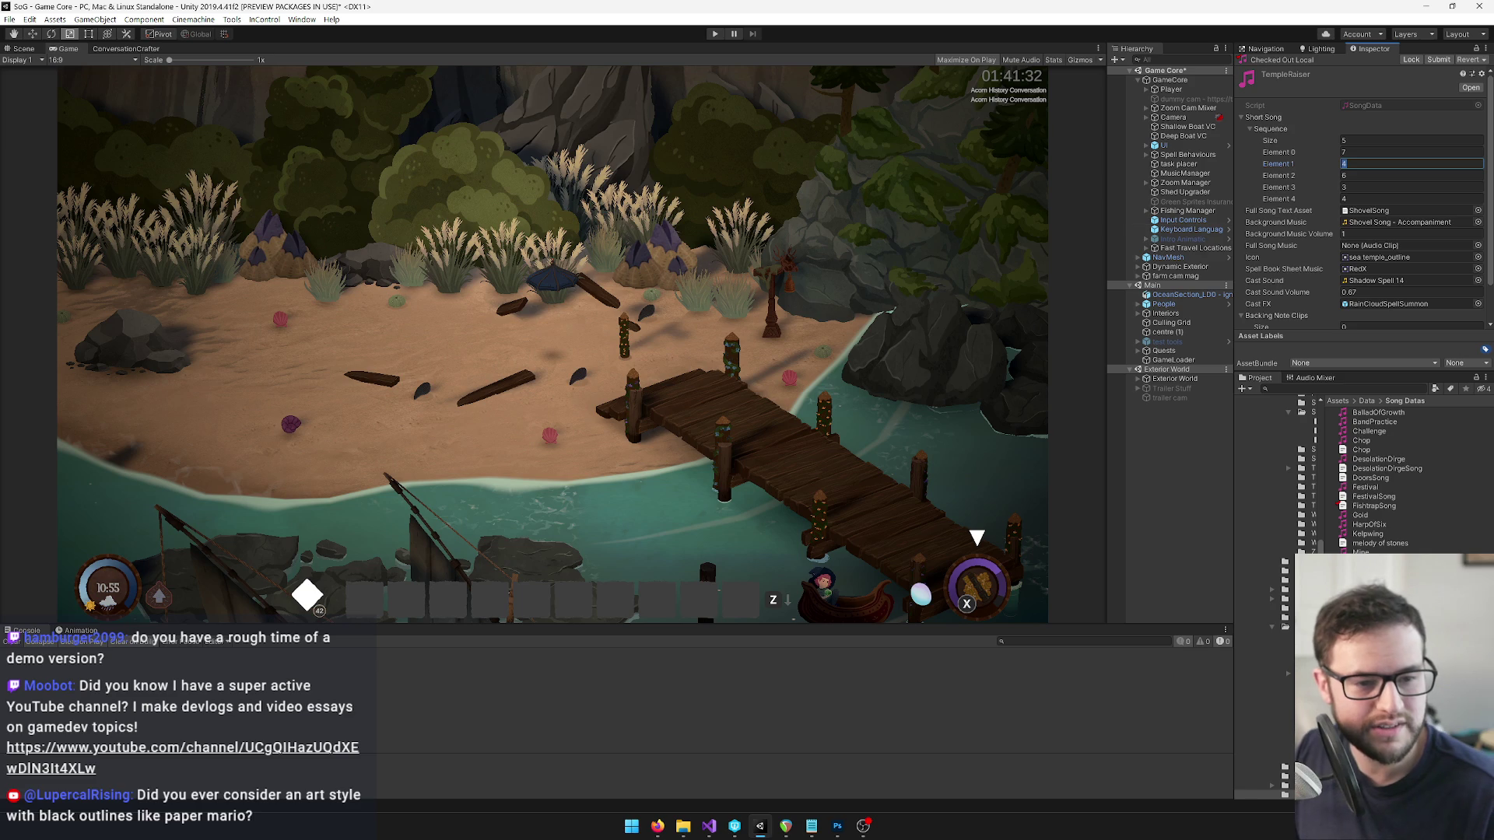
{"action": "key", "text": "alt+Tab"}
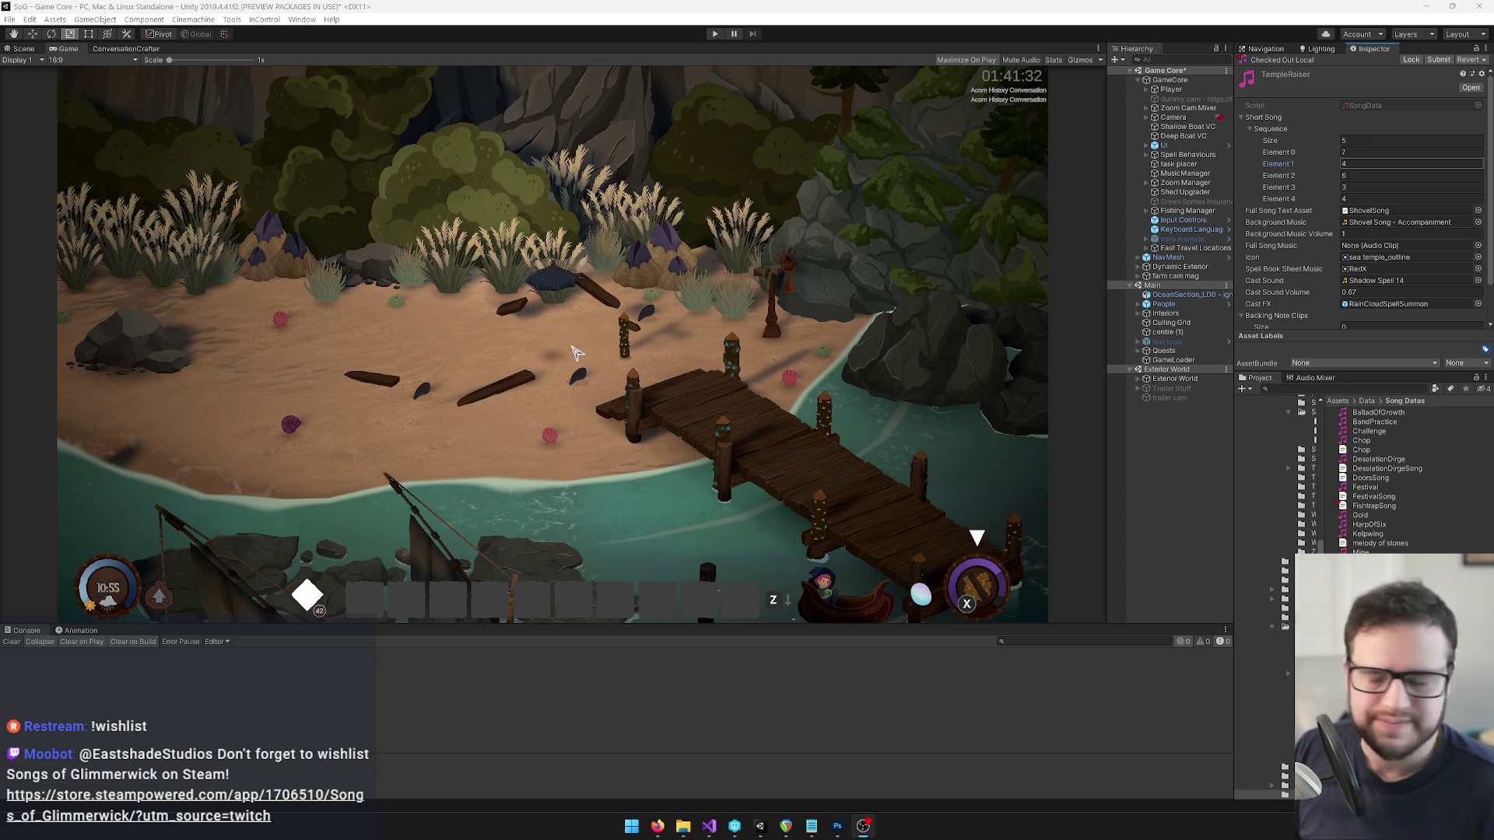
Refocus the Unity editor and select GameCore to show its Game Manager settings.
{"action": "left_click", "coordinate": [810, 425]}
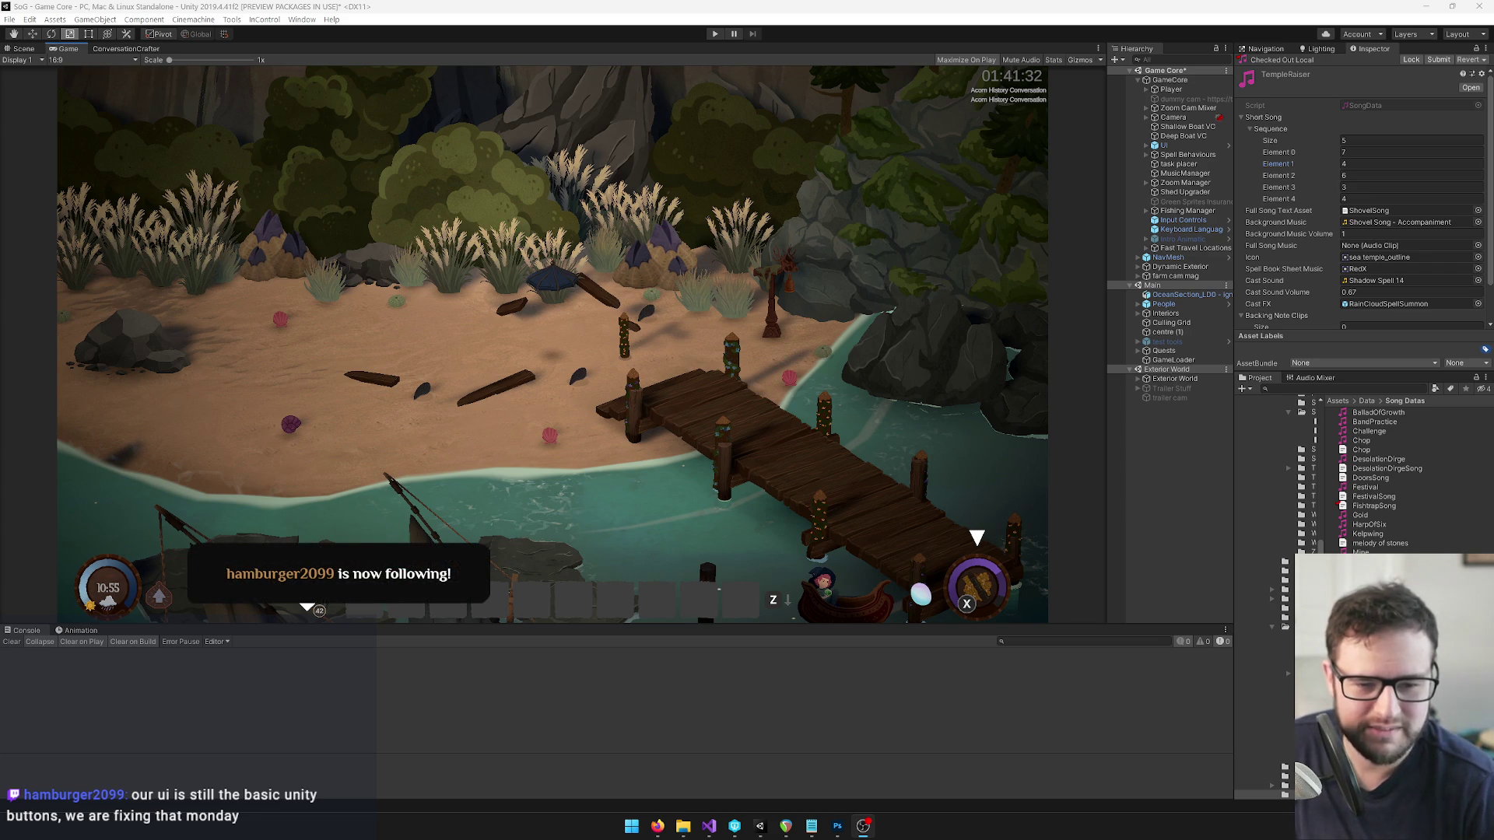
{"action": "mouse_move", "coordinate": [658, 830]}
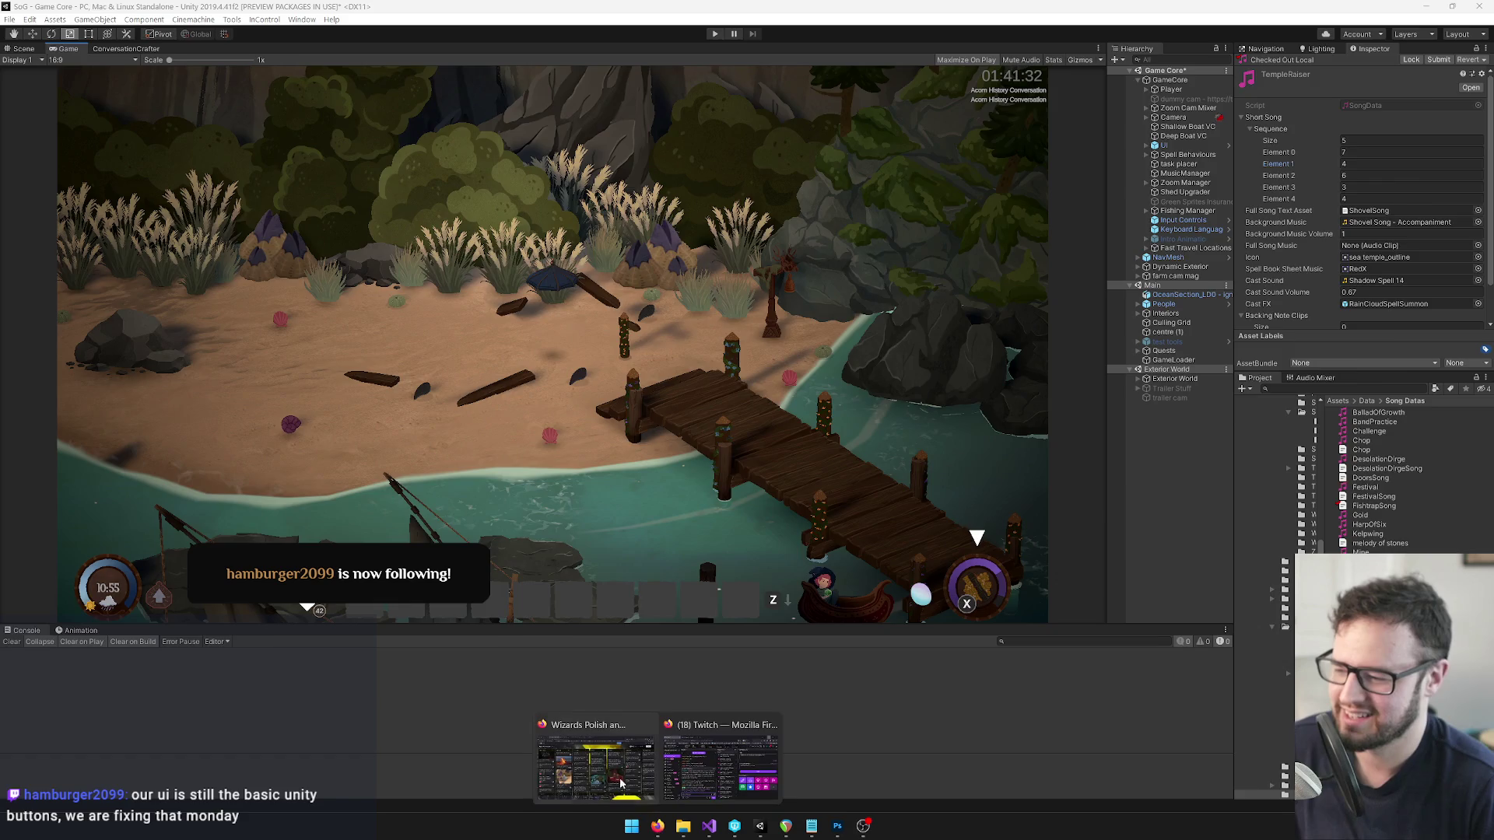
{"action": "mouse_move", "coordinate": [604, 768]}
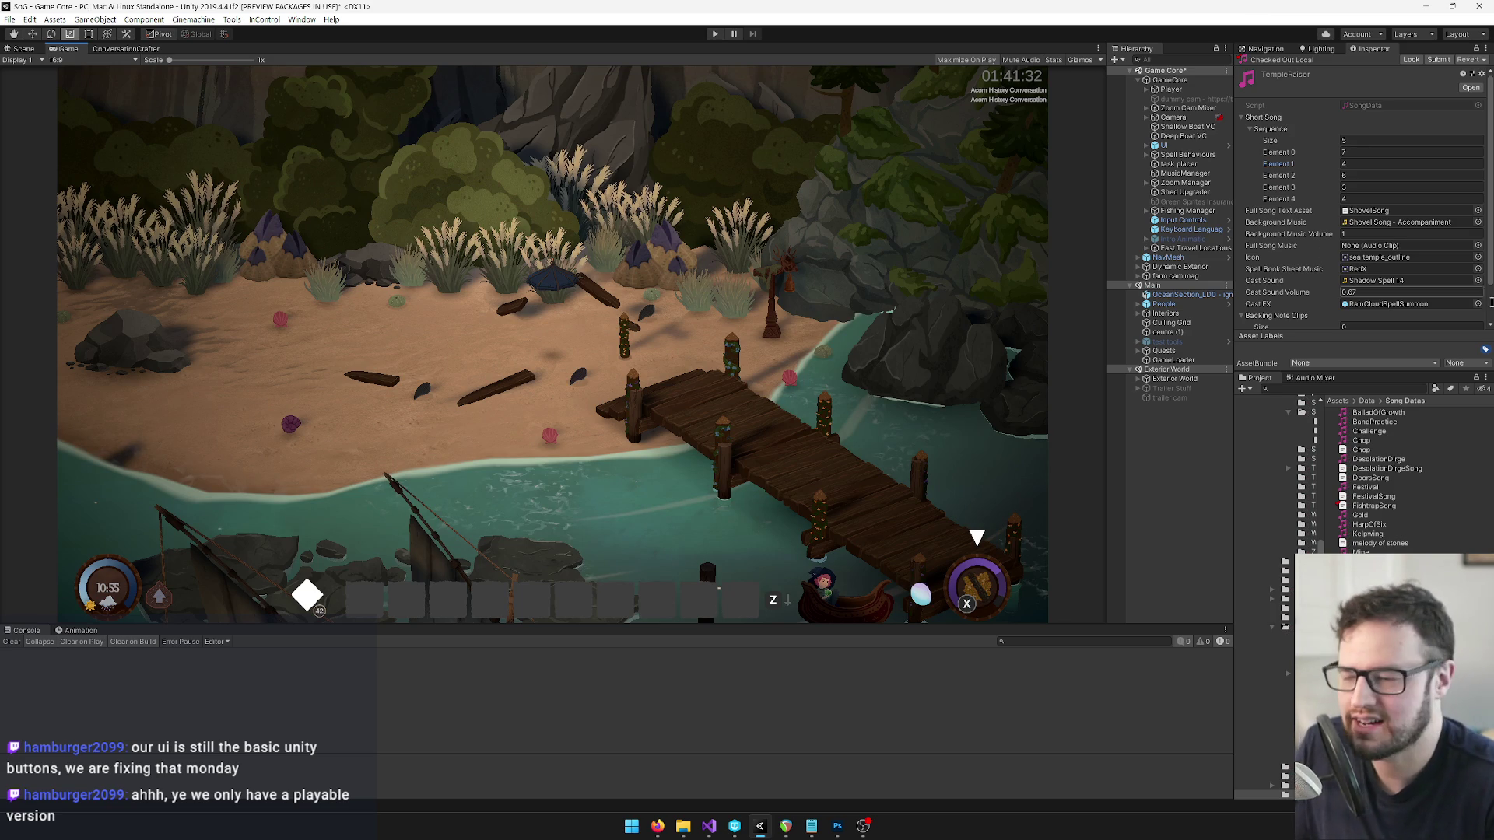
{"action": "left_click", "coordinate": [1193, 81]}
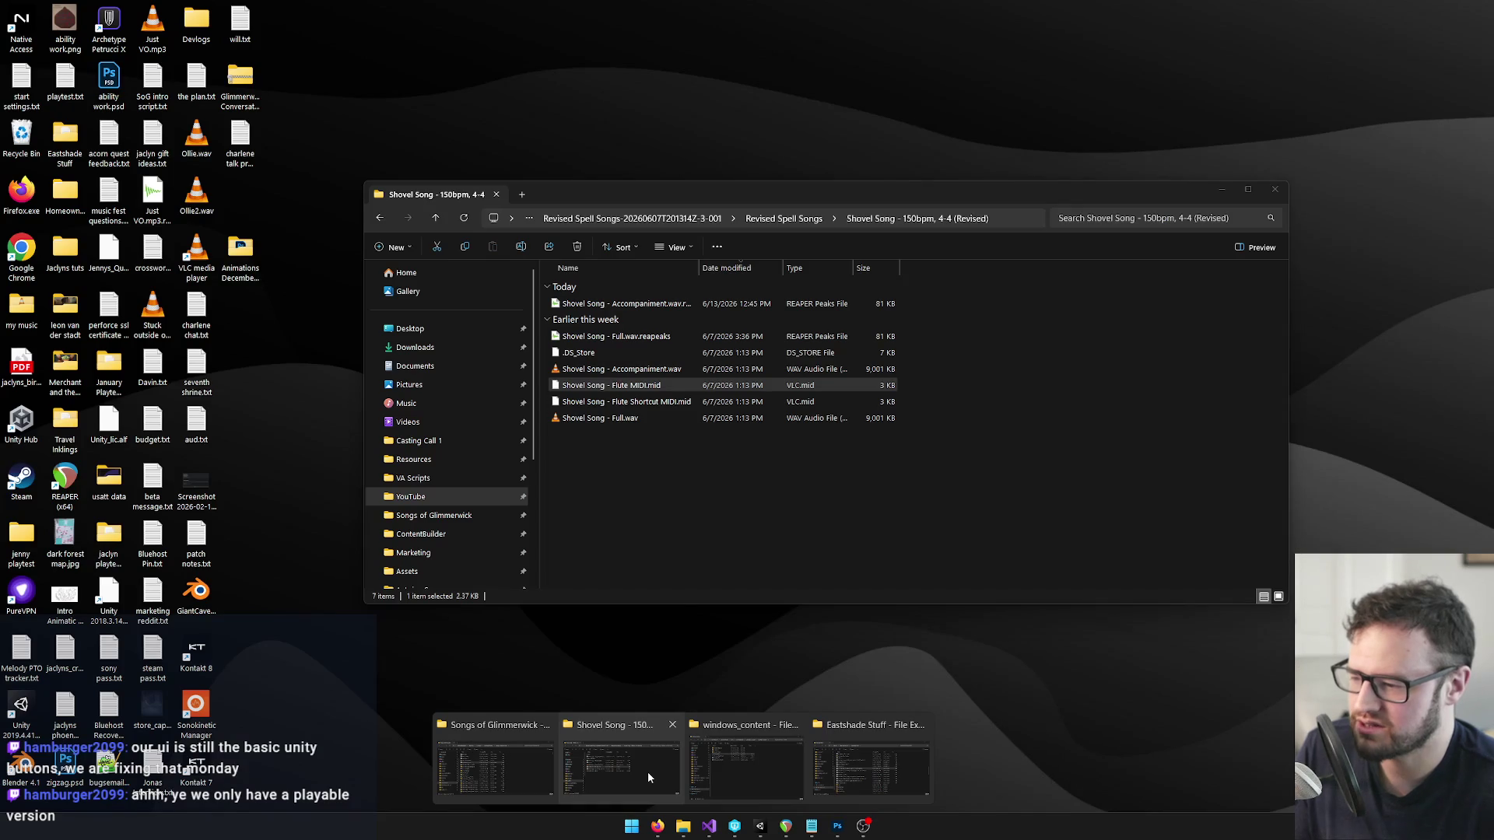
Open the Sandcastle Jingle - 100bpm, 4-4 (Revised) folder and select Sandcastle Jingle - Full.wav.
{"action": "left_click", "coordinate": [649, 778]}
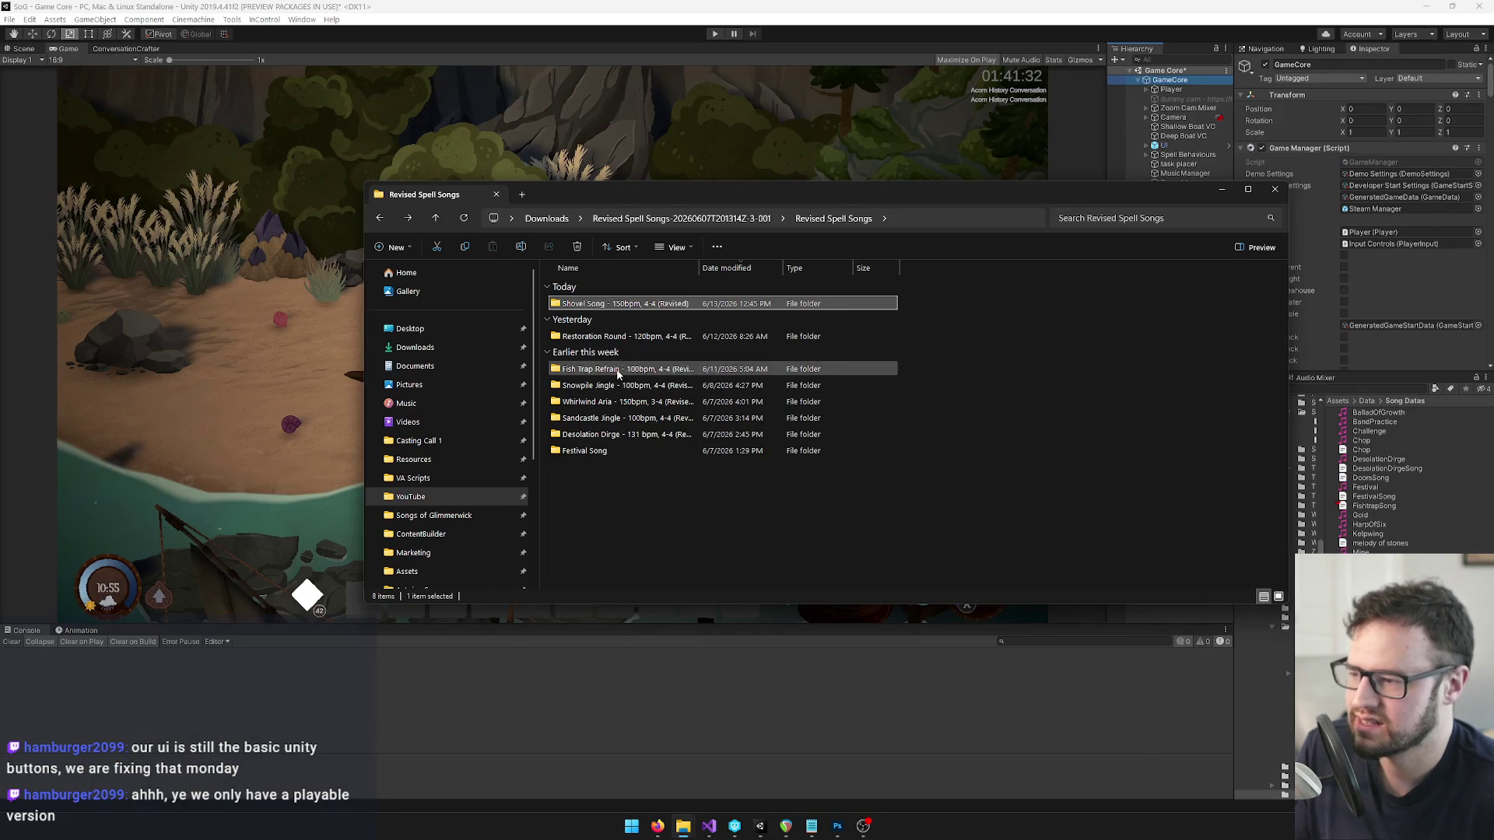
{"action": "left_click", "coordinate": [625, 437]}
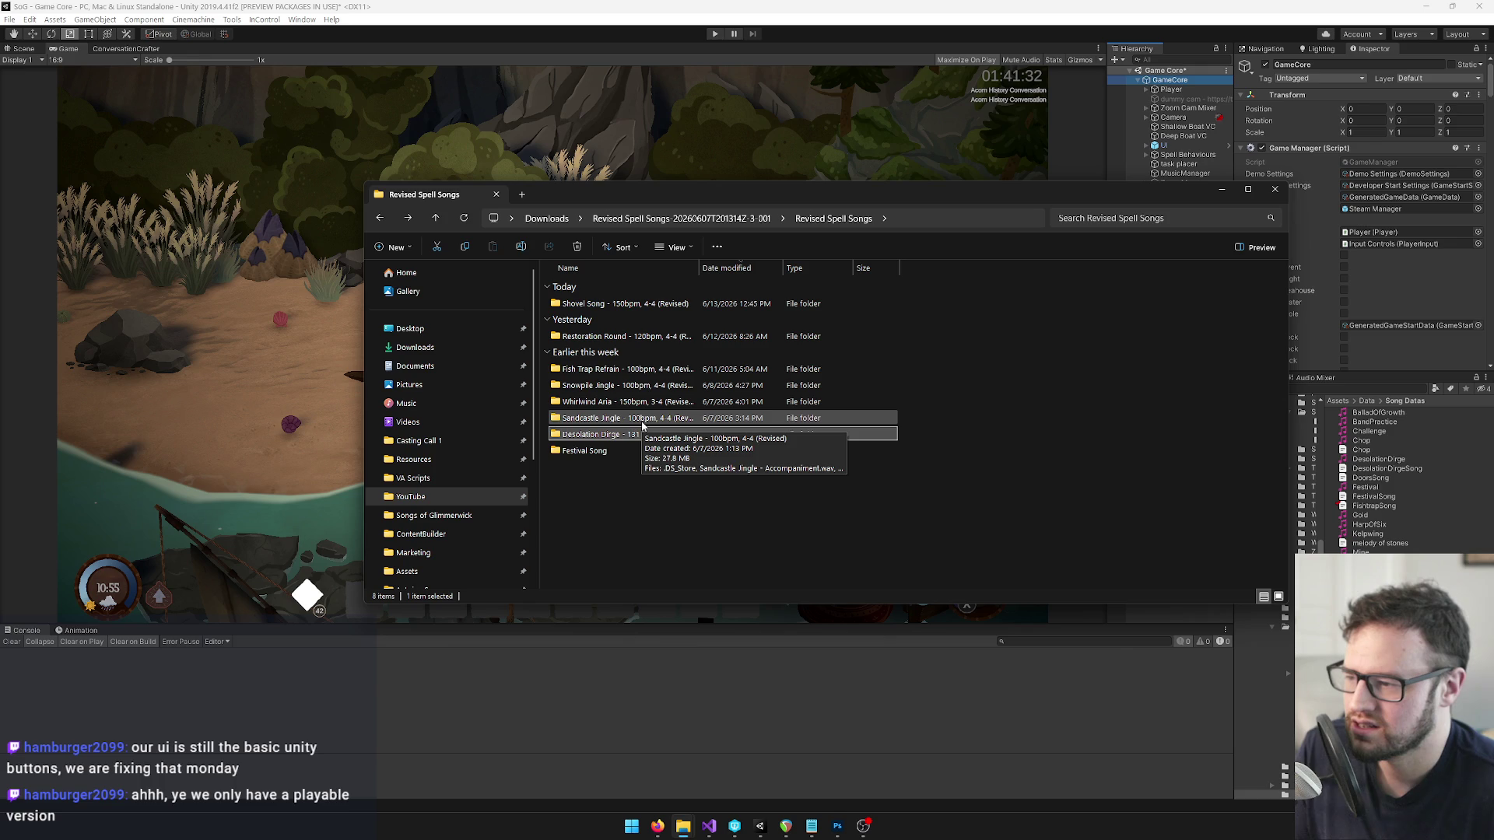
{"action": "double_click", "coordinate": [642, 424]}
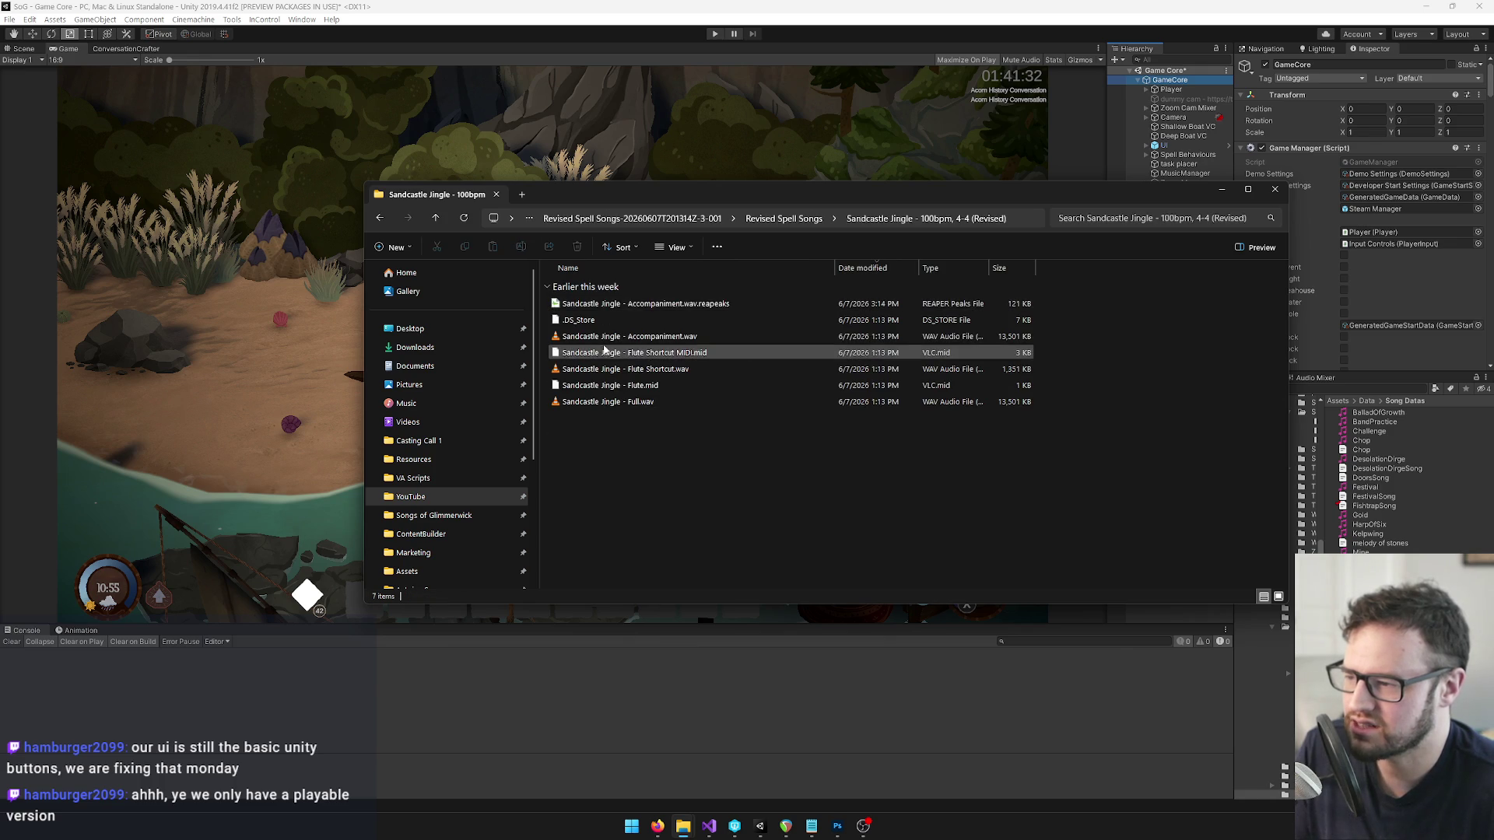
{"action": "left_click", "coordinate": [610, 403]}
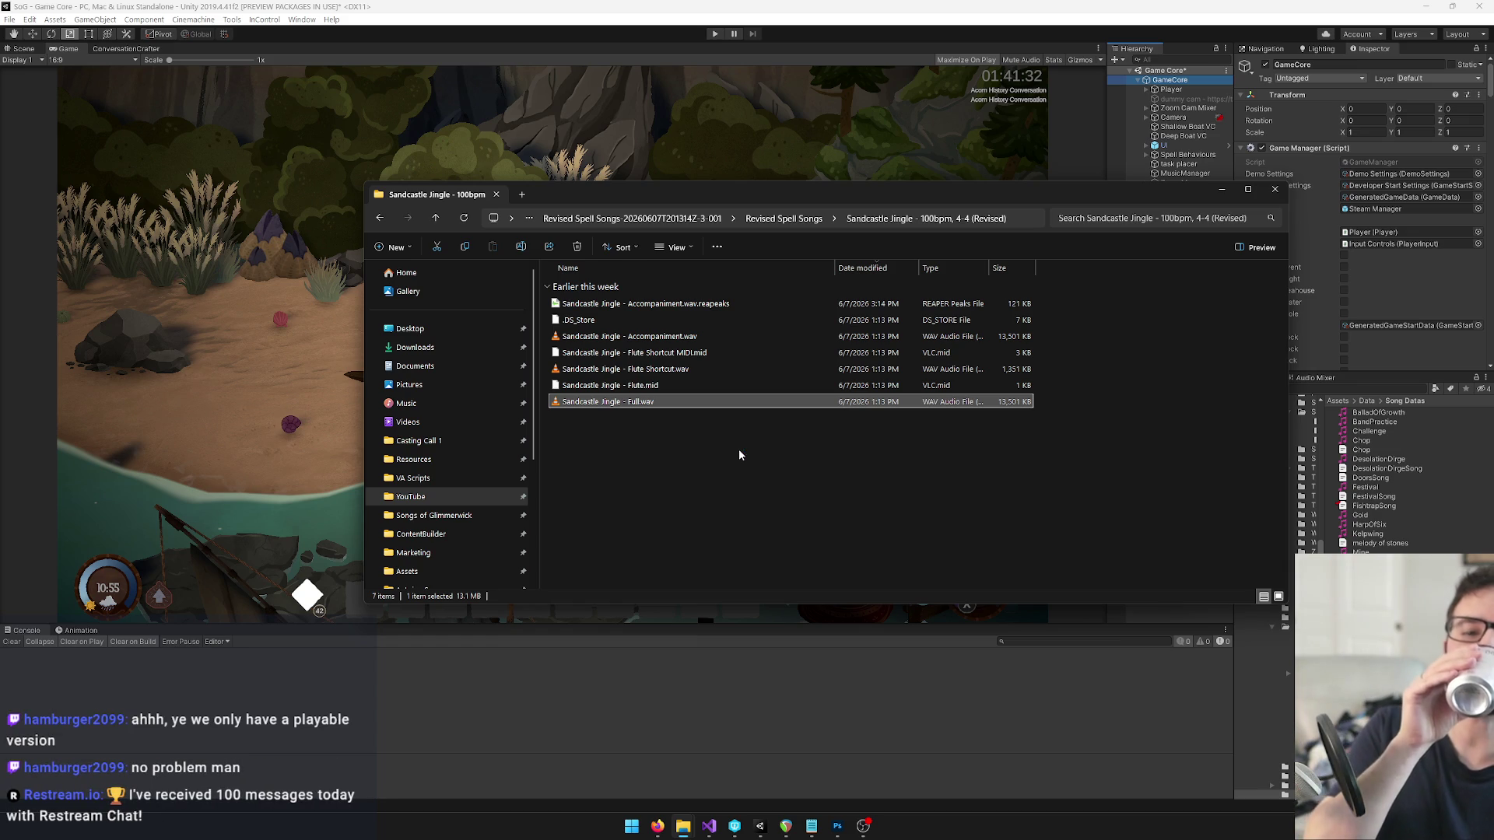
Play Sandcastle Jingle - Full.wav in VLC, then close the player.
{"action": "key", "text": "Return"}
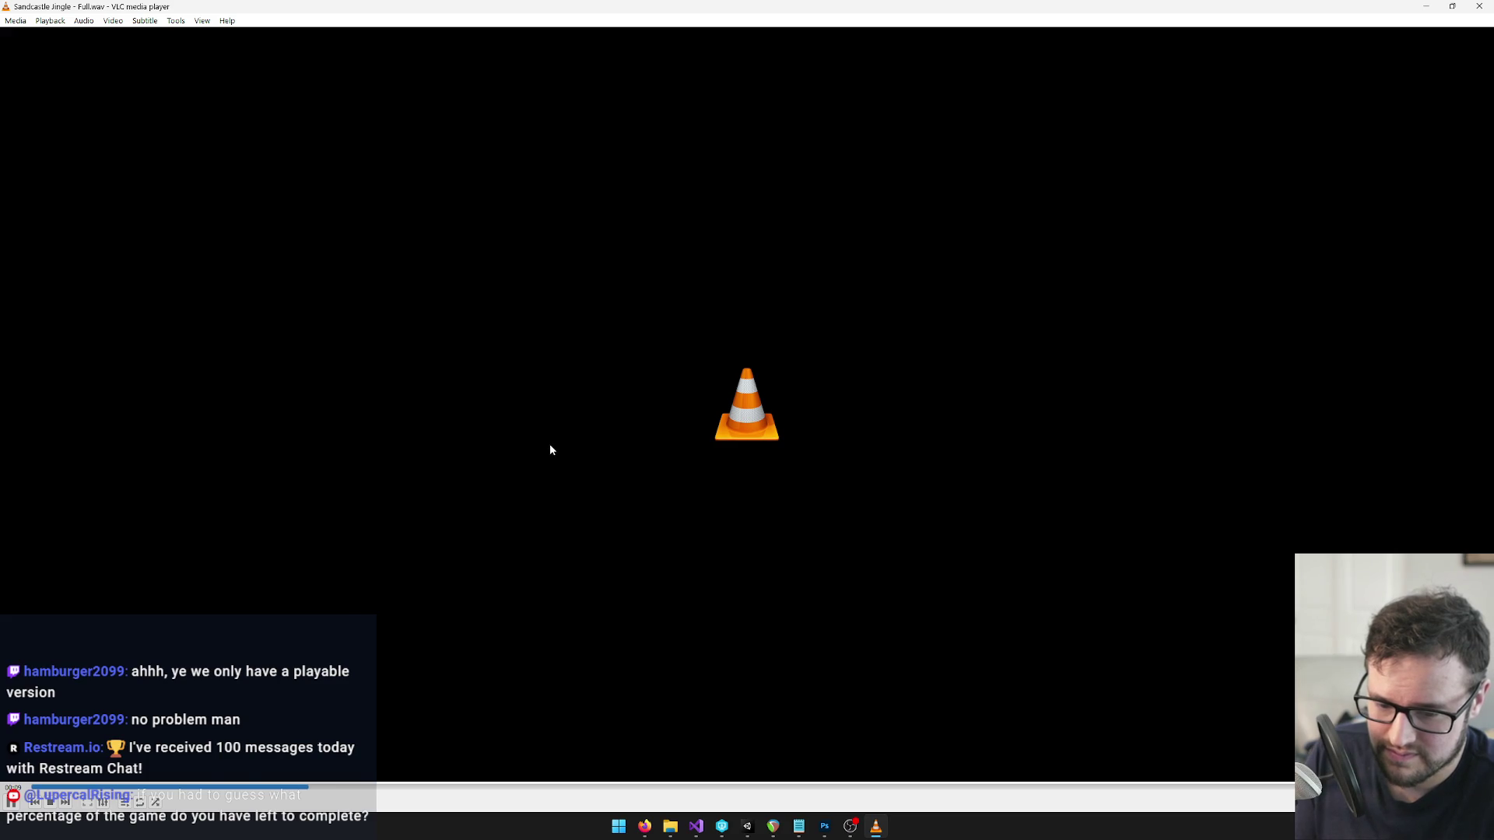
{"action": "left_click", "coordinate": [1478, 8]}
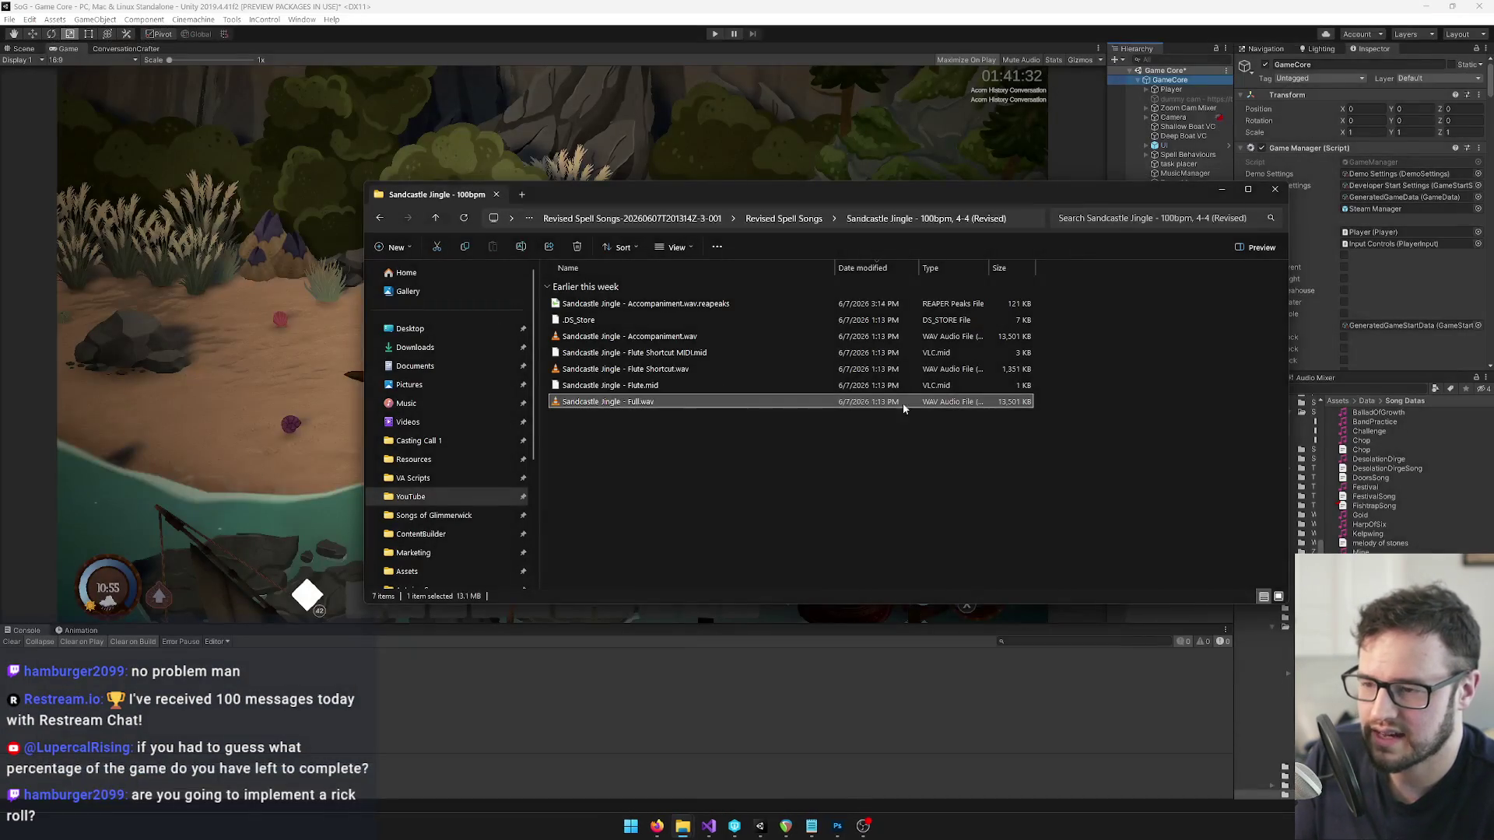
Play the Desolation Dirge Full.wav mix from the Revised Spell Songs folder, then return to Unity.
{"action": "key", "text": "alt+Up"}
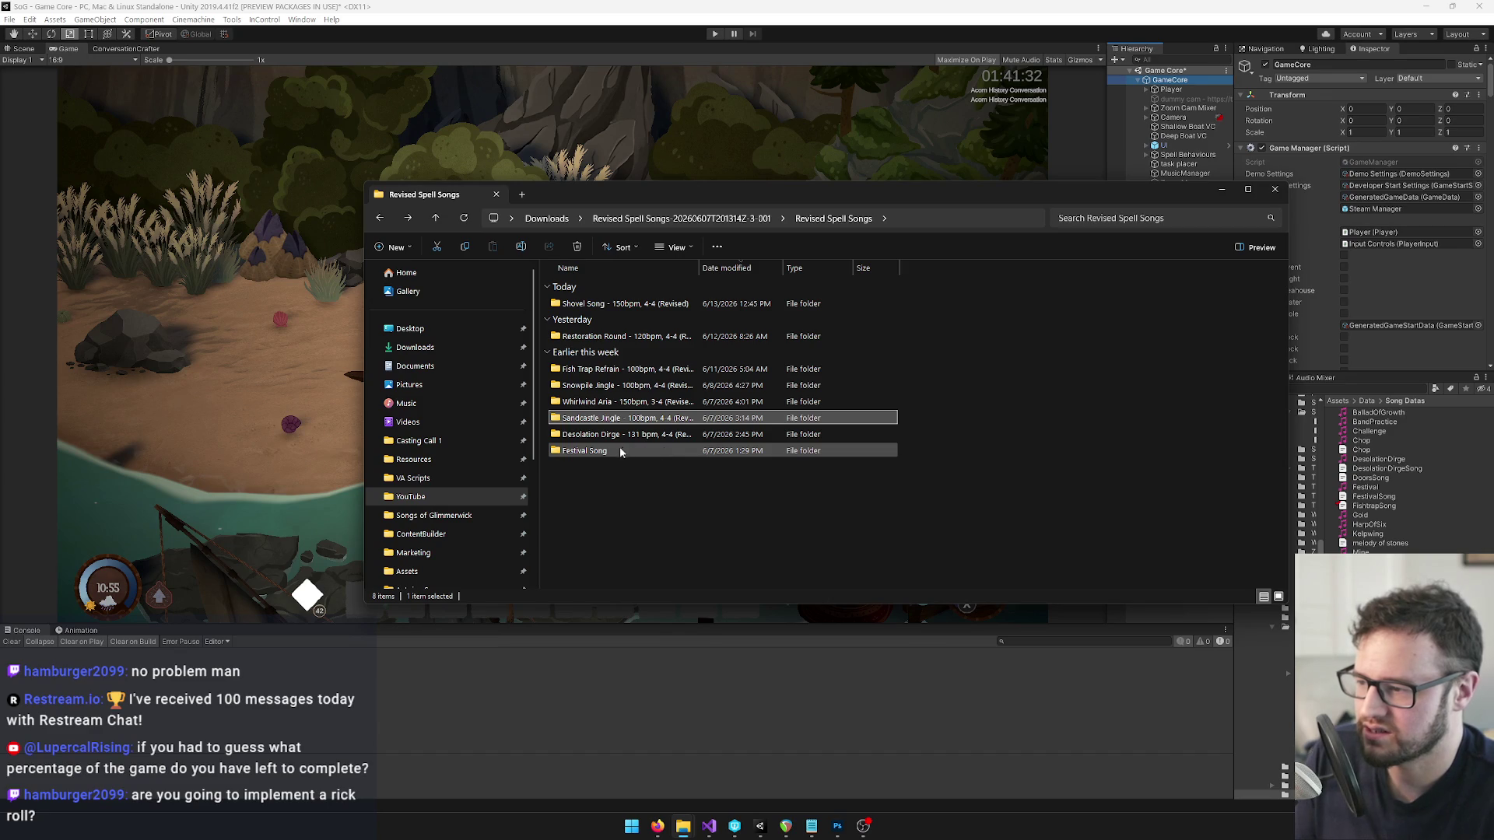
{"action": "left_click", "coordinate": [618, 389]}
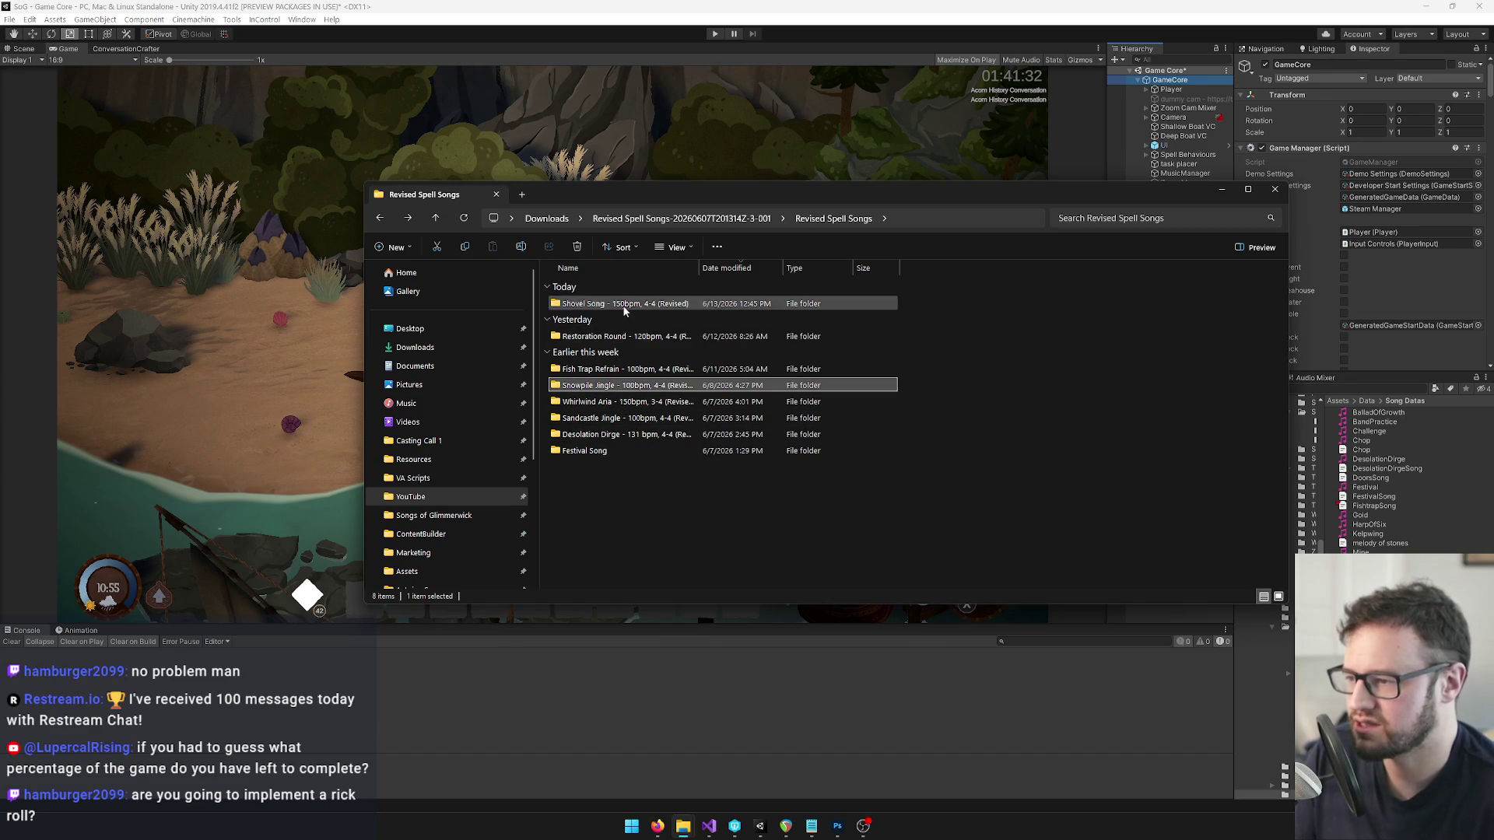
{"action": "double_click", "coordinate": [599, 434]}
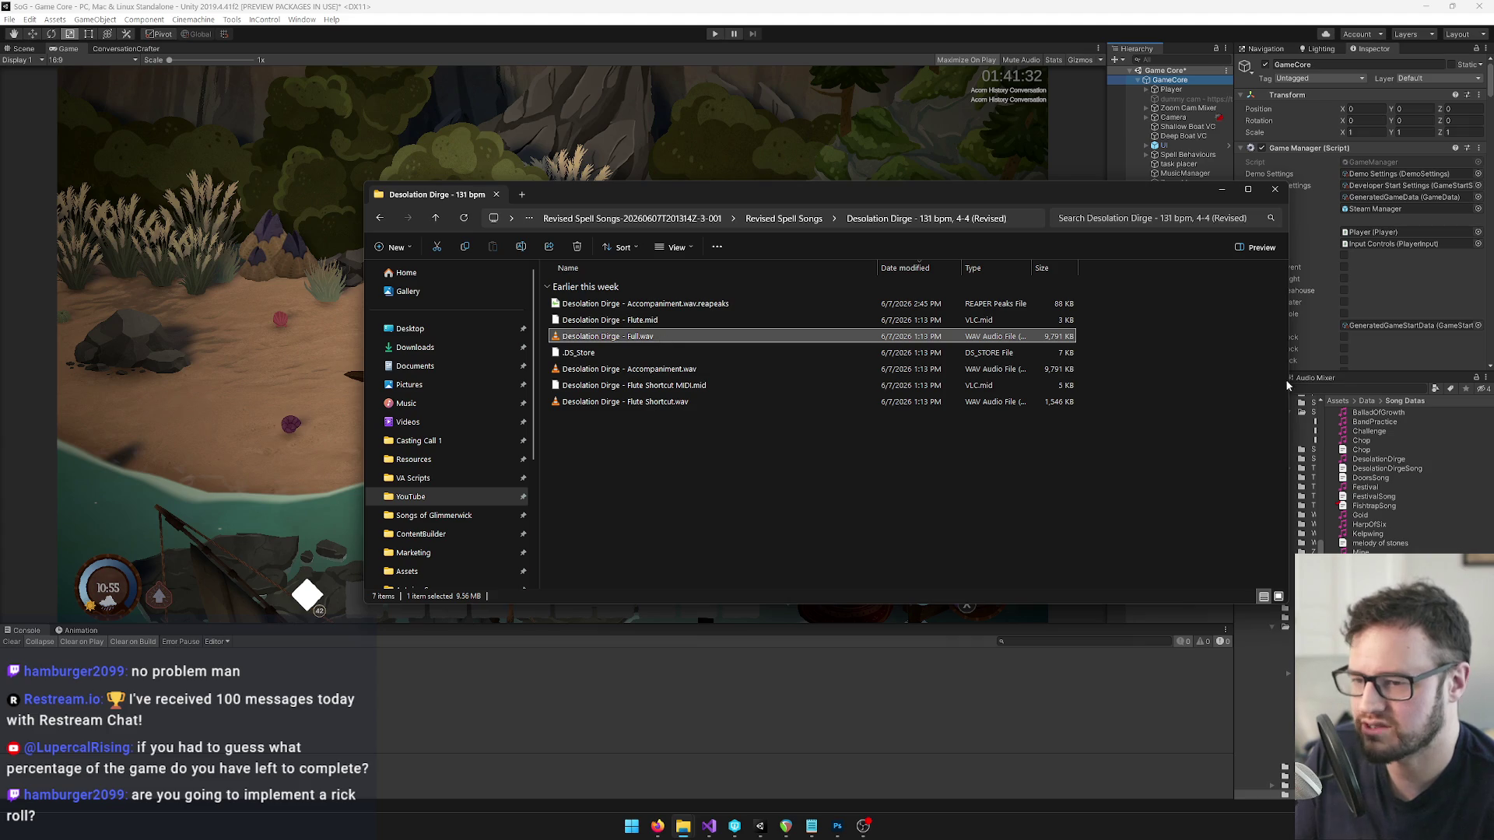
{"action": "double_click", "coordinate": [613, 340]}
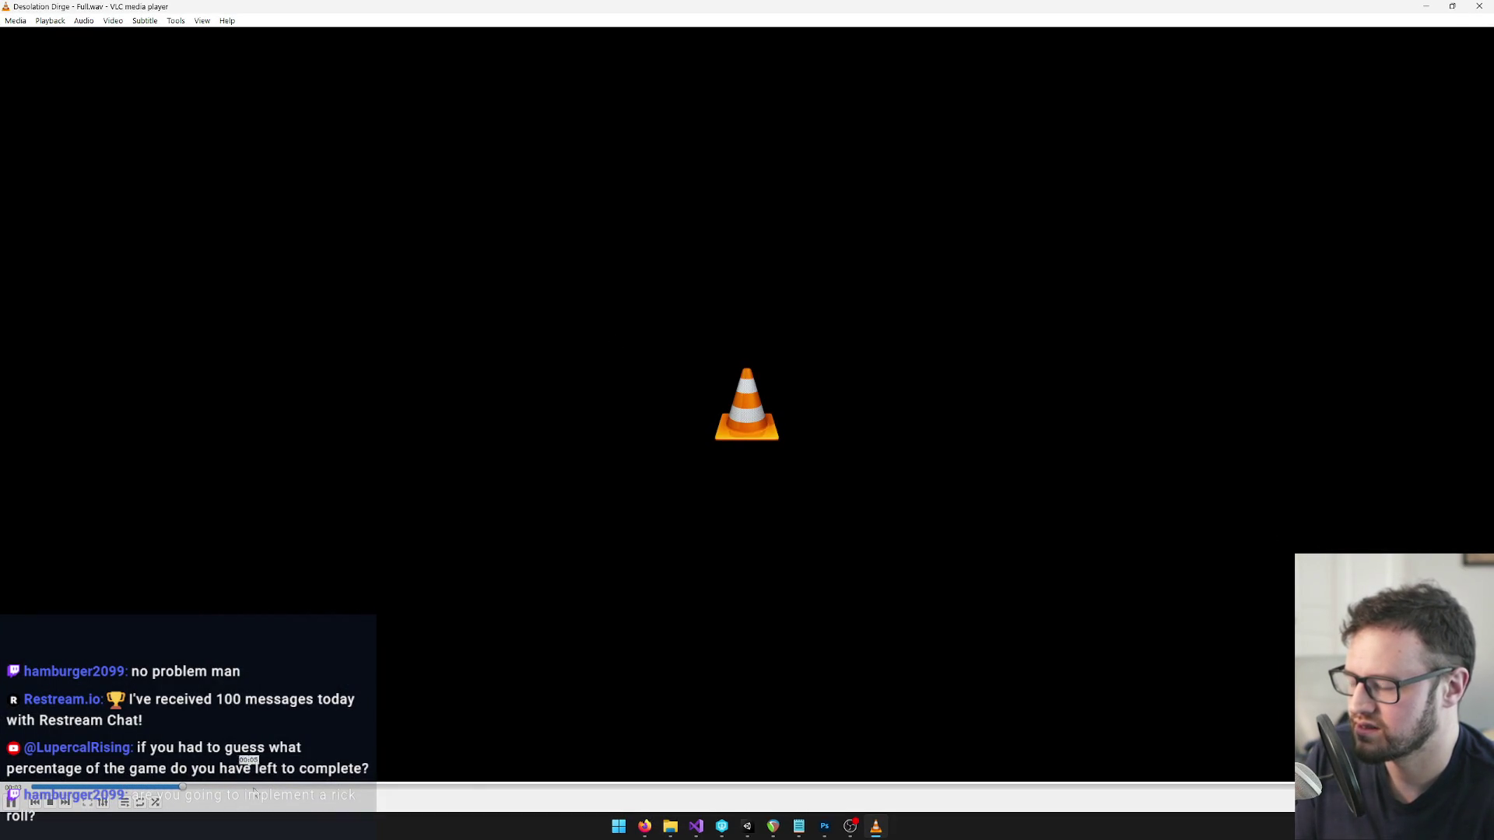
{"action": "left_click", "coordinate": [1479, 5]}
{"action": "left_click", "coordinate": [647, 24]}
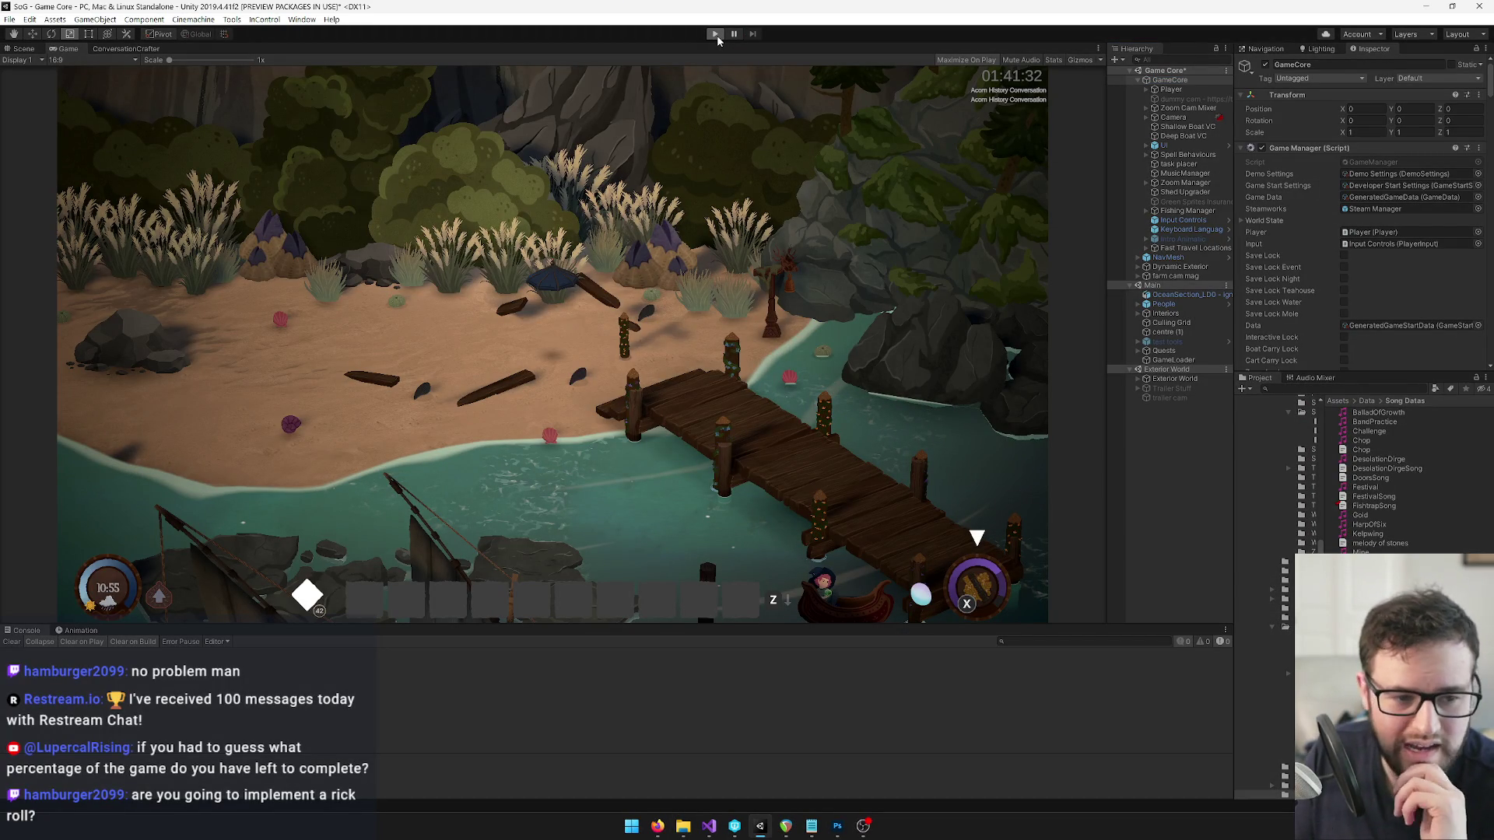
Enter Play mode and walk the character up the beach, toggling the character menu.
{"action": "left_click", "coordinate": [717, 35]}
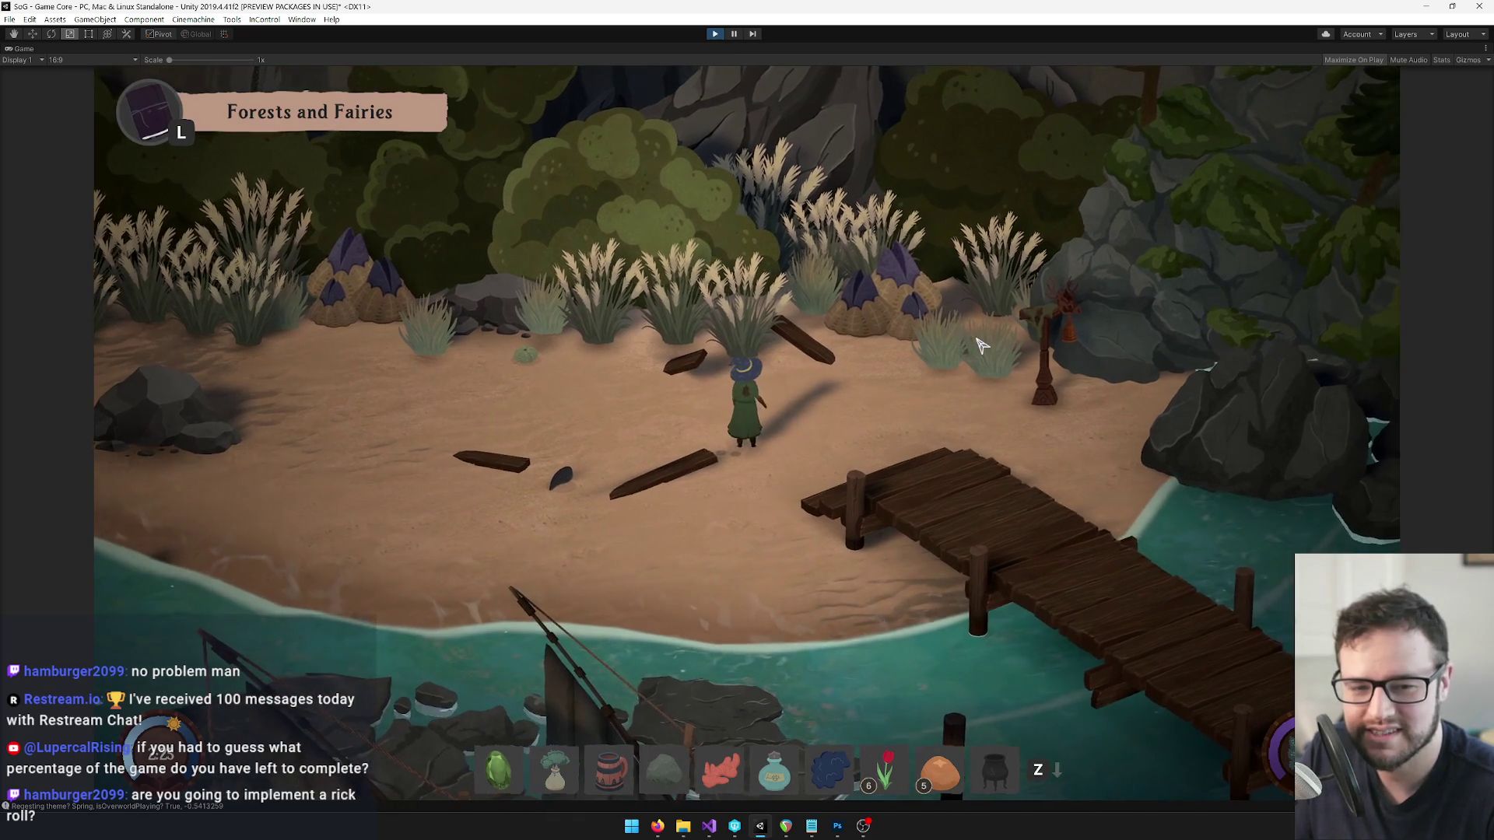
{"action": "key", "text": "l"}
{"action": "key", "text": "l"}
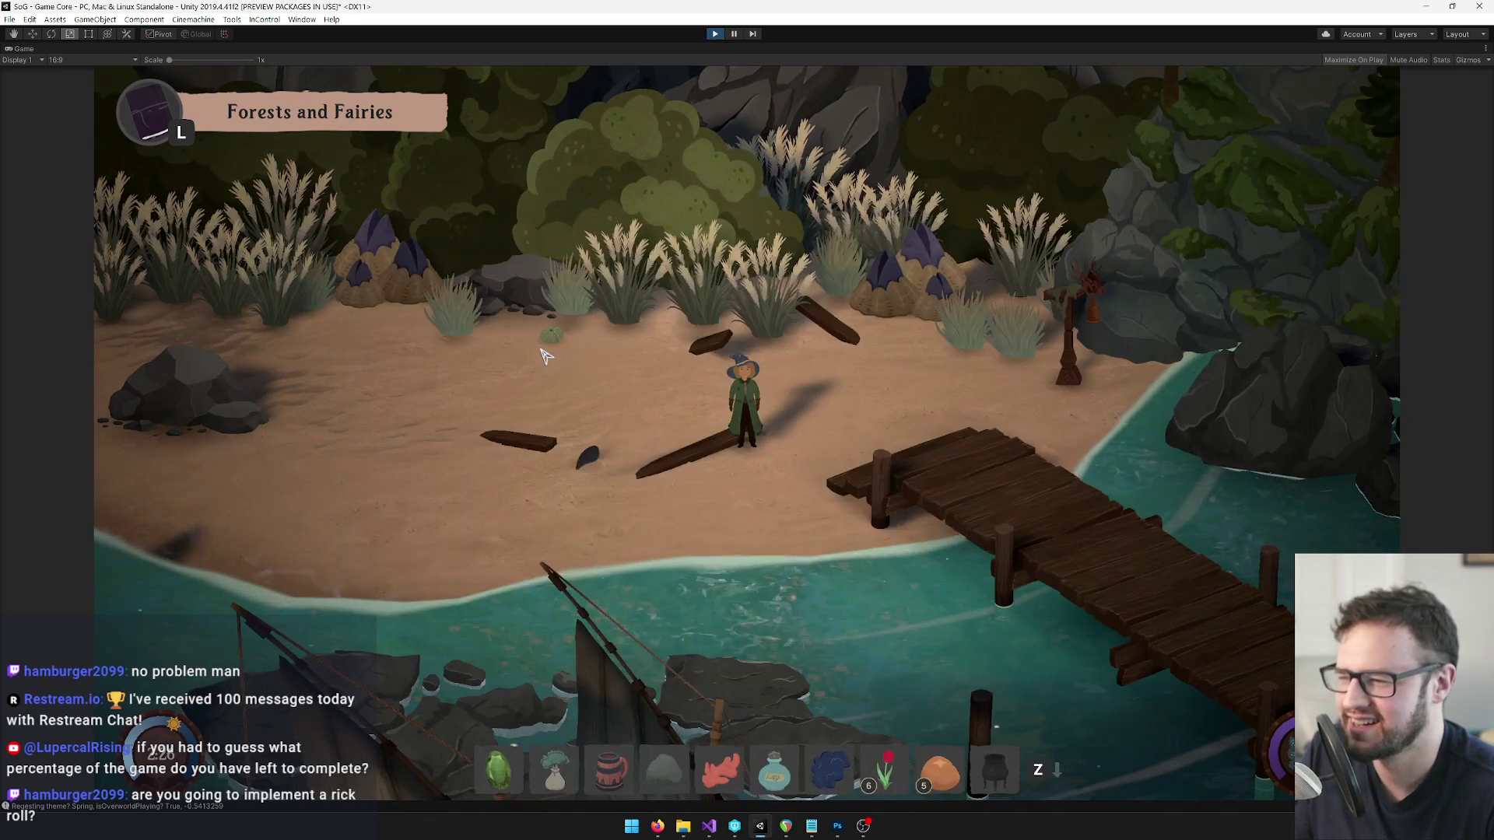
{"action": "key", "text": "w"}
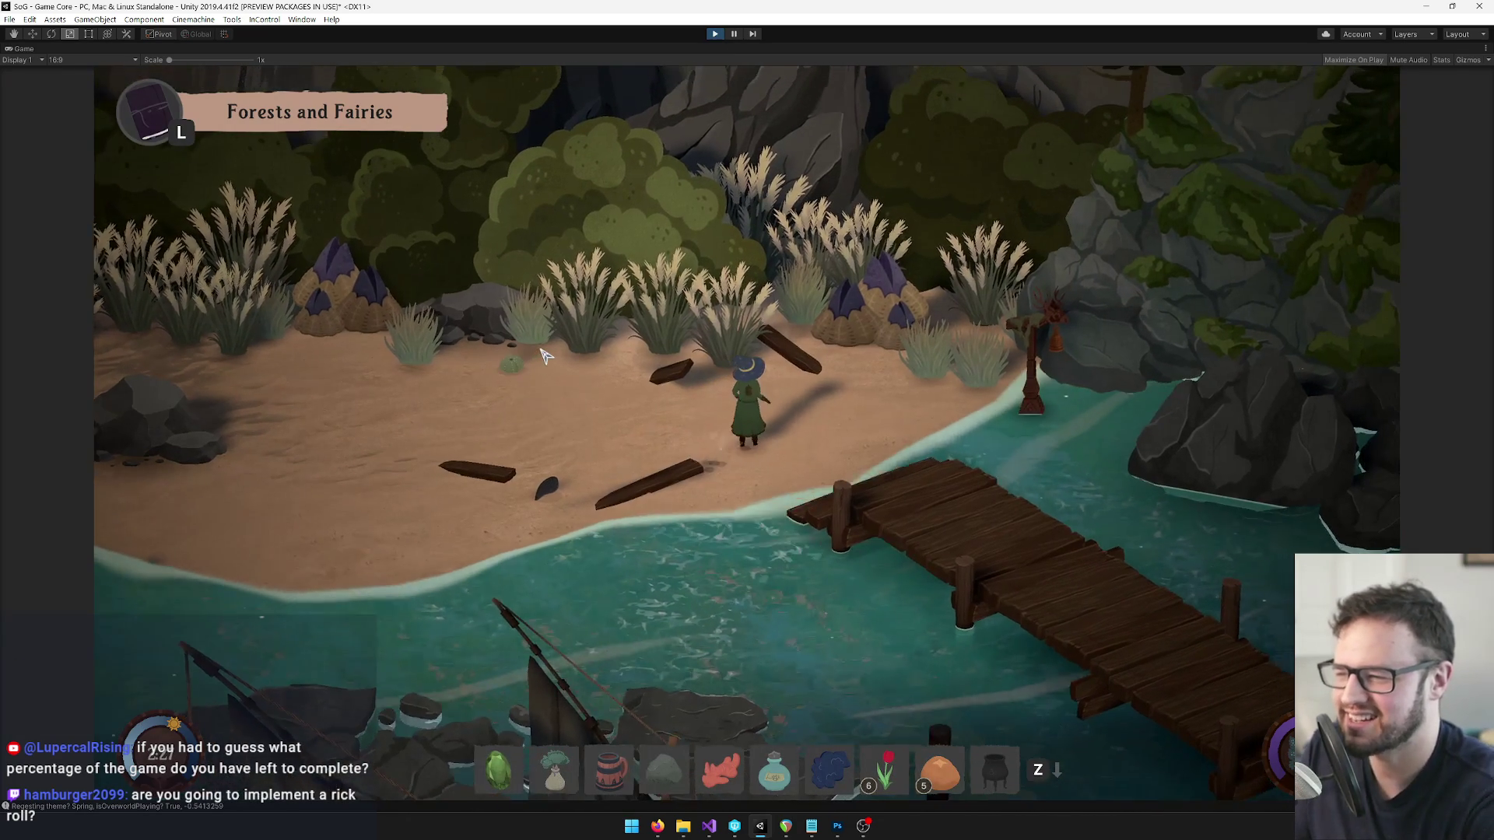
{"action": "key", "text": "l"}
{"action": "key", "text": "l"}
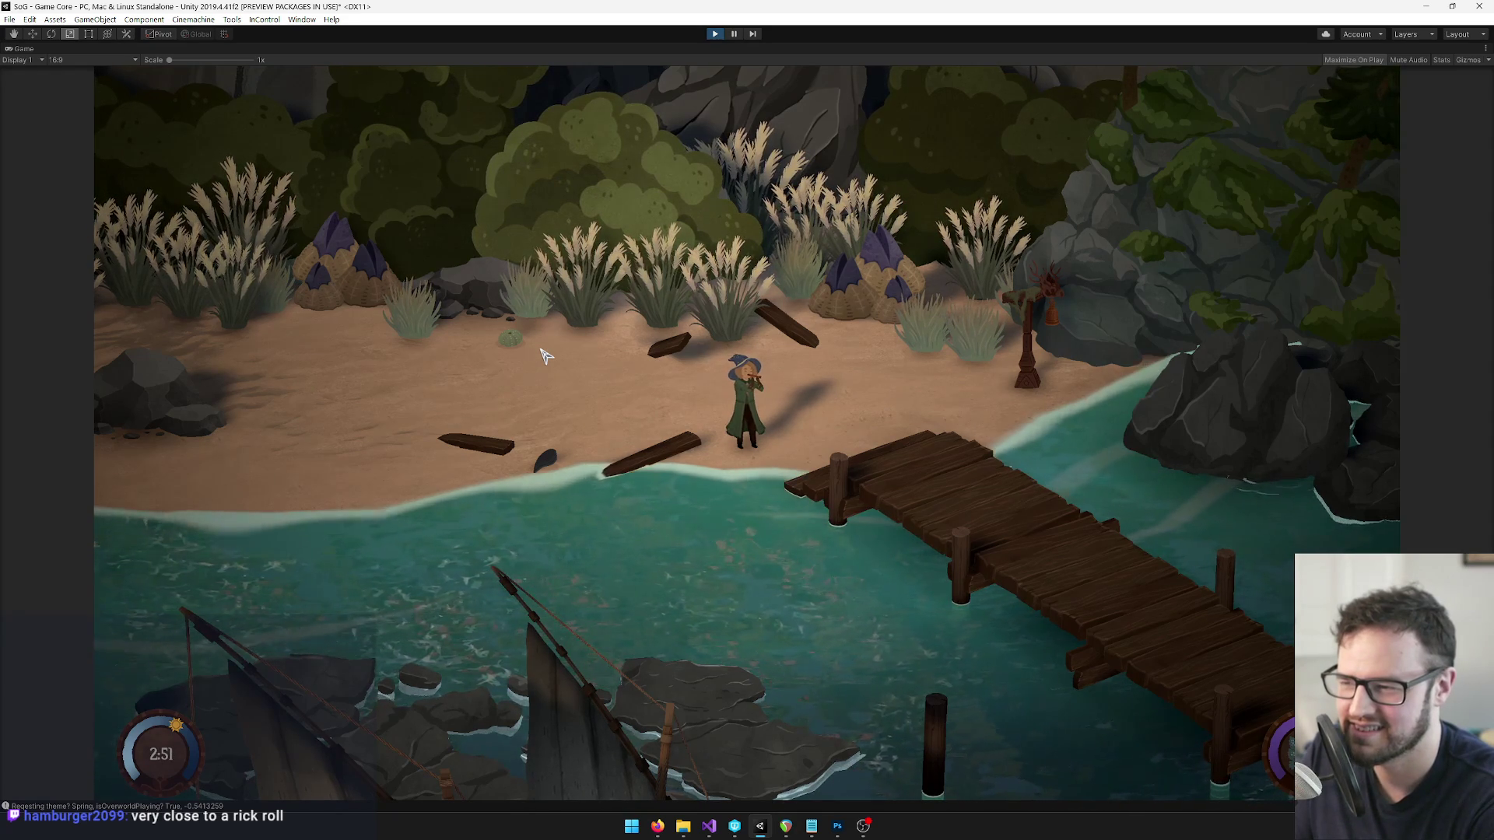
{"action": "key", "text": "e"}
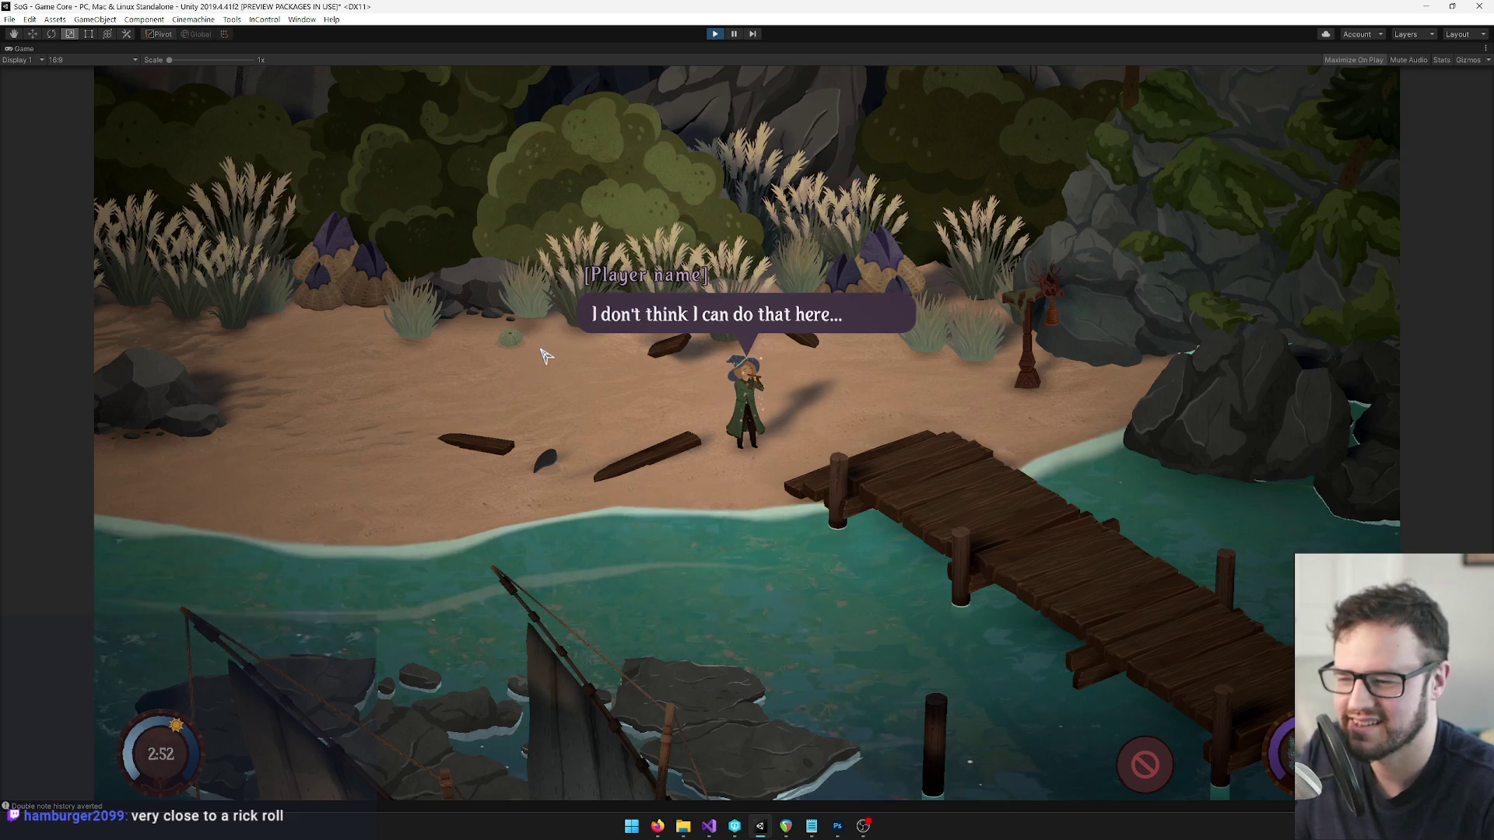
Browse the song sheets in the inventory song list and briefly practise Song of Waking.
{"action": "key", "text": "i"}
{"action": "key", "text": "e"}
{"action": "key", "text": "e"}
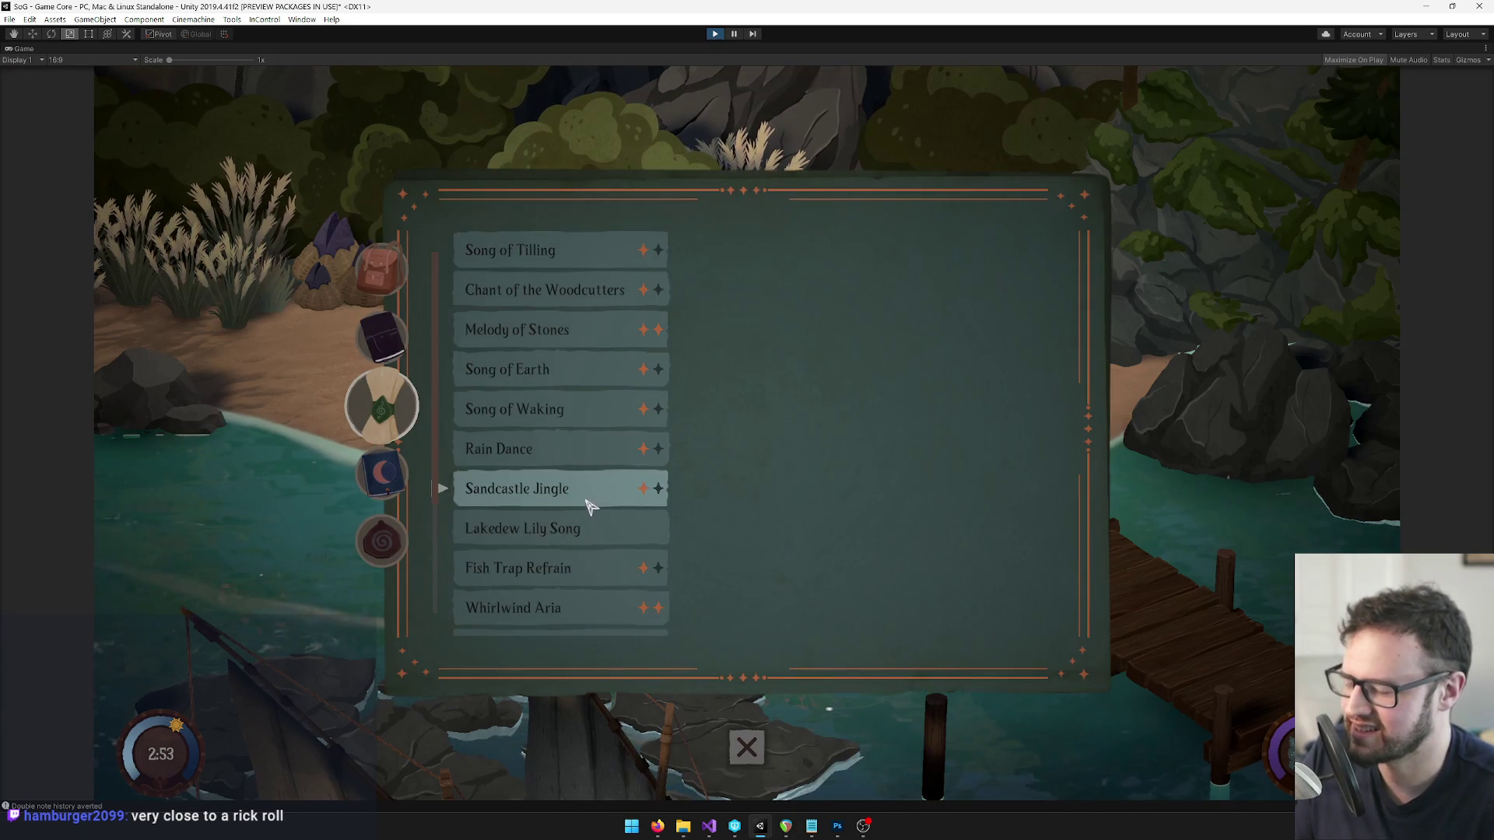
{"action": "scroll", "coordinate": [593, 528], "scroll_direction": "up", "scroll_amount": 2}
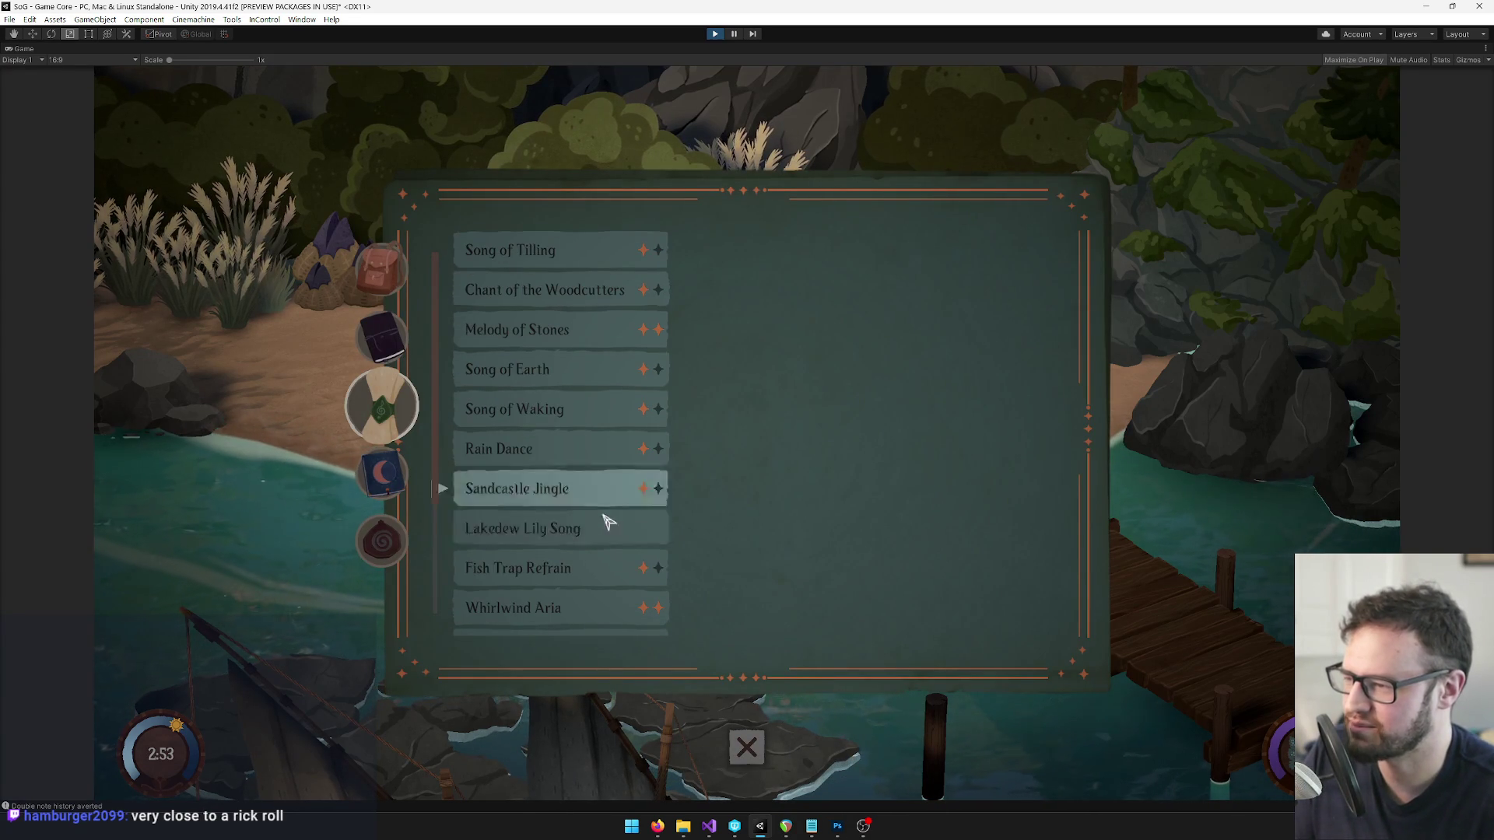
{"action": "left_click", "coordinate": [606, 411]}
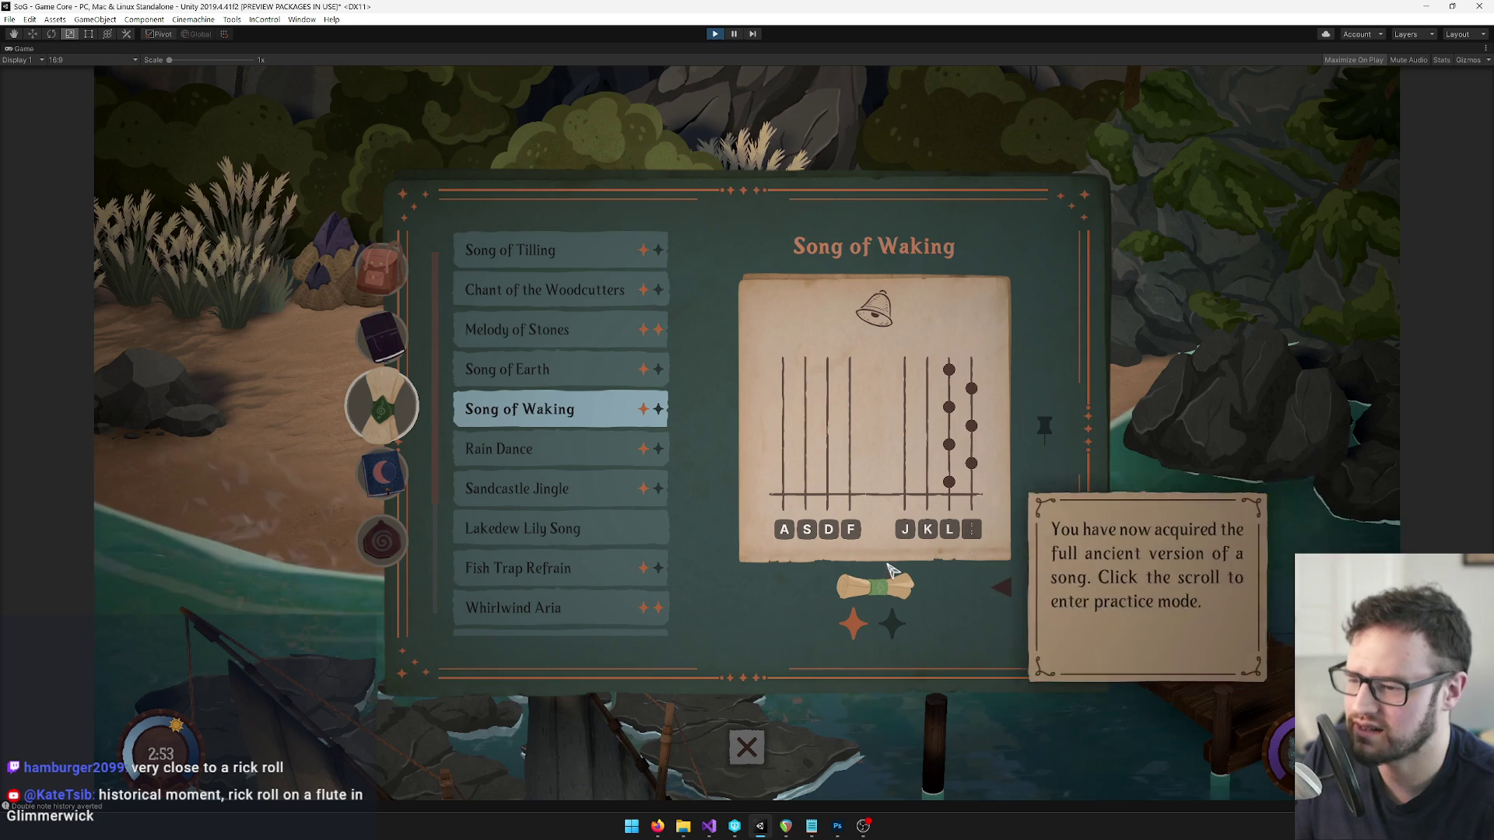
{"action": "left_click", "coordinate": [545, 251]}
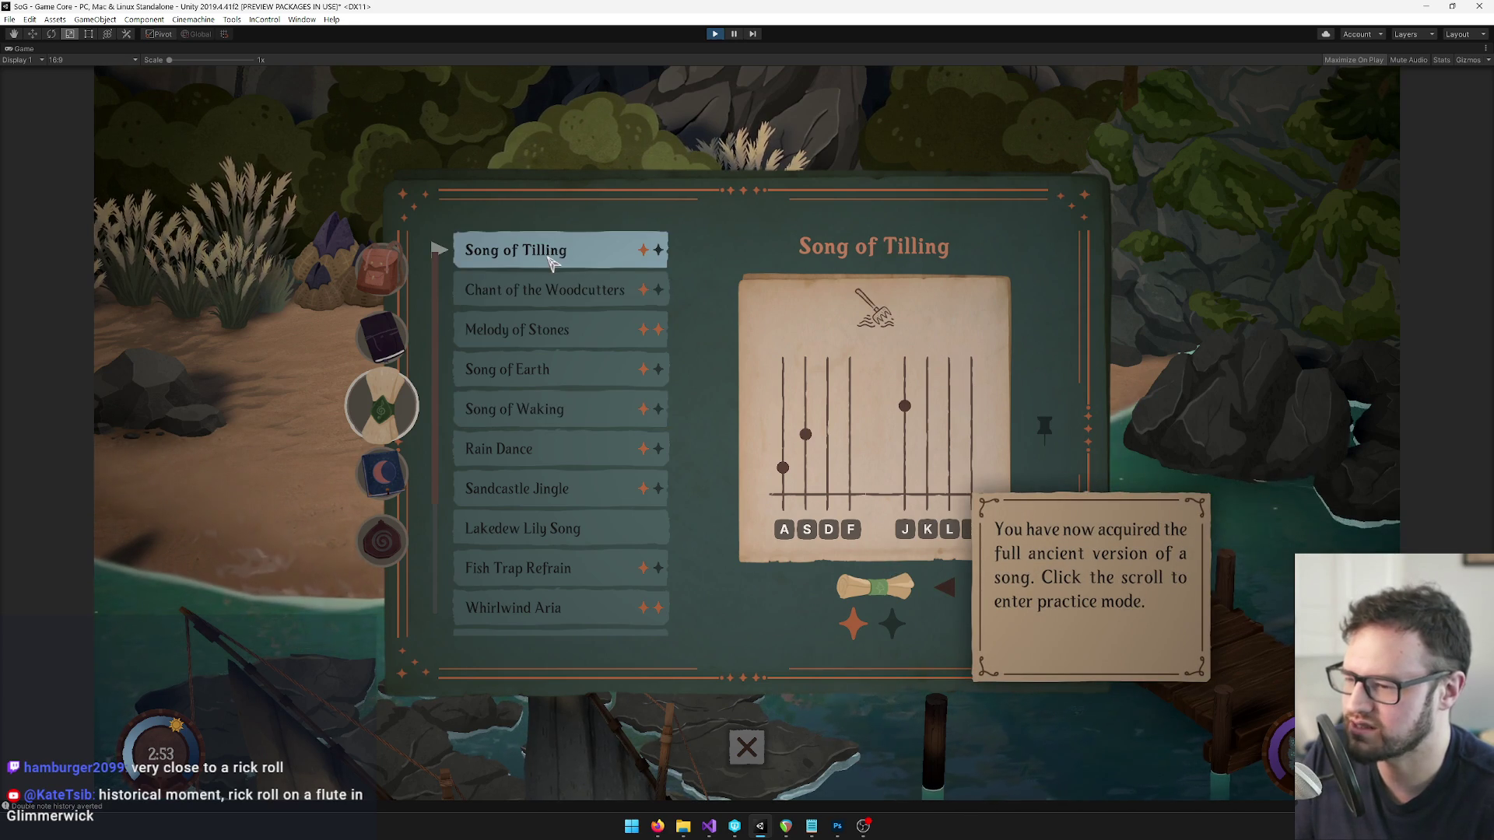
{"action": "left_click", "coordinate": [542, 292]}
{"action": "left_click", "coordinate": [537, 331]}
{"action": "left_click", "coordinate": [555, 372]}
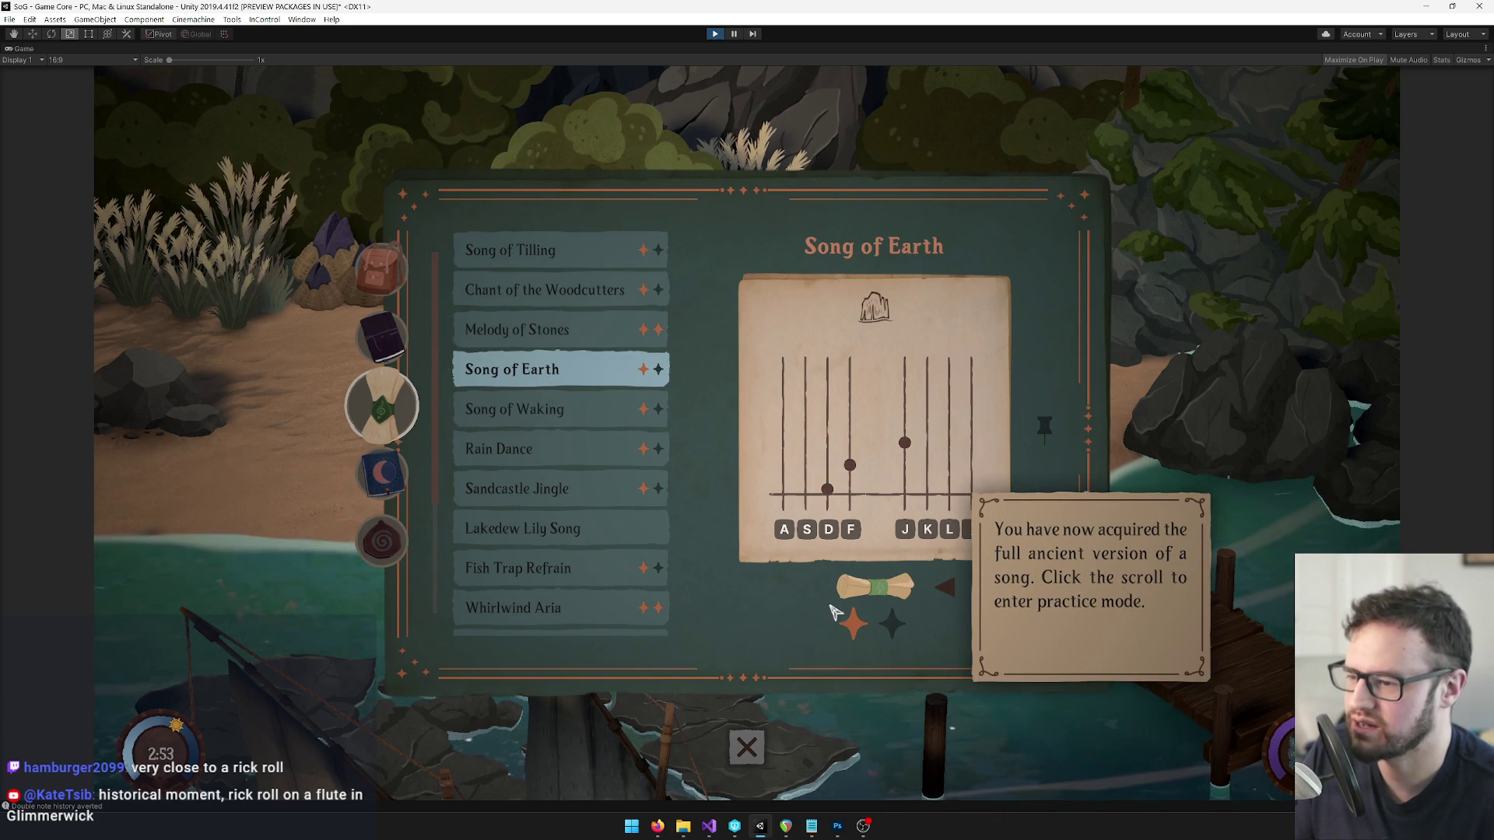
{"action": "left_click", "coordinate": [534, 409]}
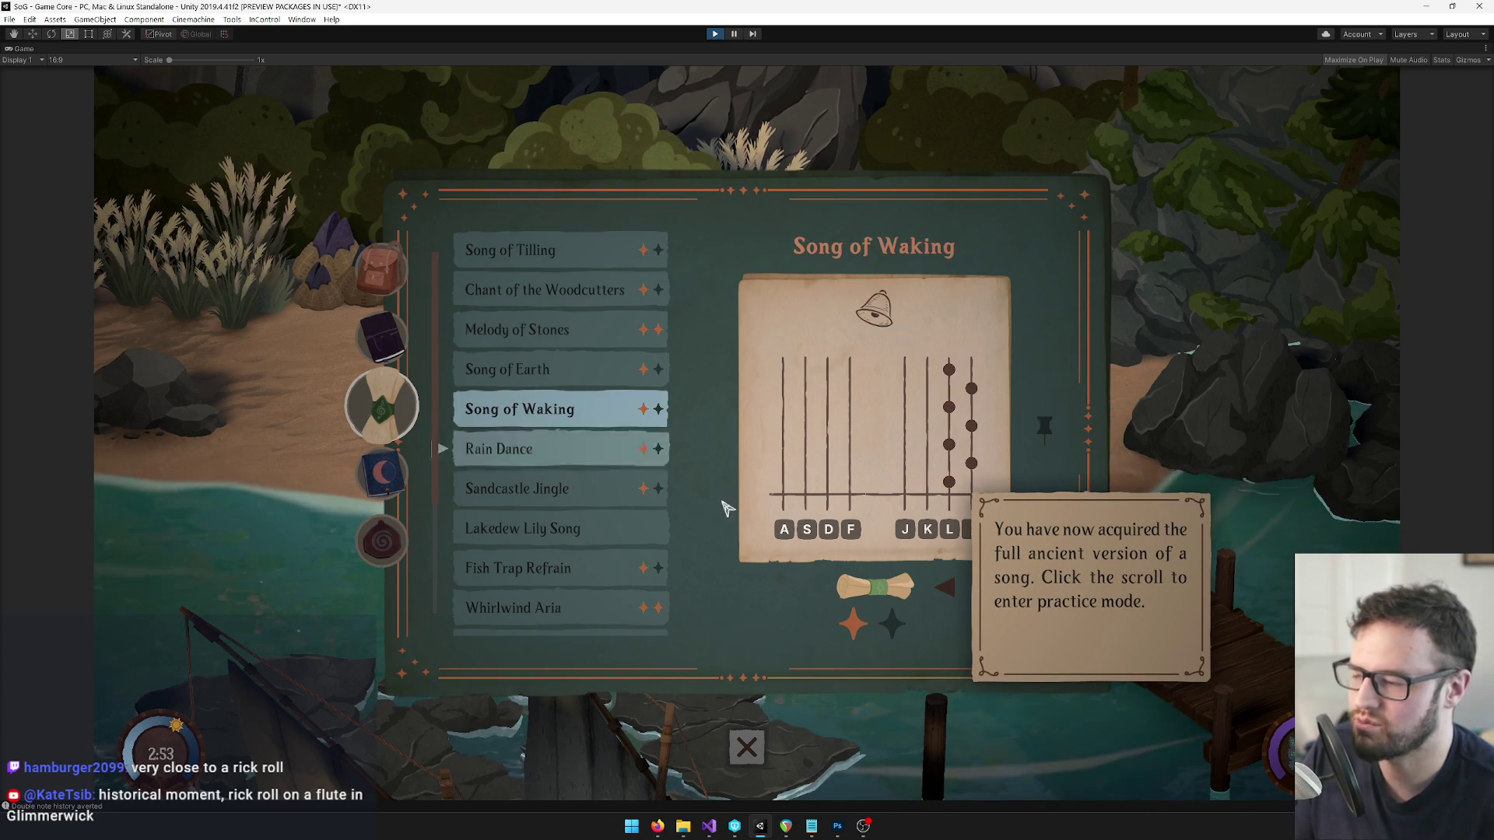
{"action": "left_click", "coordinate": [886, 593]}
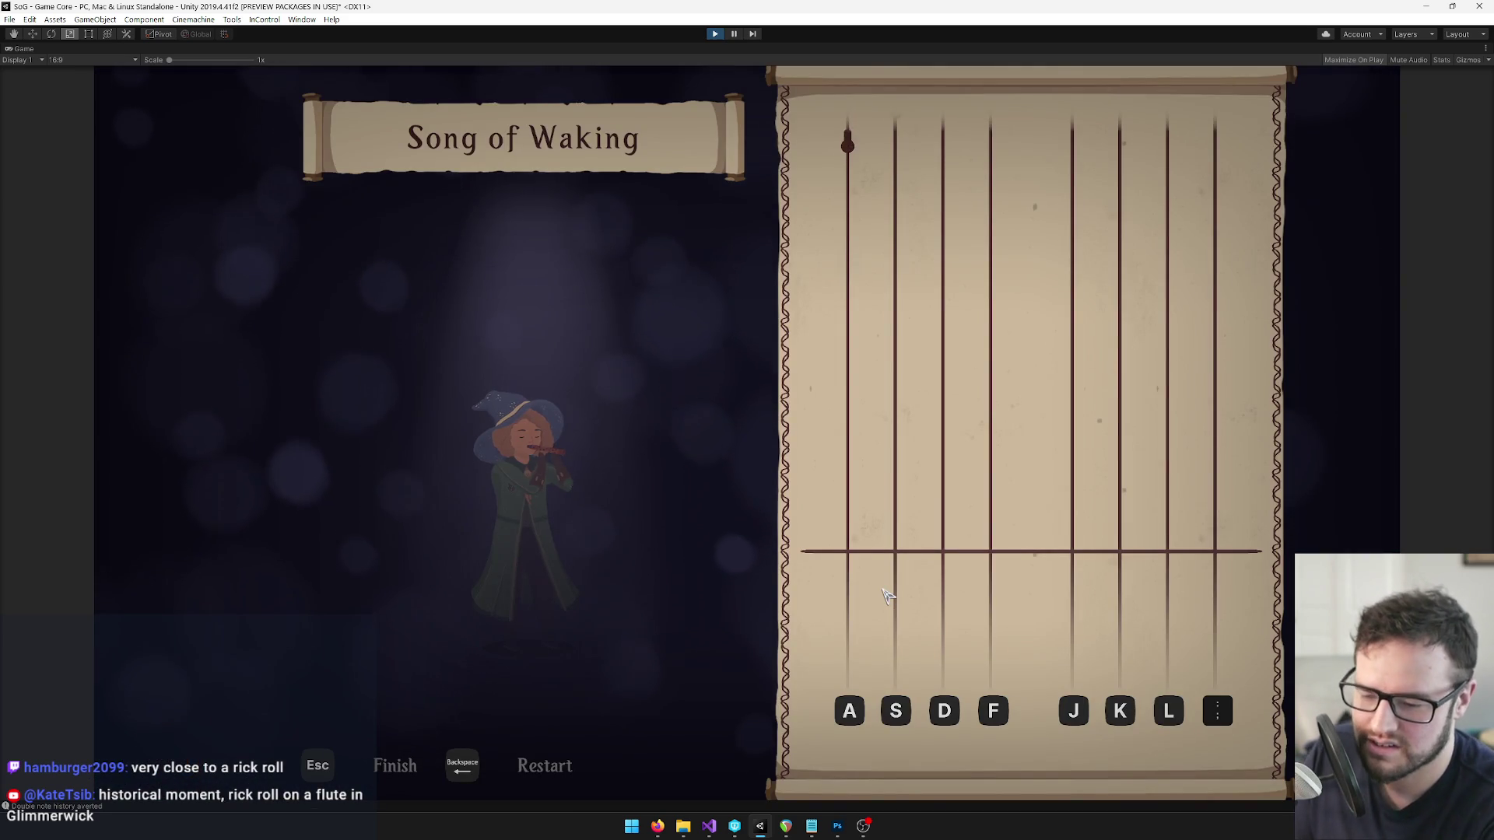
{"action": "key", "text": "Escape"}
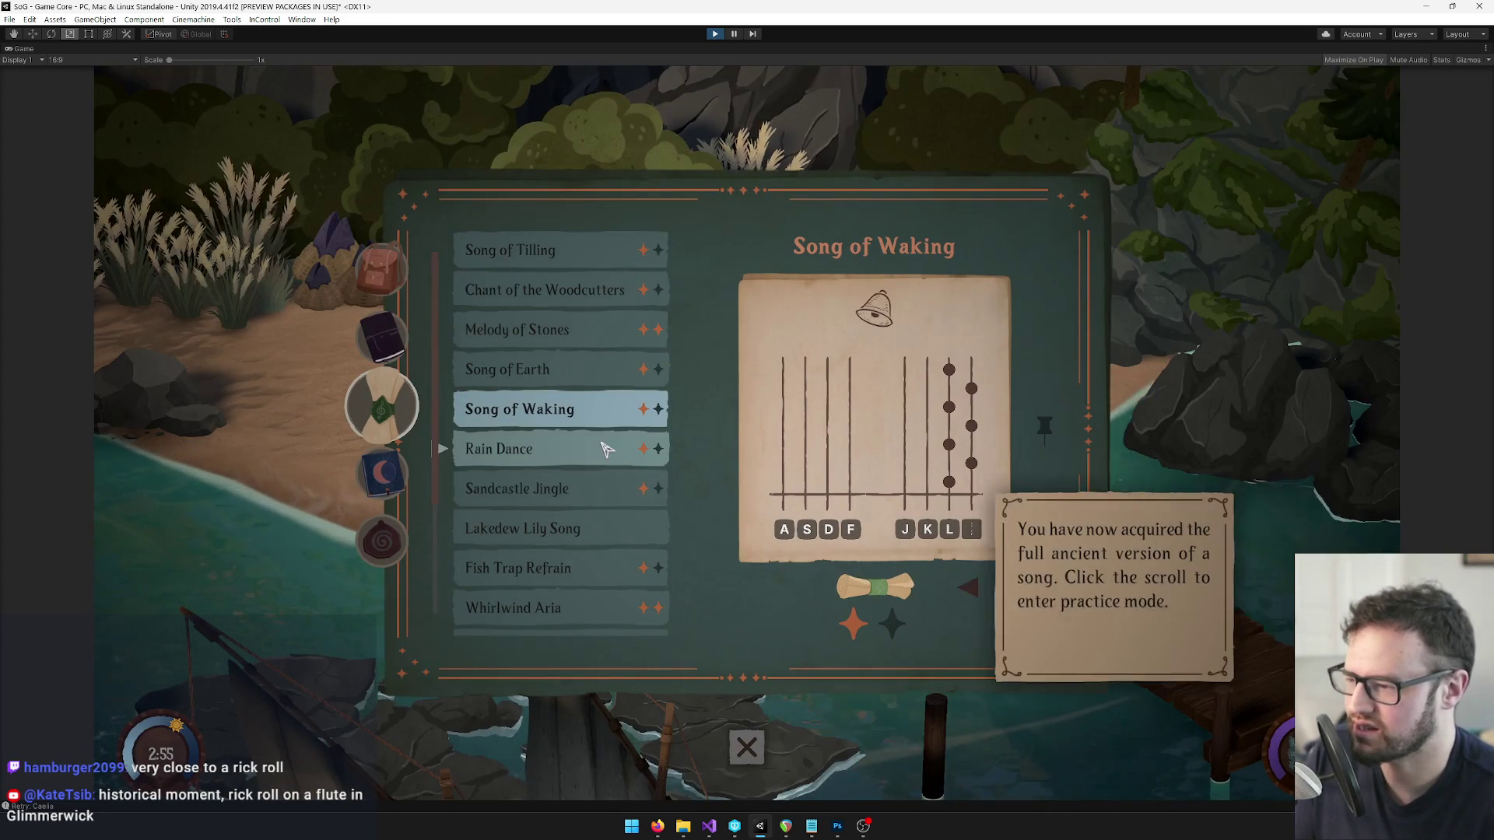
Practise Rain Dance, hitting the L, ; and J notes, then exit.
{"action": "left_click", "coordinate": [585, 449]}
{"action": "left_click", "coordinate": [863, 595]}
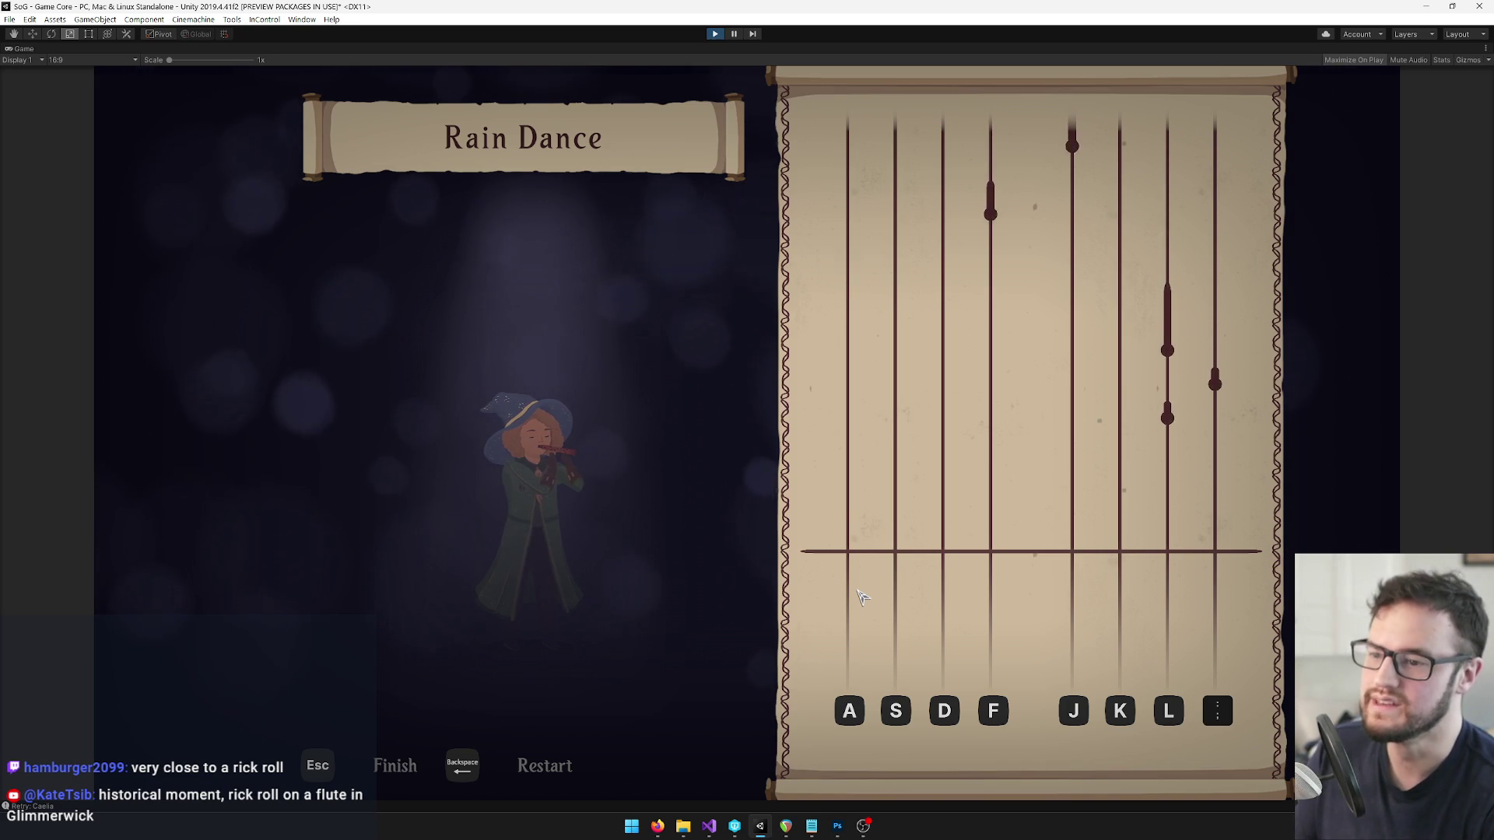
{"action": "key", "text": "l"}
{"action": "key", "text": "semicolon"}
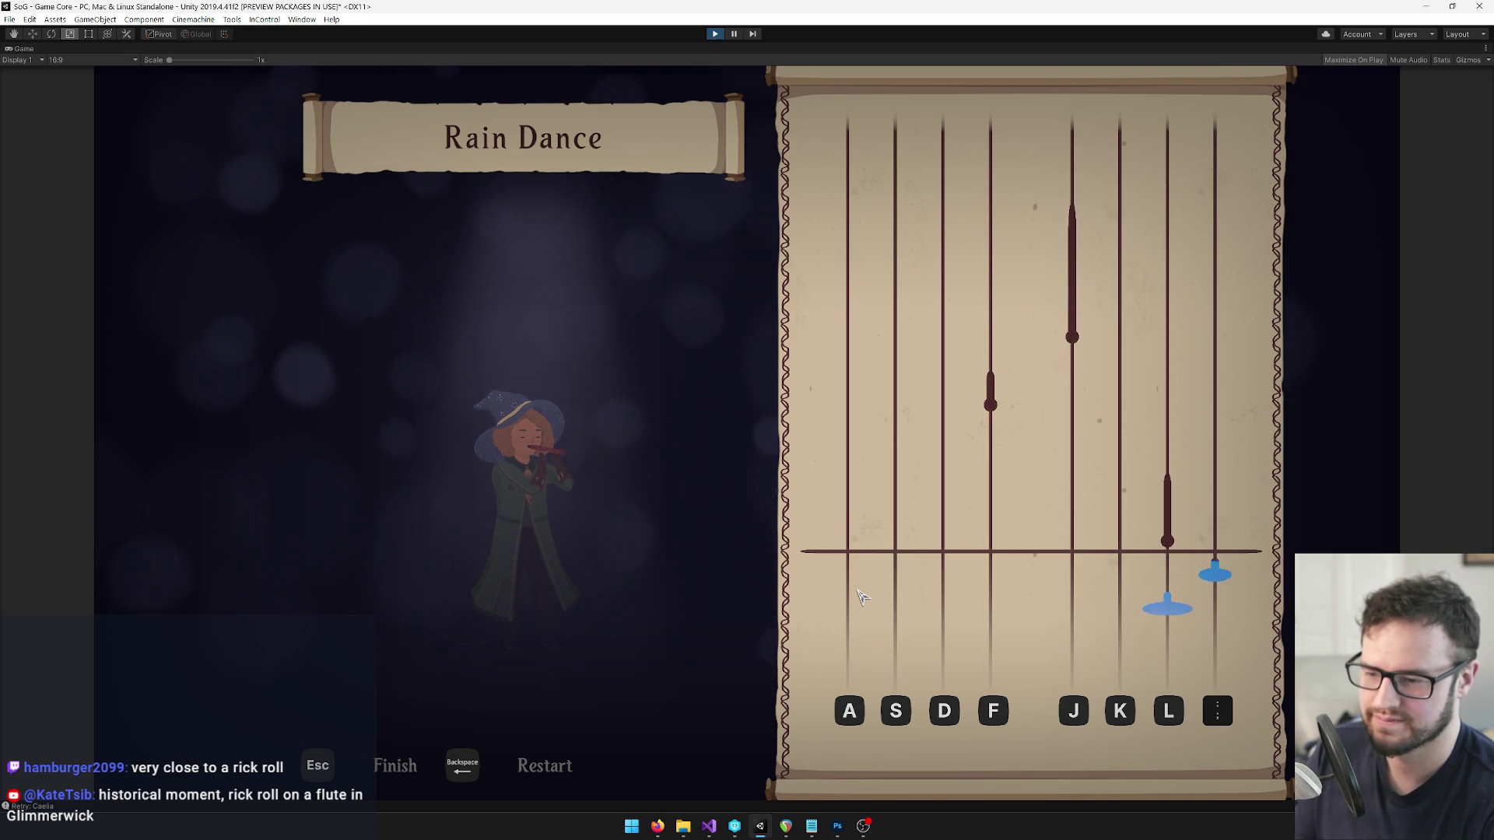
{"action": "key", "text": "l"}
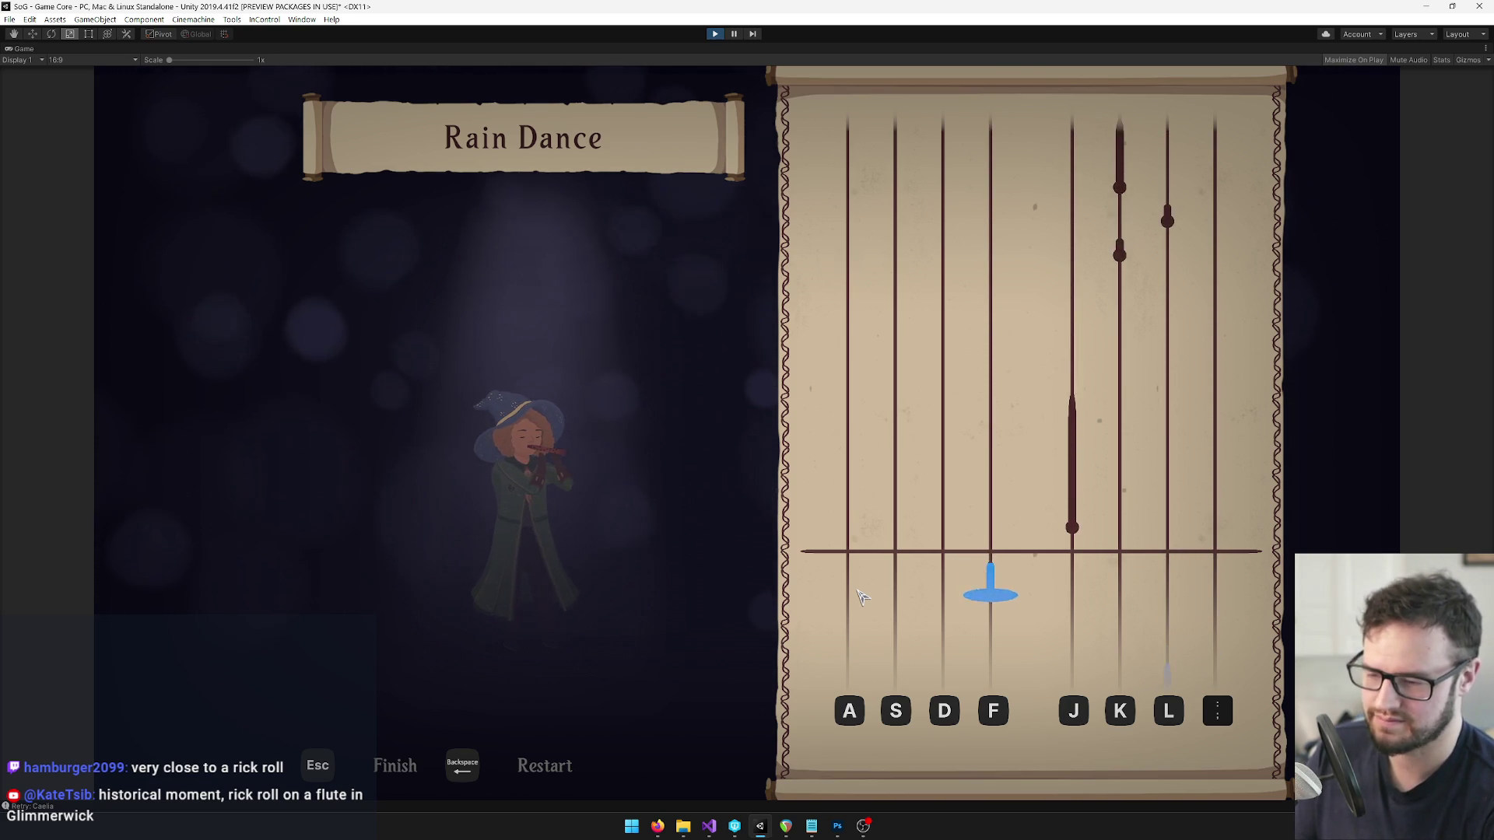
{"action": "key", "text": "j"}
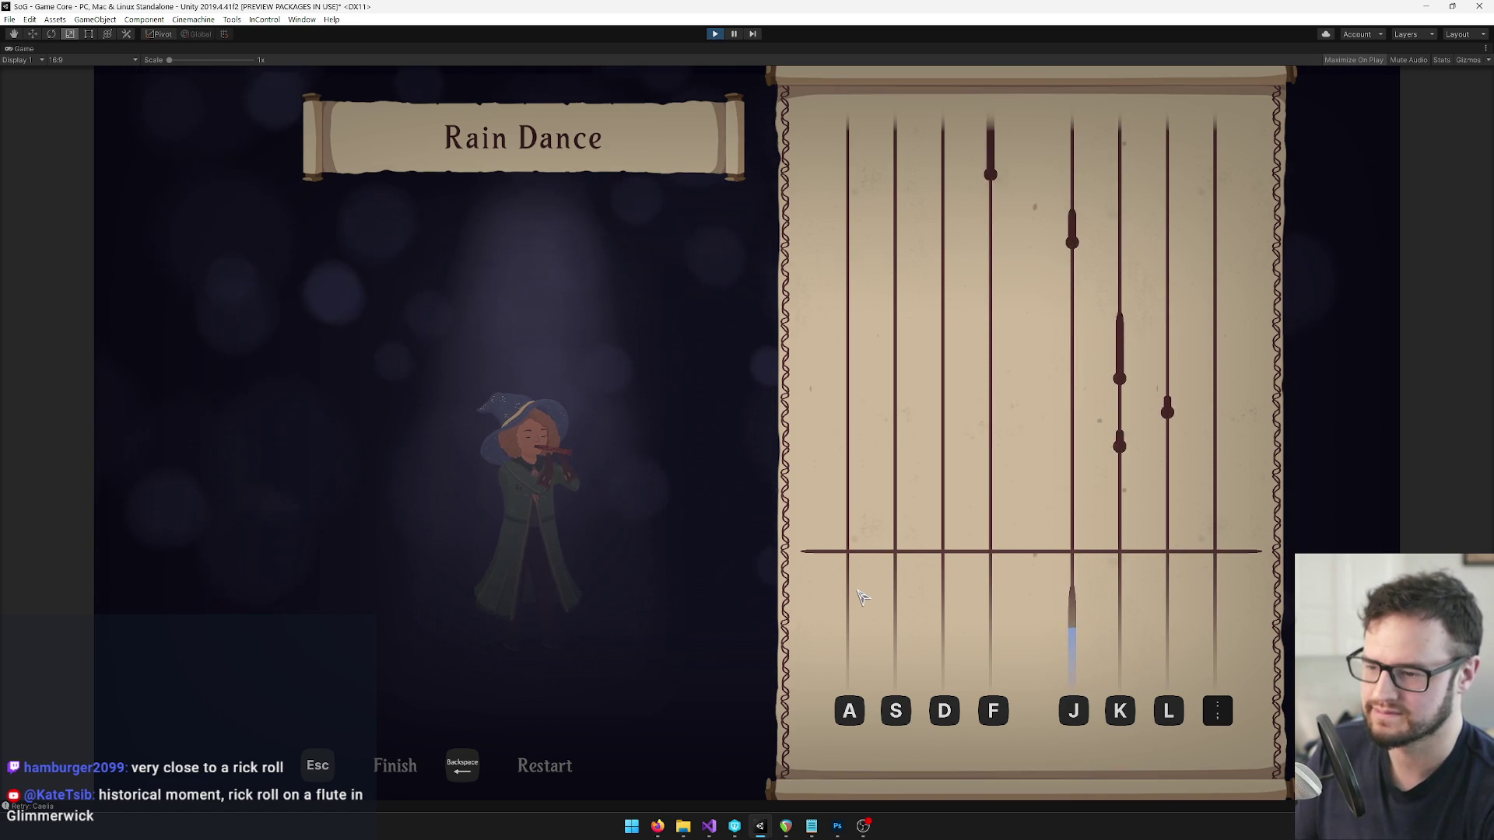
{"action": "key", "text": "Escape"}
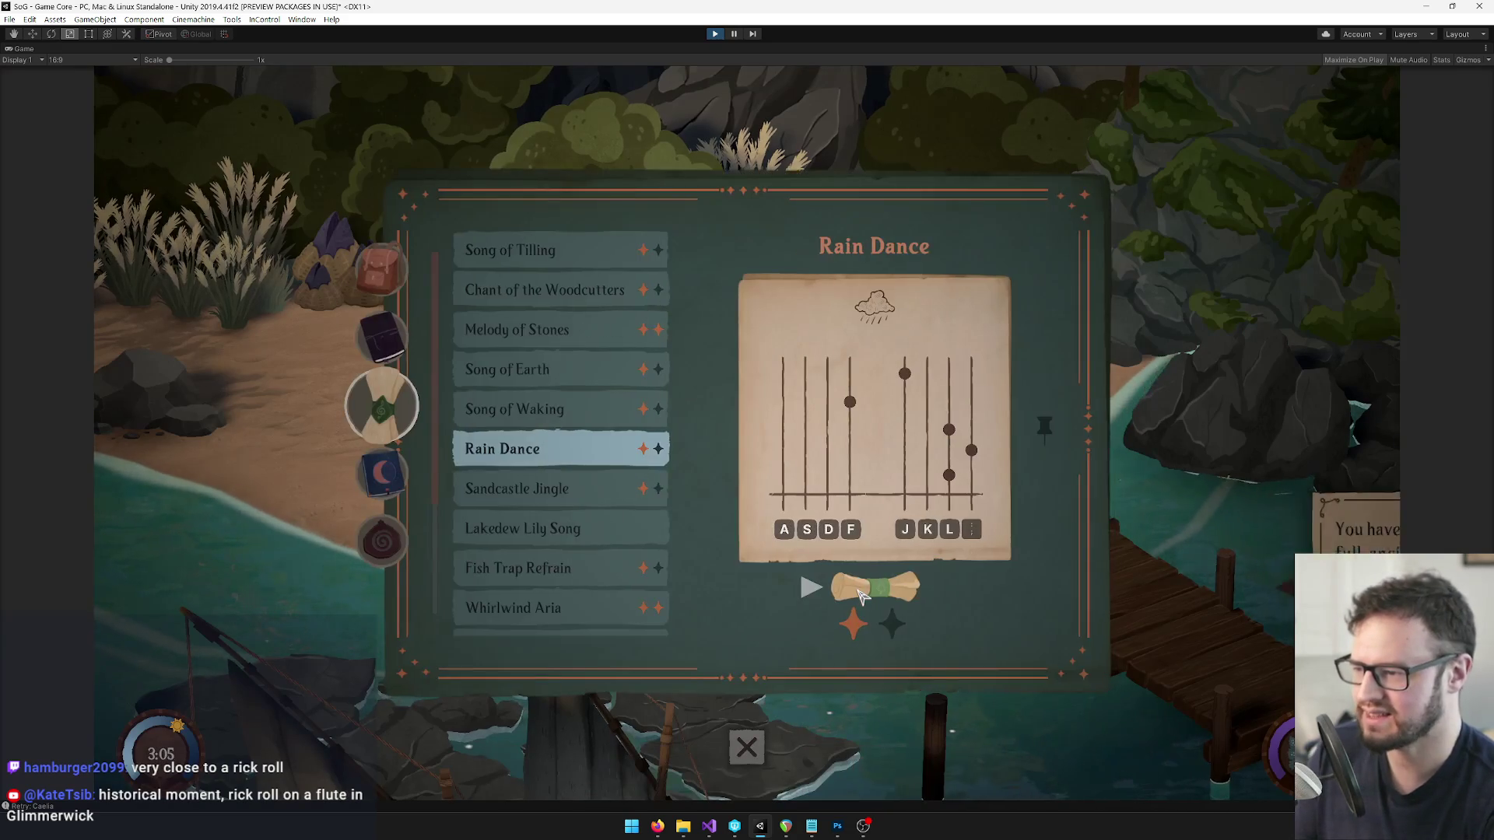
Start a brief Chant of the Woodcutters practice run and exit back to the beach.
{"action": "left_click", "coordinate": [545, 290]}
{"action": "left_click", "coordinate": [875, 586]}
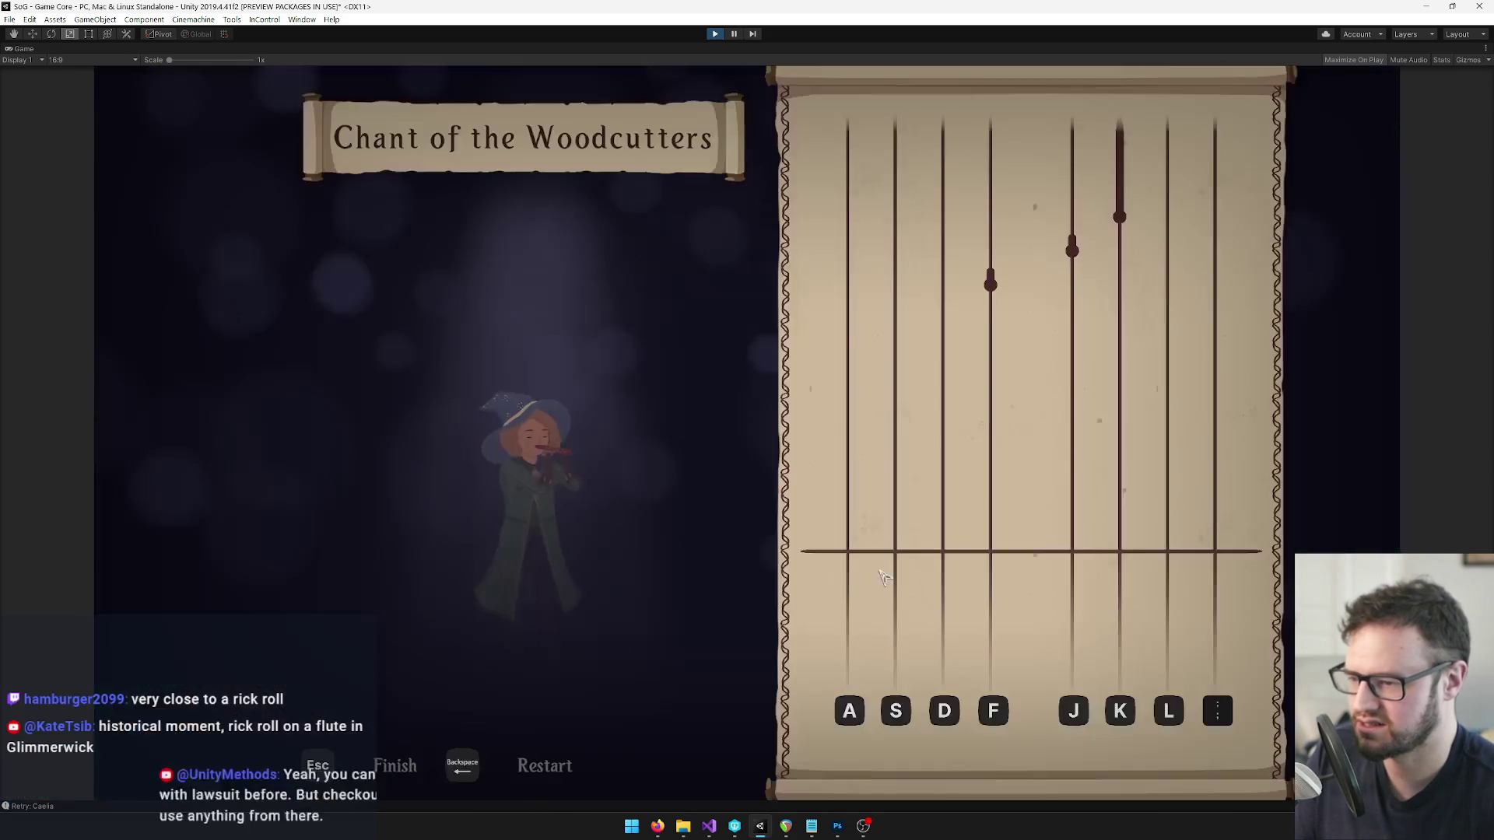
{"action": "key", "text": "Escape"}
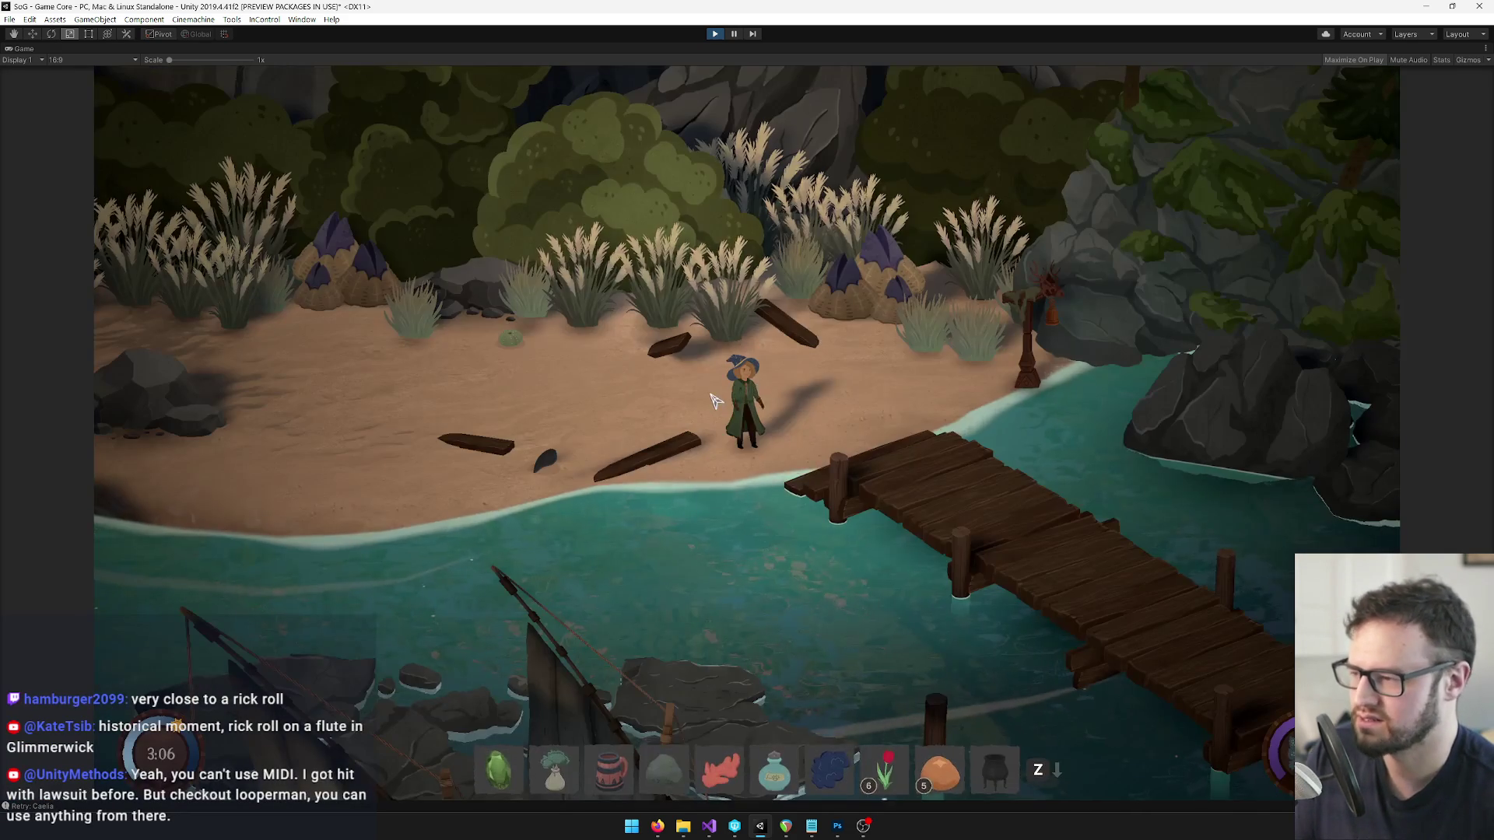
Run the Melody of Stones practice and exit to the song book.
{"action": "key", "text": "Down"}
{"action": "left_click", "coordinate": [854, 586]}
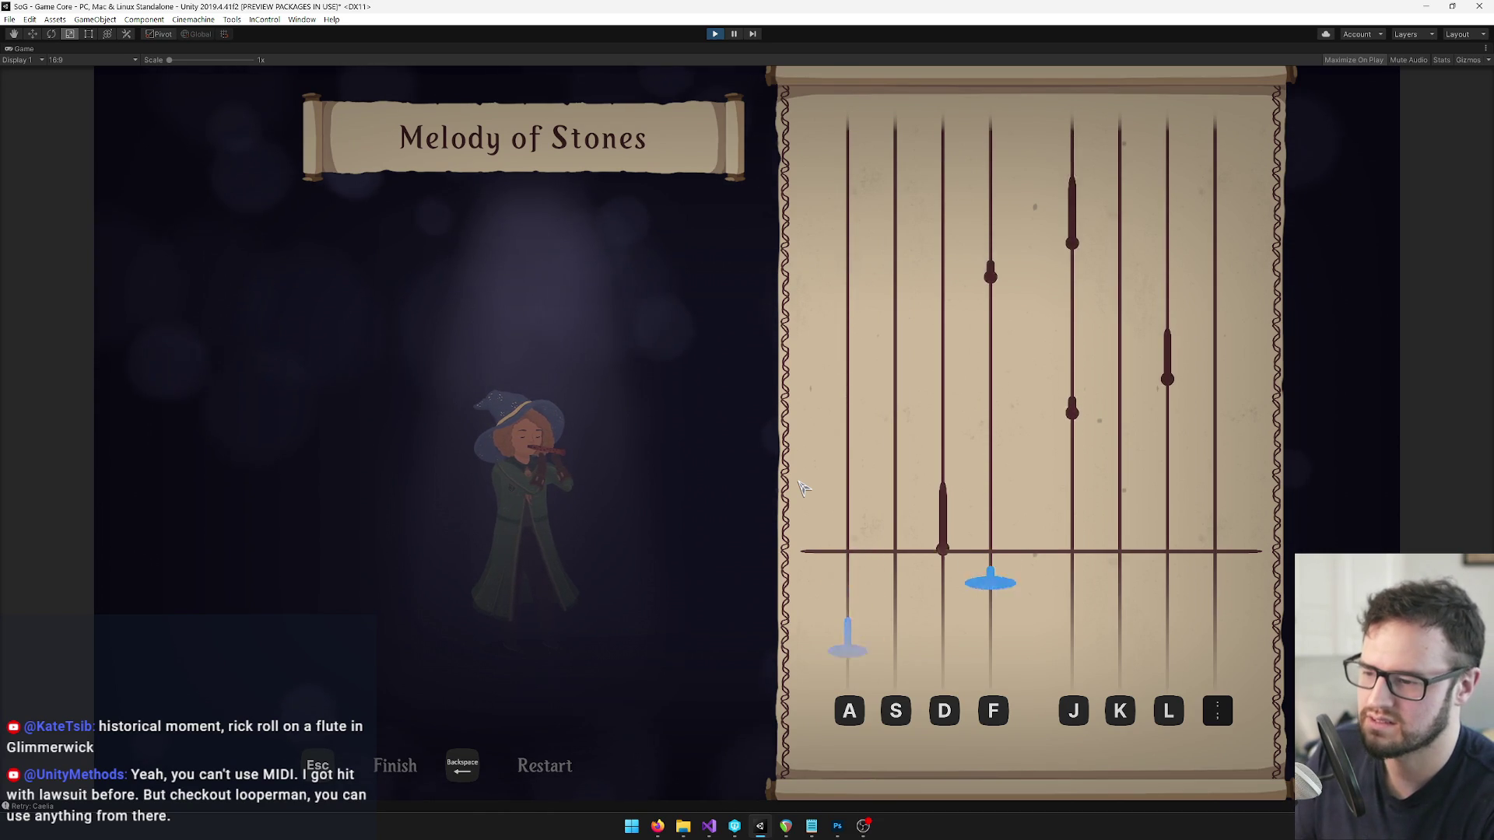
{"action": "key", "text": "Escape"}
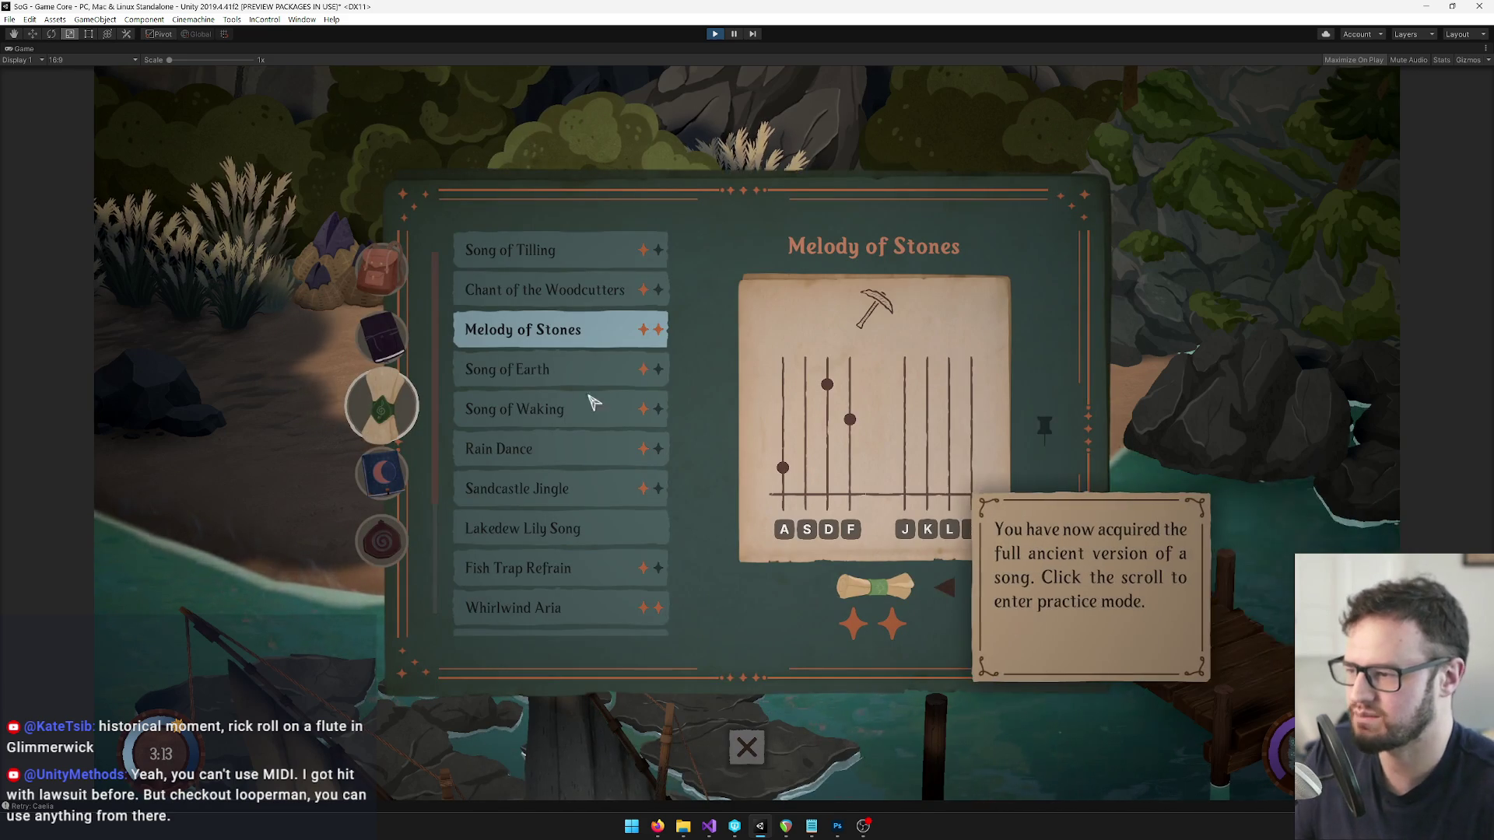
Practise Song of Earth with F, J and D notes, then select Rain Dance.
{"action": "left_click", "coordinate": [549, 294]}
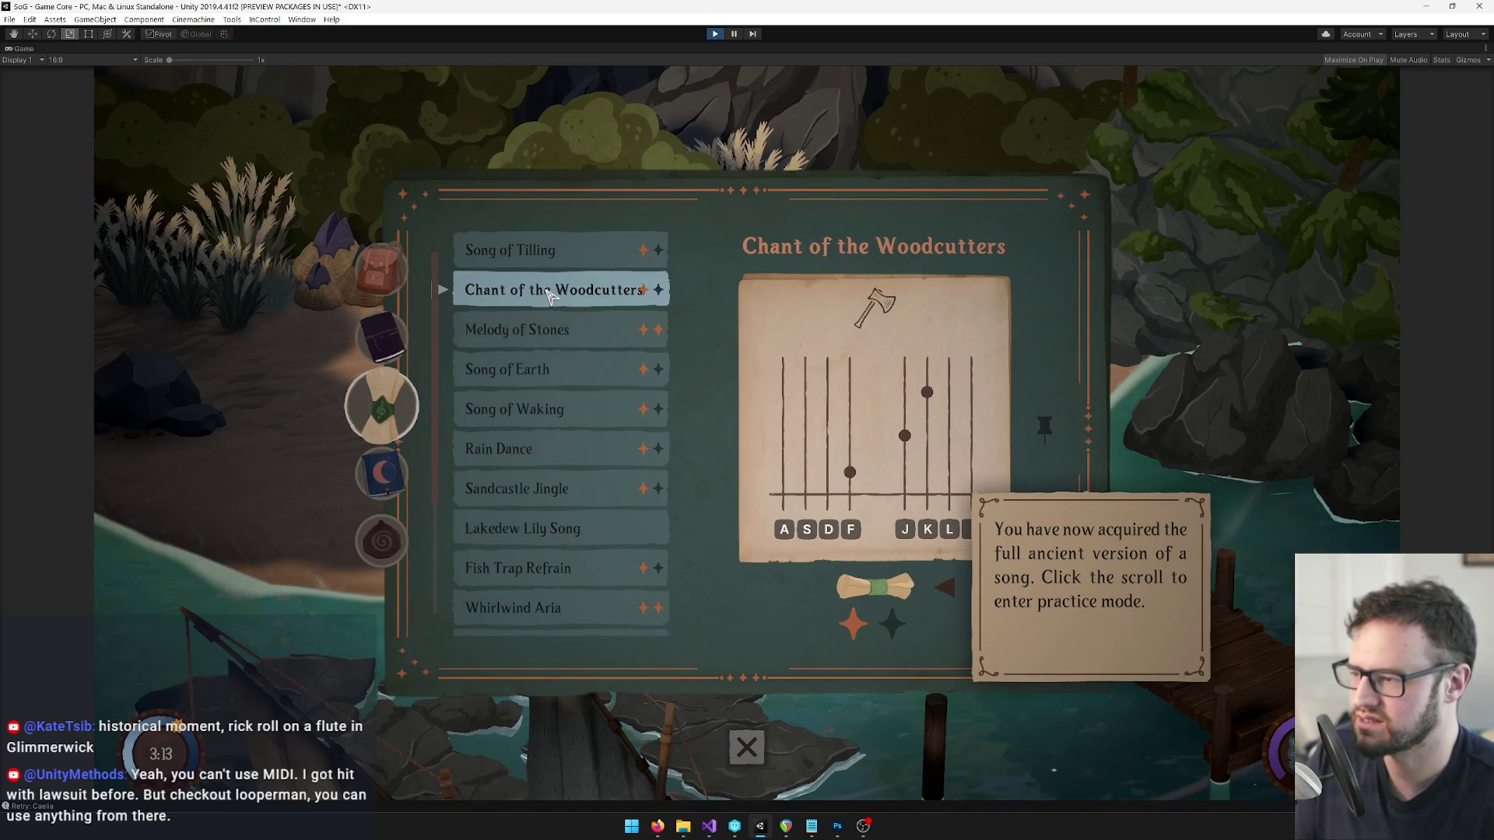
{"action": "left_click", "coordinate": [545, 369]}
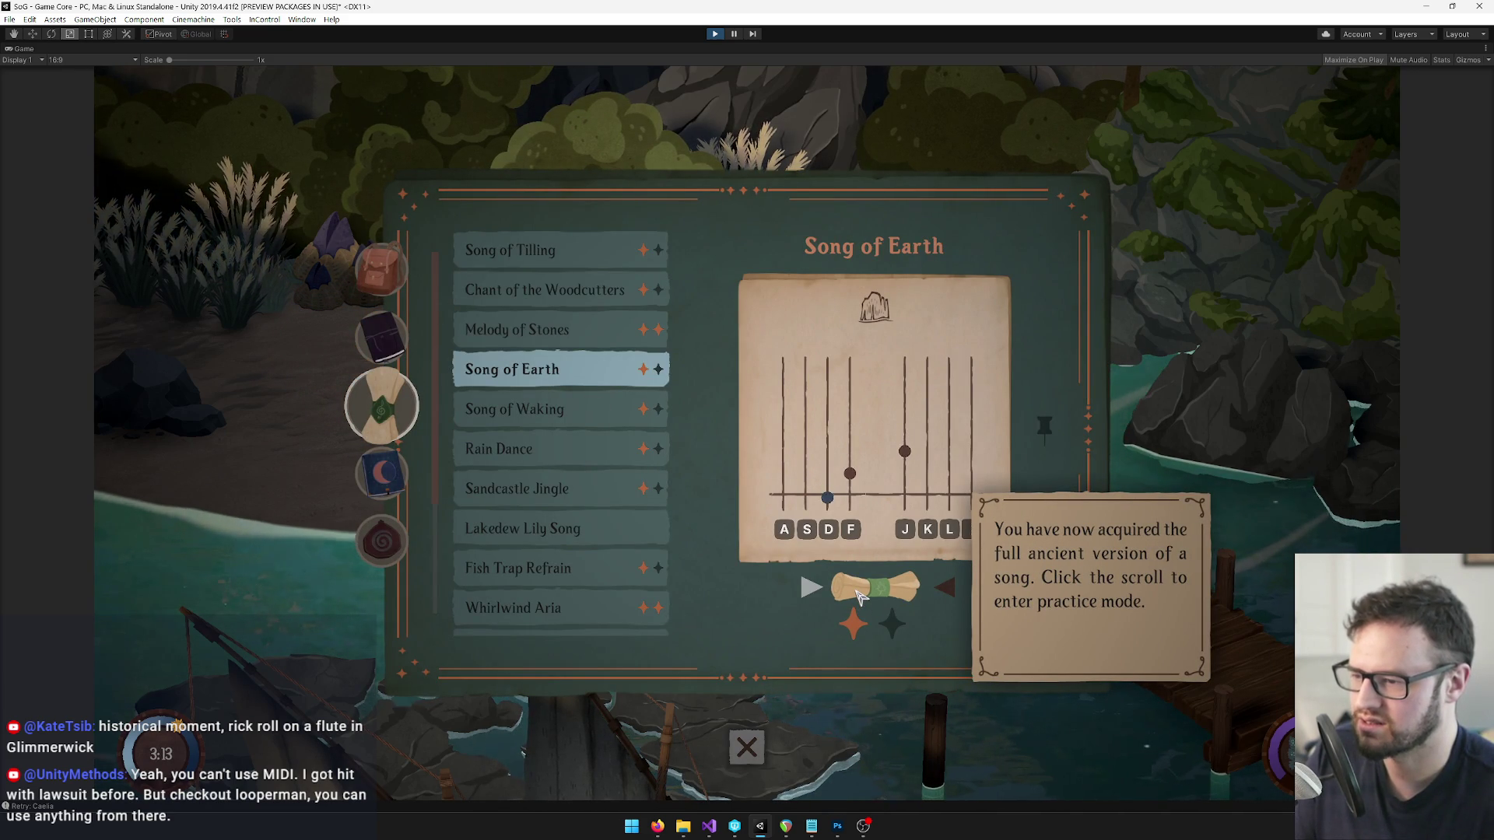
{"action": "left_click", "coordinate": [859, 596]}
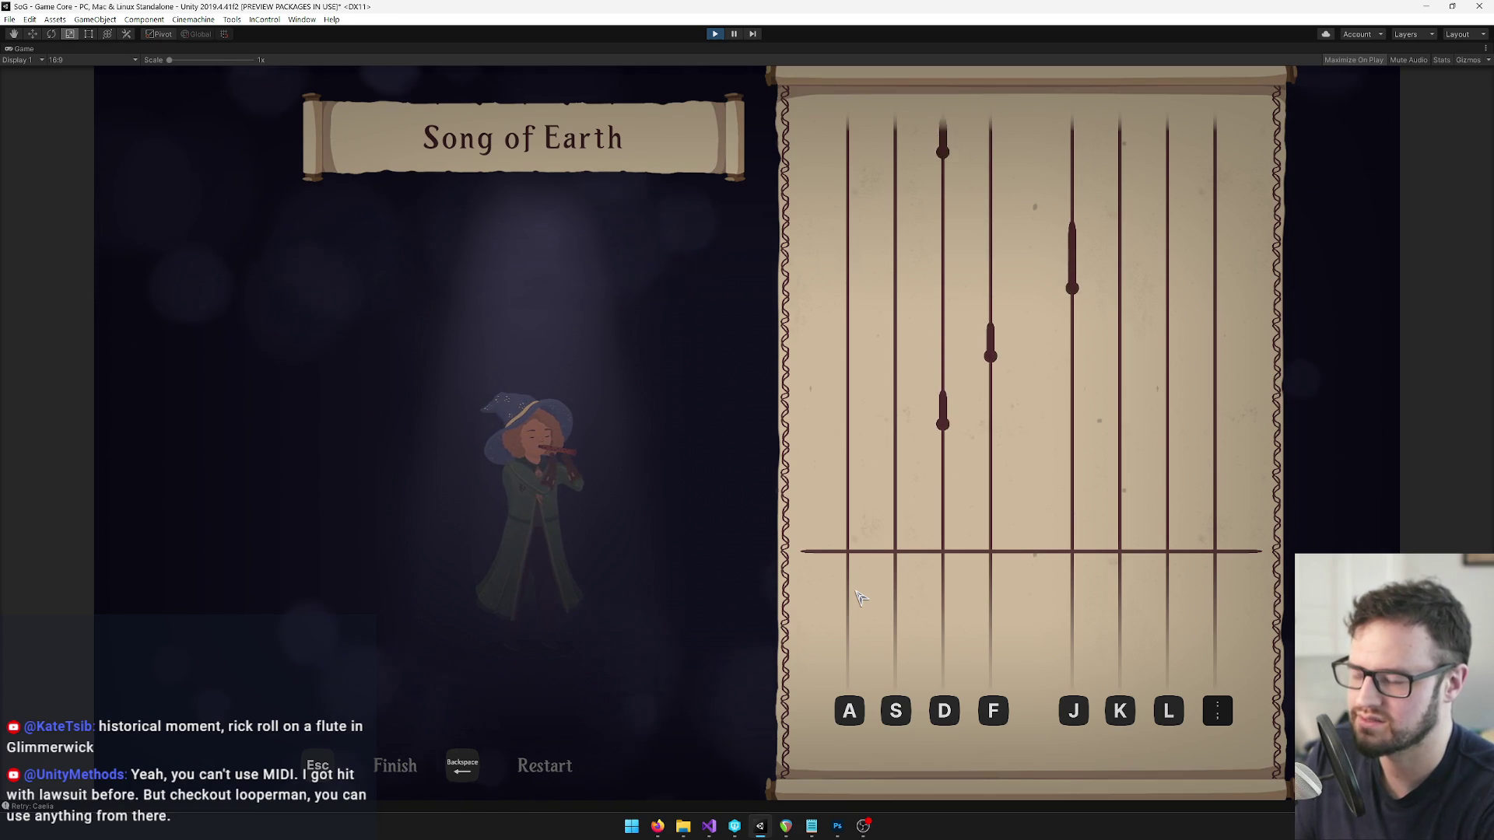
{"action": "key", "text": "f"}
{"action": "key", "text": "j"}
{"action": "key", "text": "d"}
{"action": "key", "text": "Escape"}
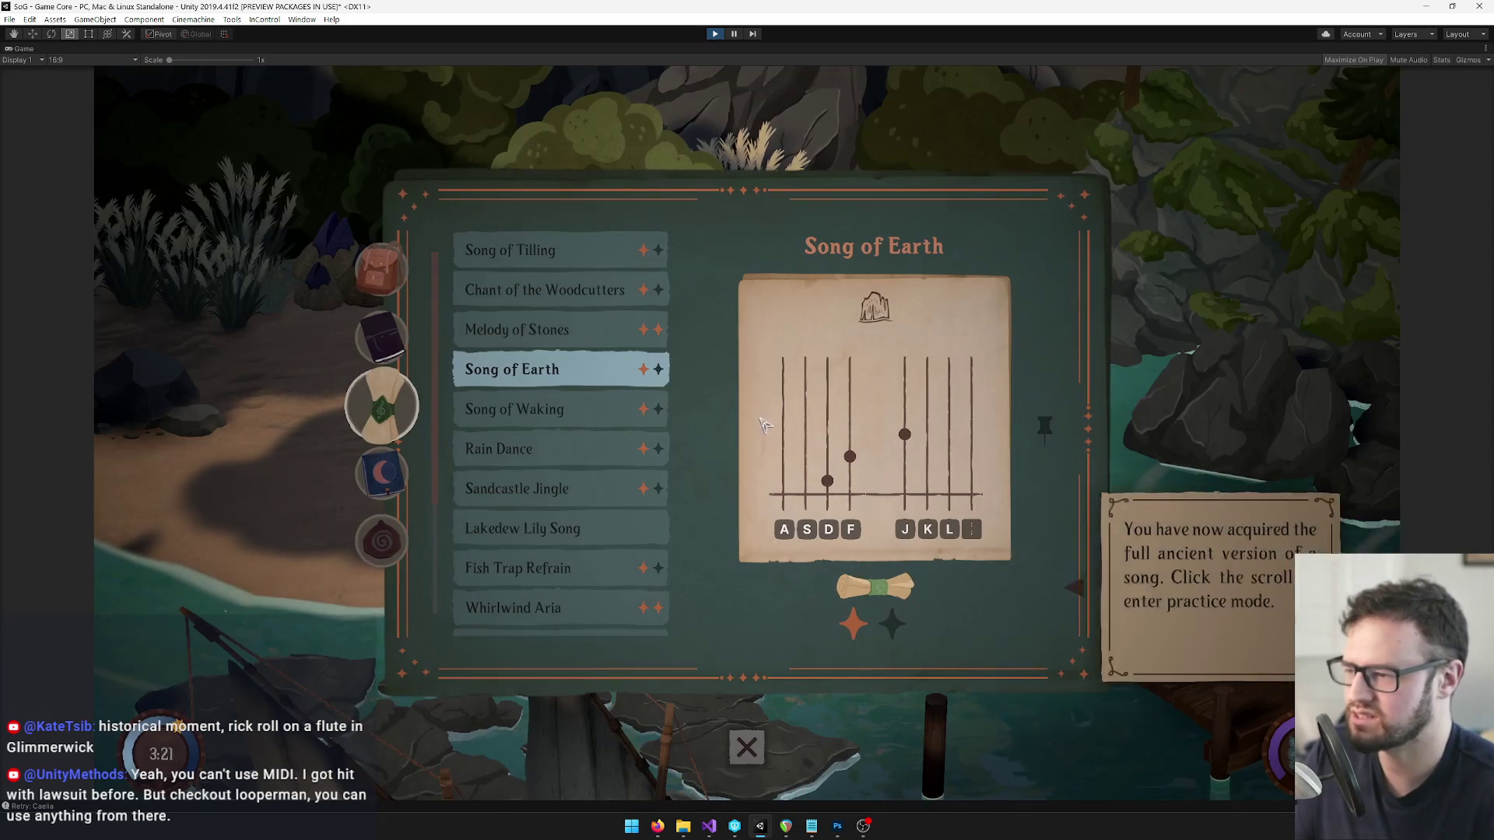
{"action": "left_click", "coordinate": [543, 452]}
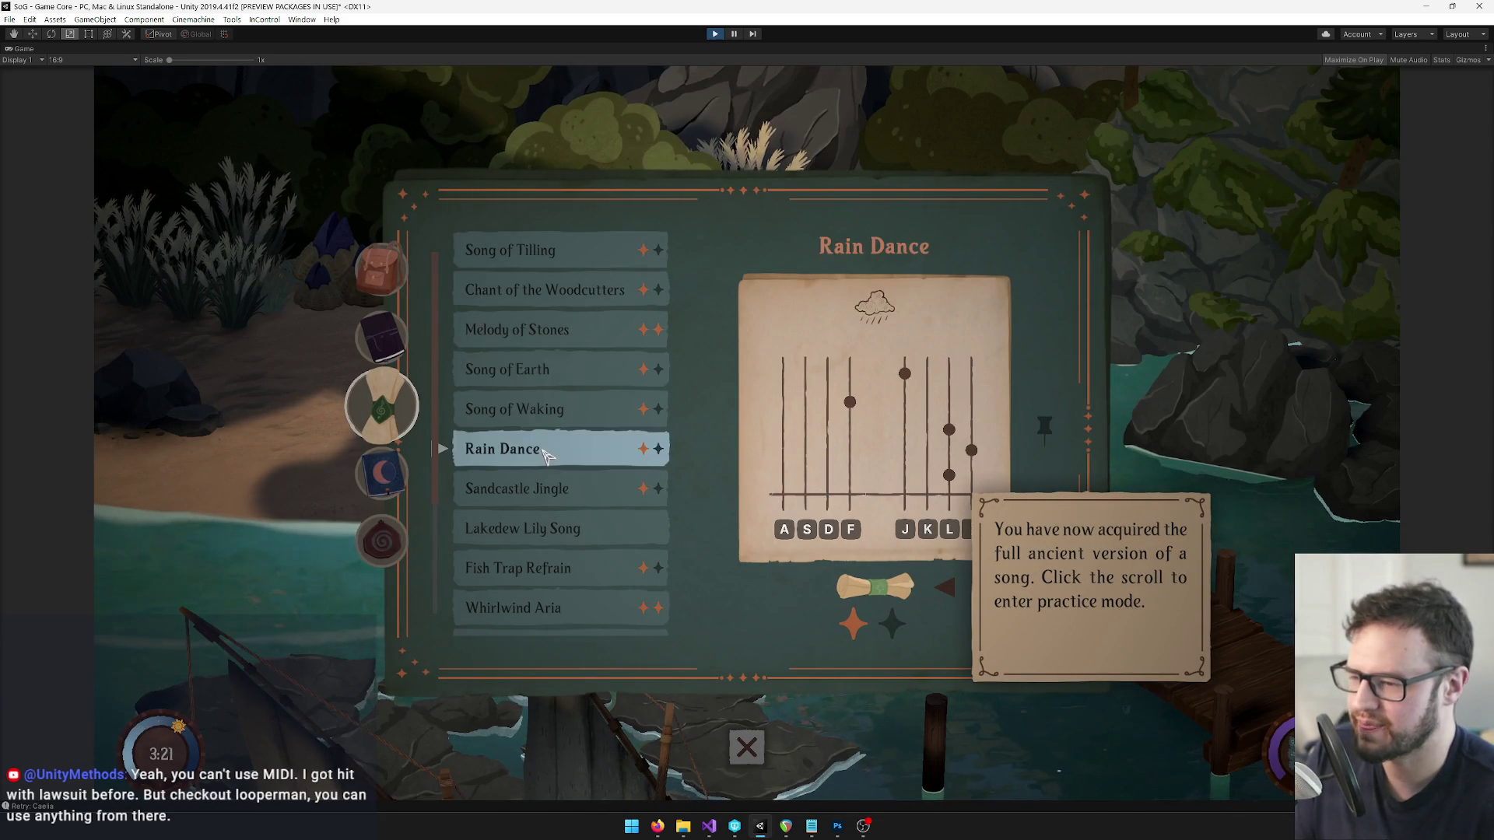
Play through the Rain Dance practice again, exit, and reopen the song book on Rain Dance.
{"action": "left_click", "coordinate": [848, 583]}
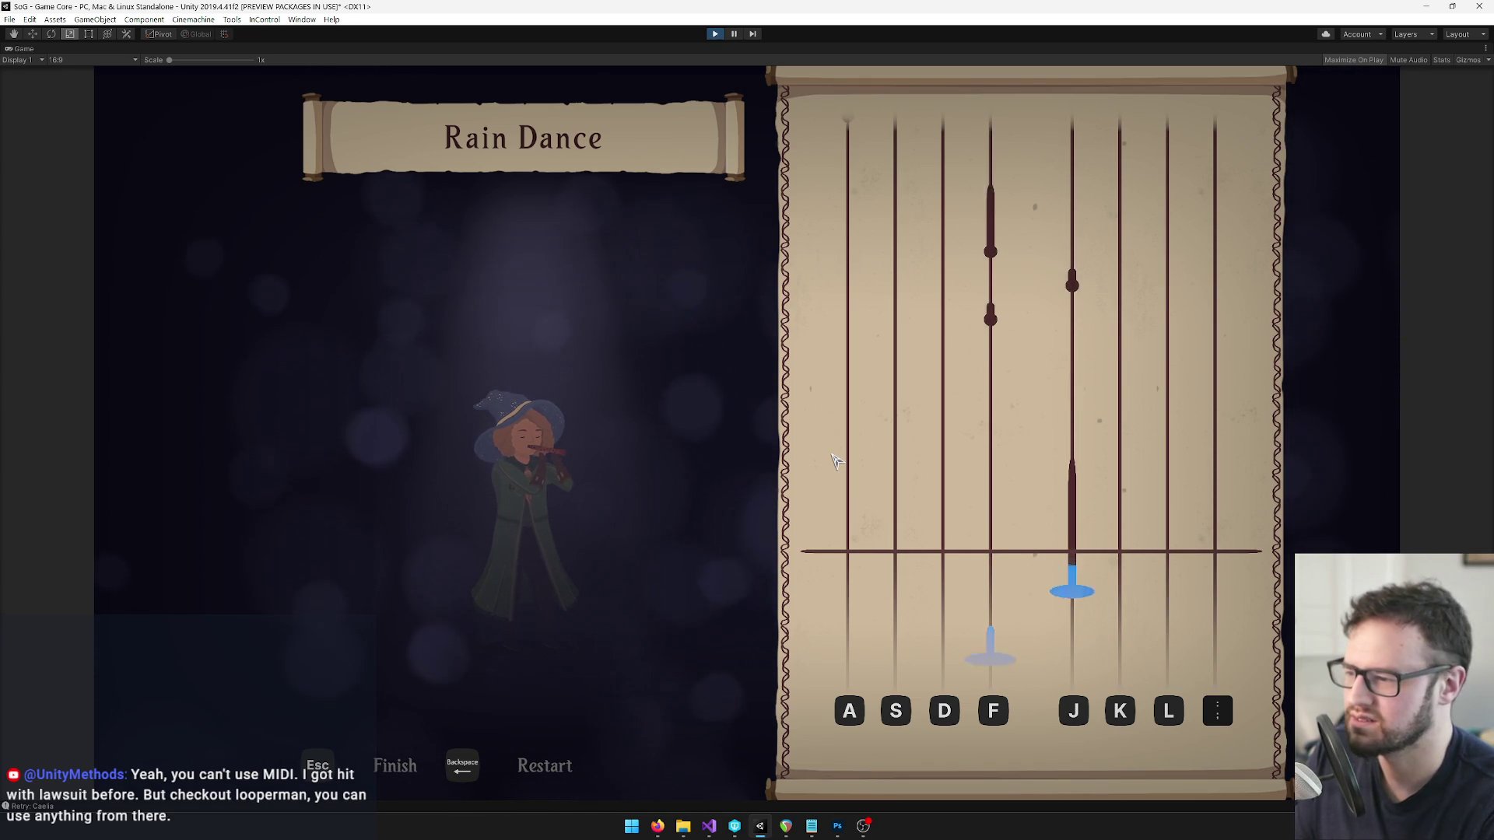
{"action": "key", "text": "Escape"}
{"action": "key", "text": "Escape"}
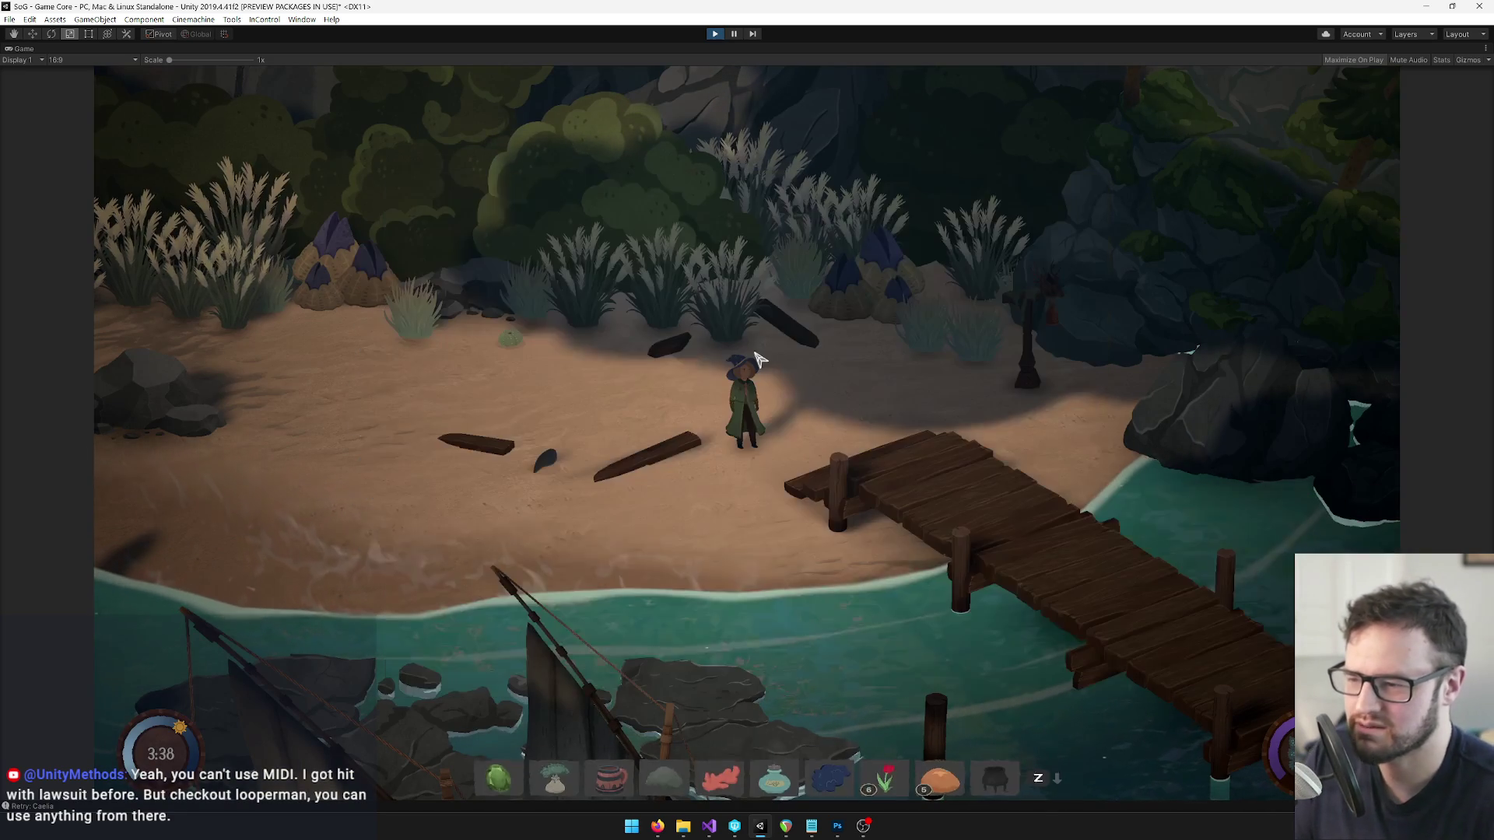
{"action": "key", "text": "Tab"}
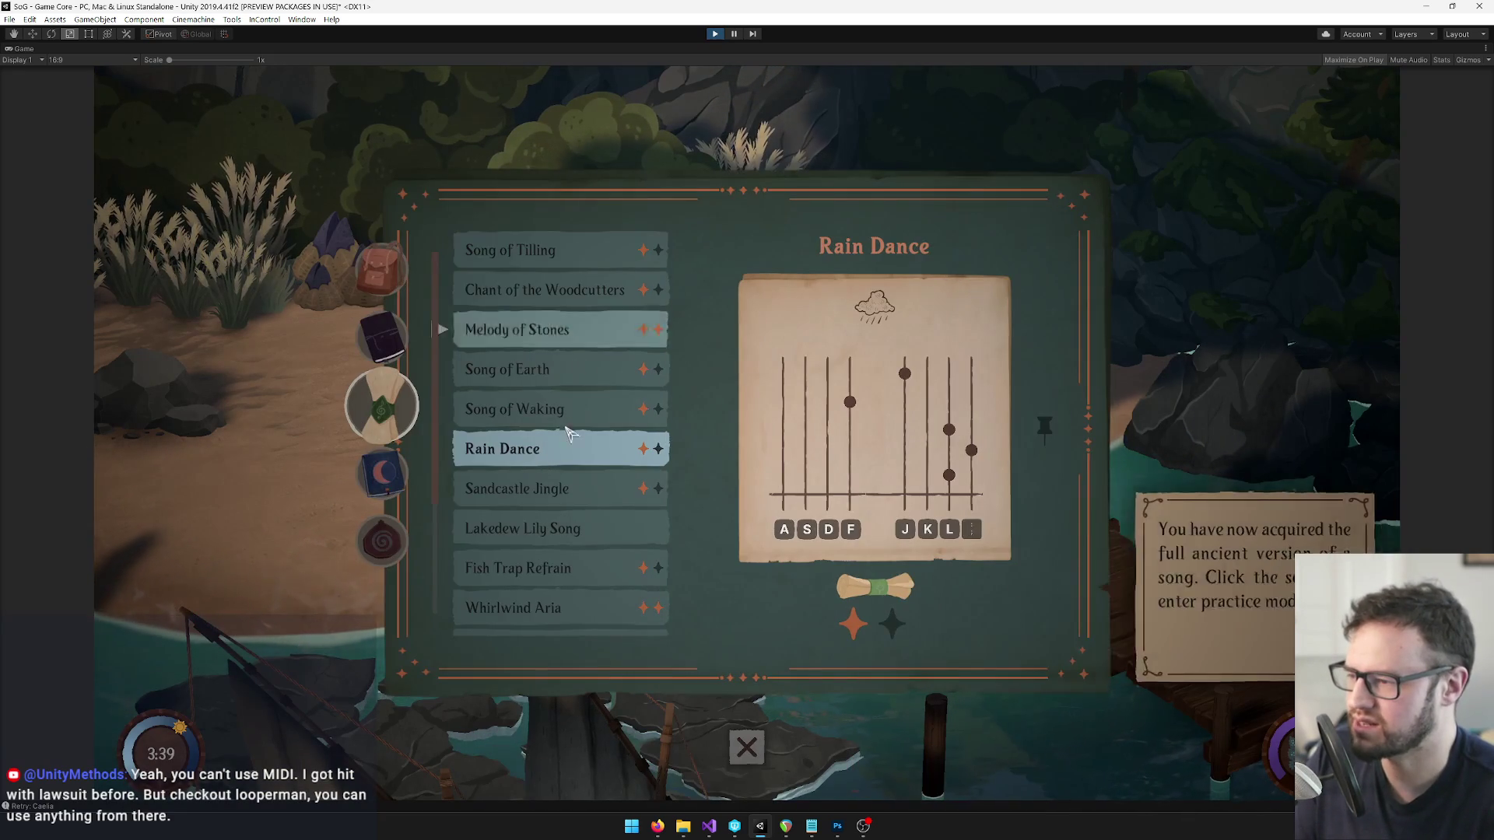
Start the Sandcastle Jingle practice and play its notes on the ;, L, J, F and D lanes.
{"action": "left_click", "coordinate": [554, 487]}
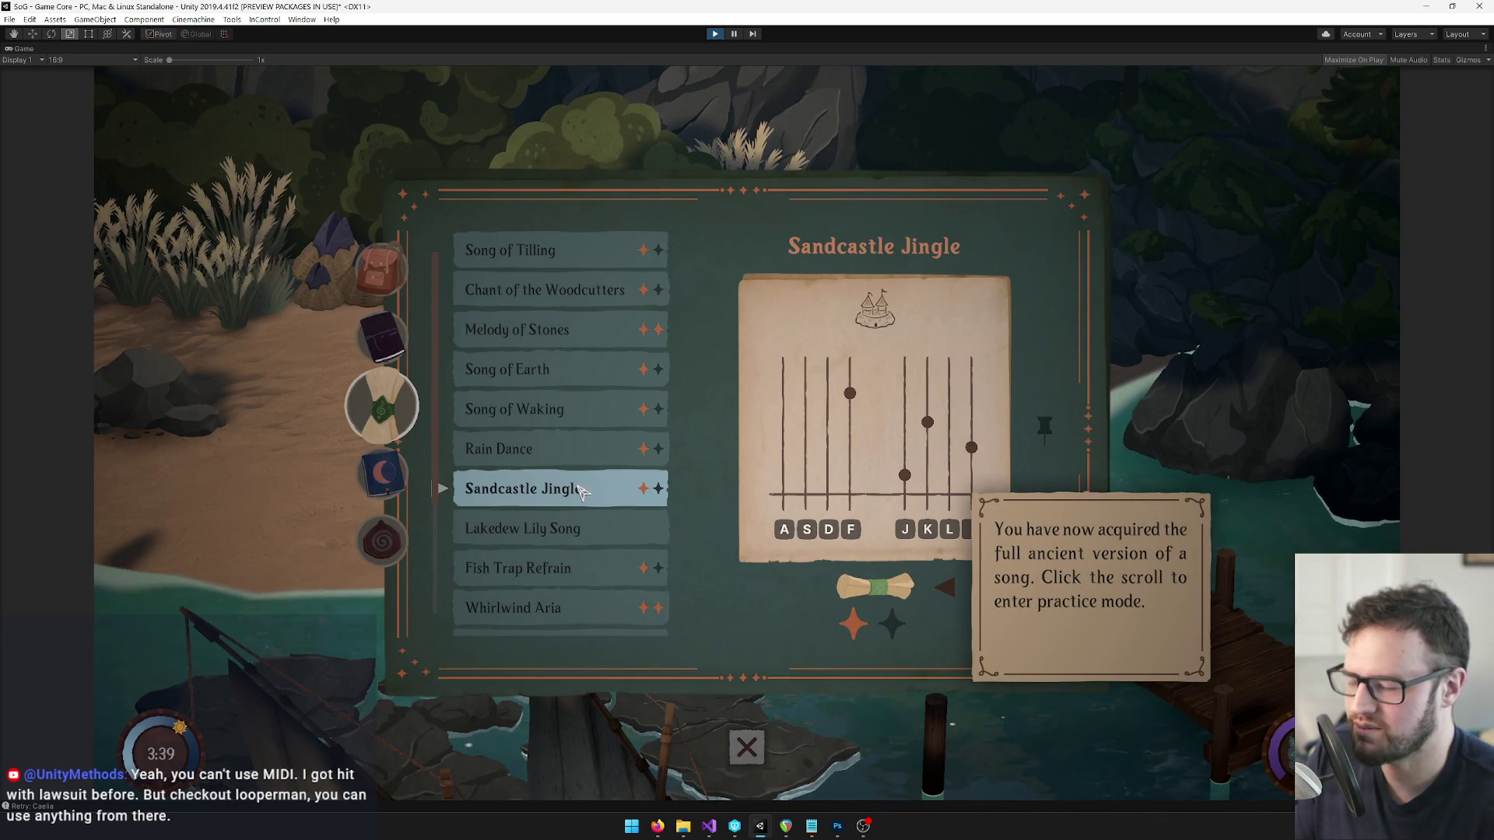
{"action": "left_click", "coordinate": [870, 593]}
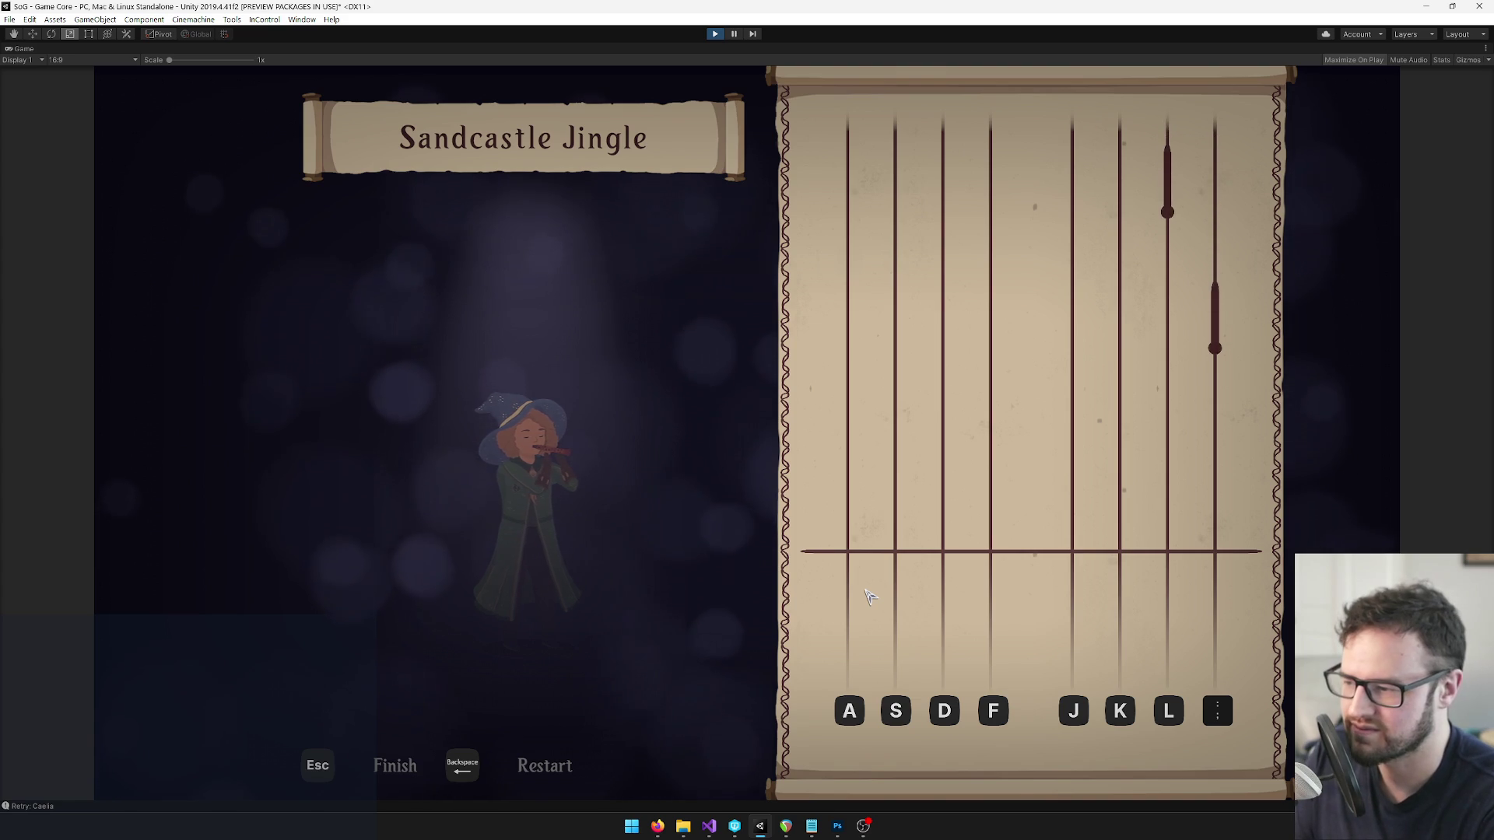
{"action": "key", "text": "semicolon"}
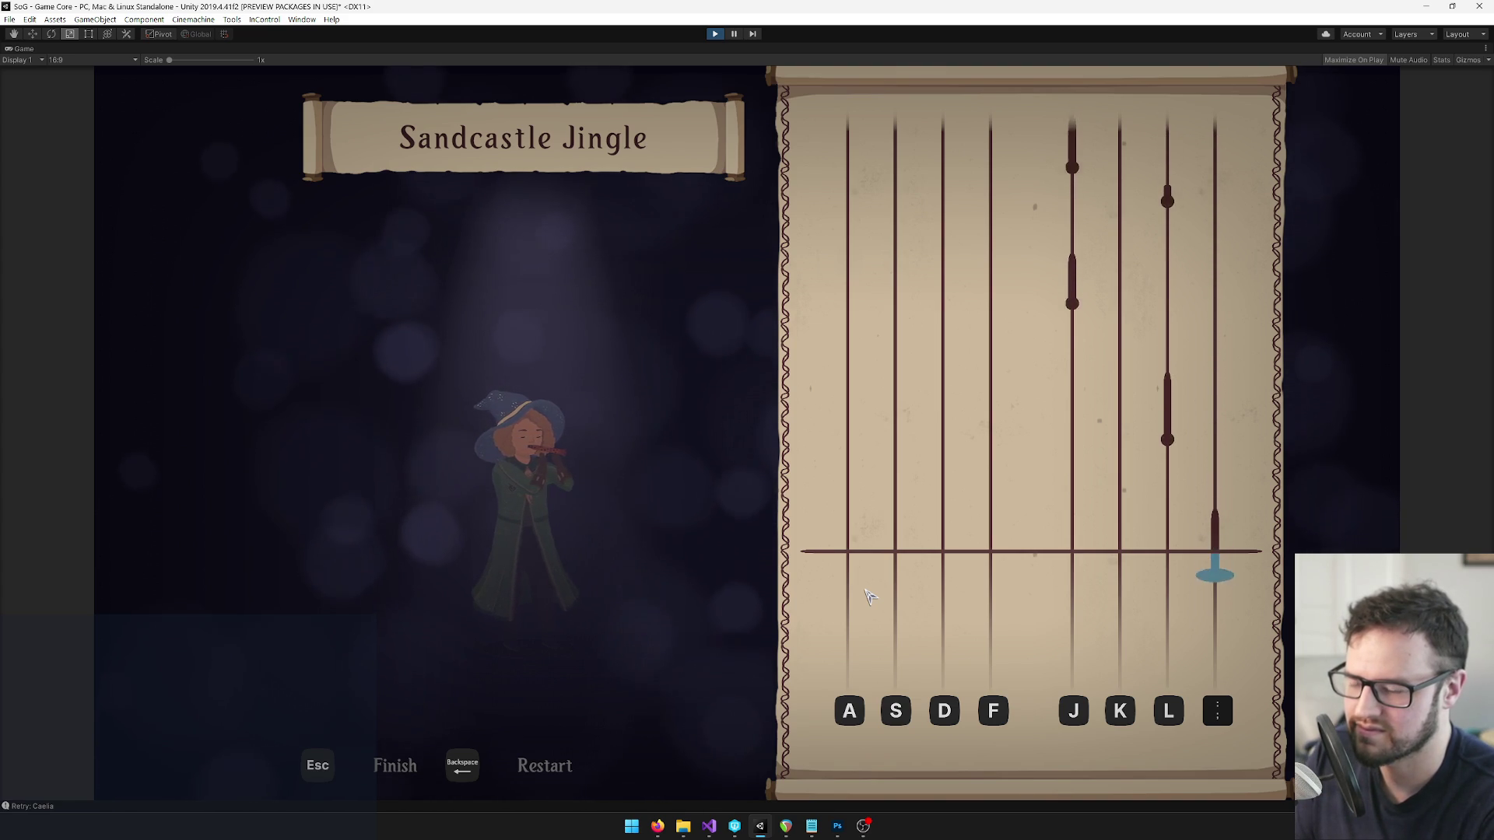
{"action": "key", "text": "l"}
{"action": "key", "text": "j"}
{"action": "key", "text": "l"}
{"action": "key", "text": "j"}
{"action": "key", "text": "f"}
{"action": "key", "text": "d"}
{"action": "key", "text": "d"}
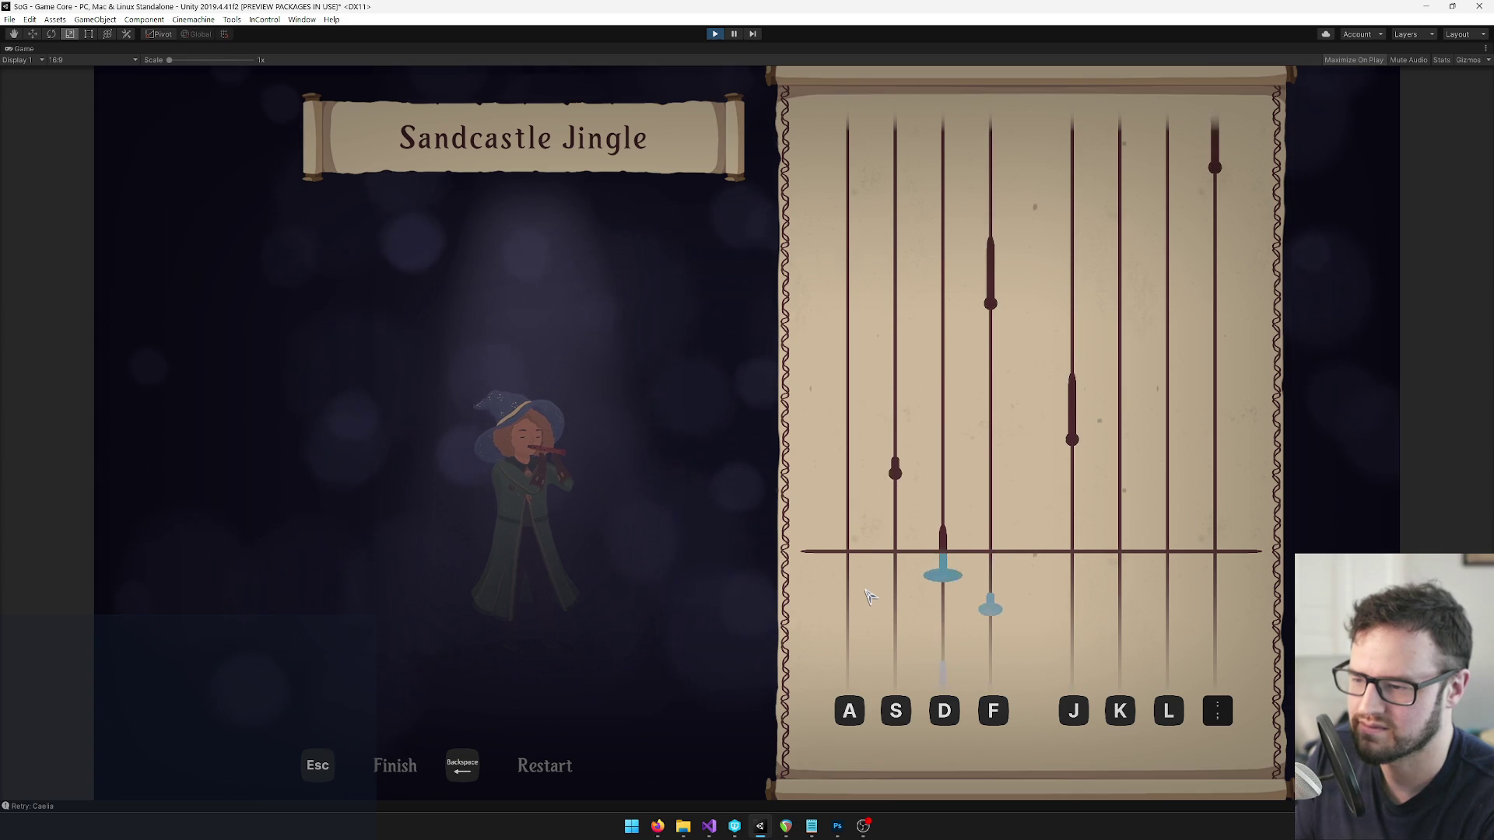
Finish Sandcastle Jingle, then run the Fish Trap Refrain practice and exit.
{"action": "key", "text": "j"}
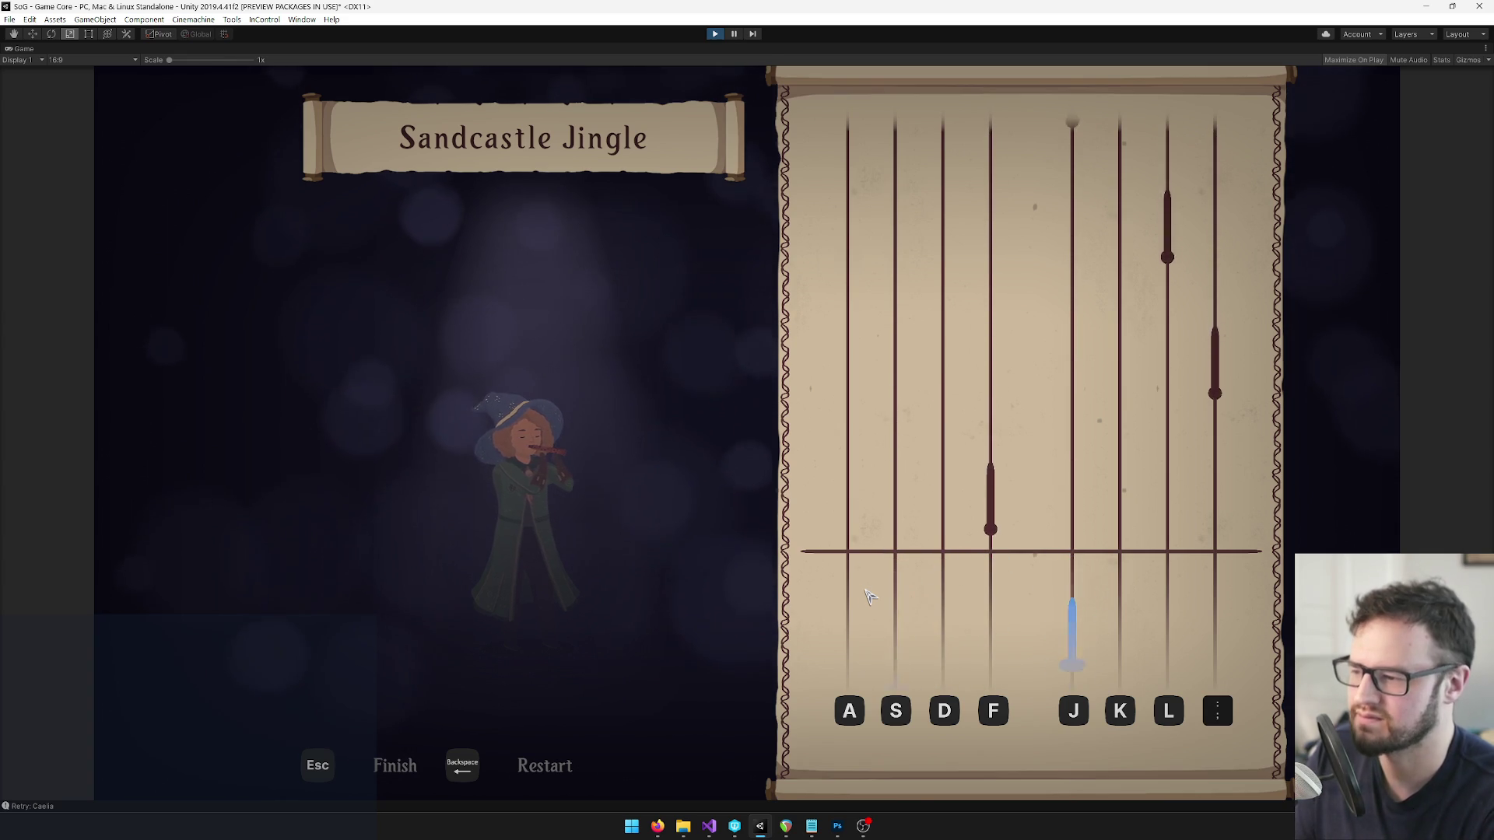
{"action": "key", "text": "Escape"}
{"action": "left_click", "coordinate": [491, 529]}
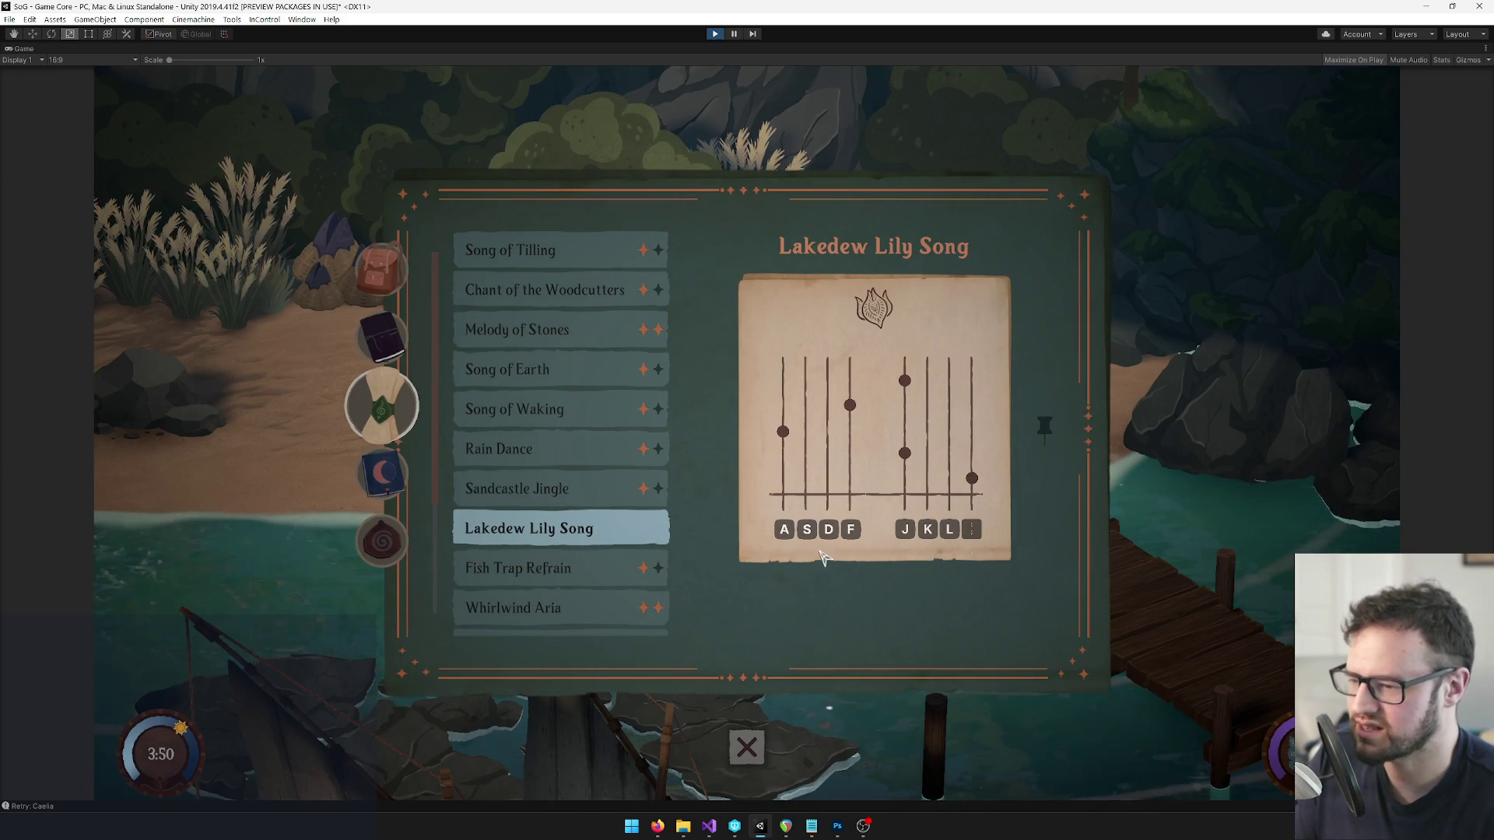
{"action": "left_click", "coordinate": [564, 572]}
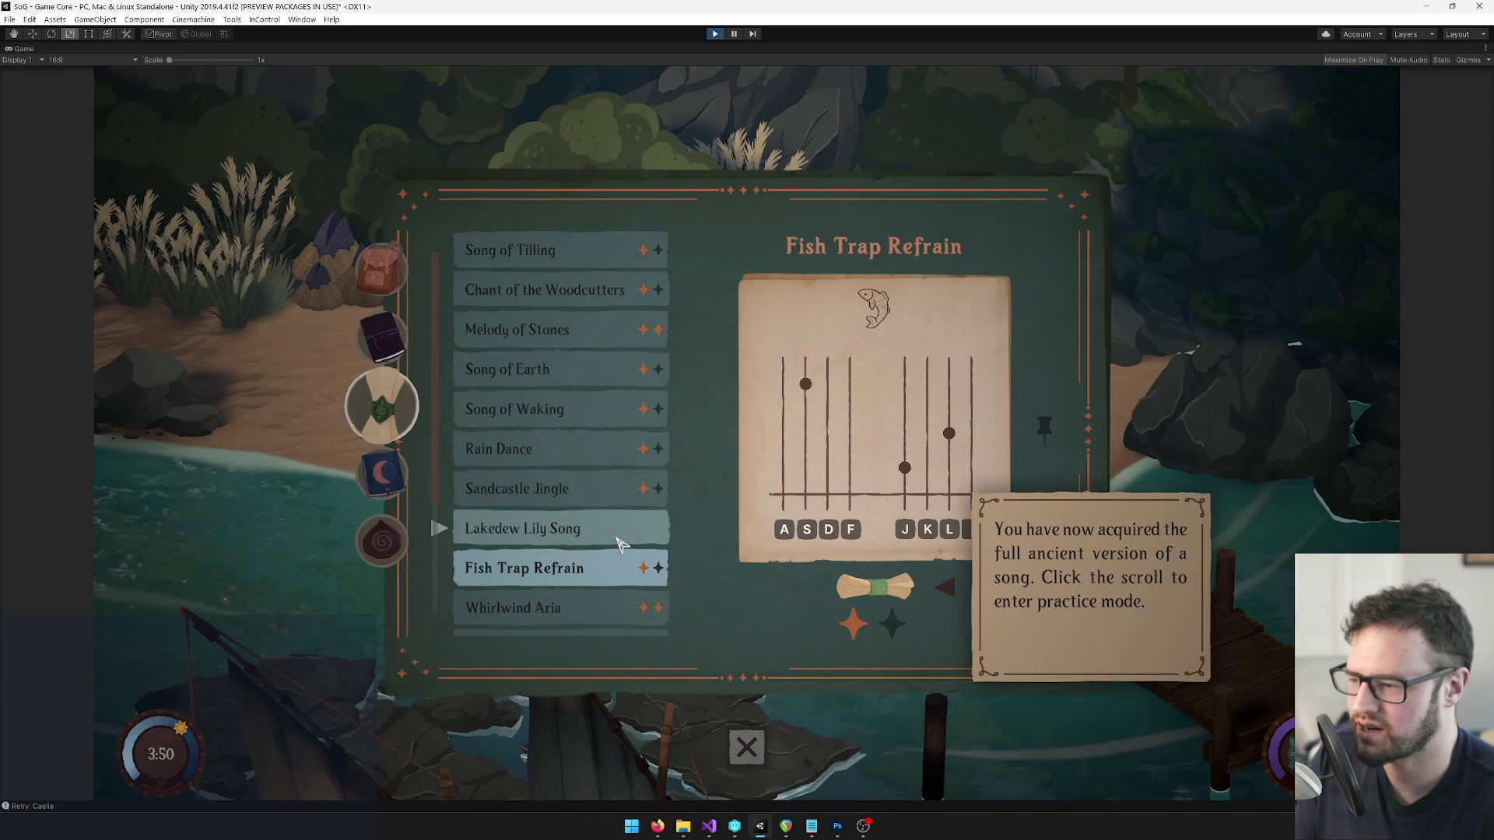
{"action": "left_click", "coordinate": [891, 593]}
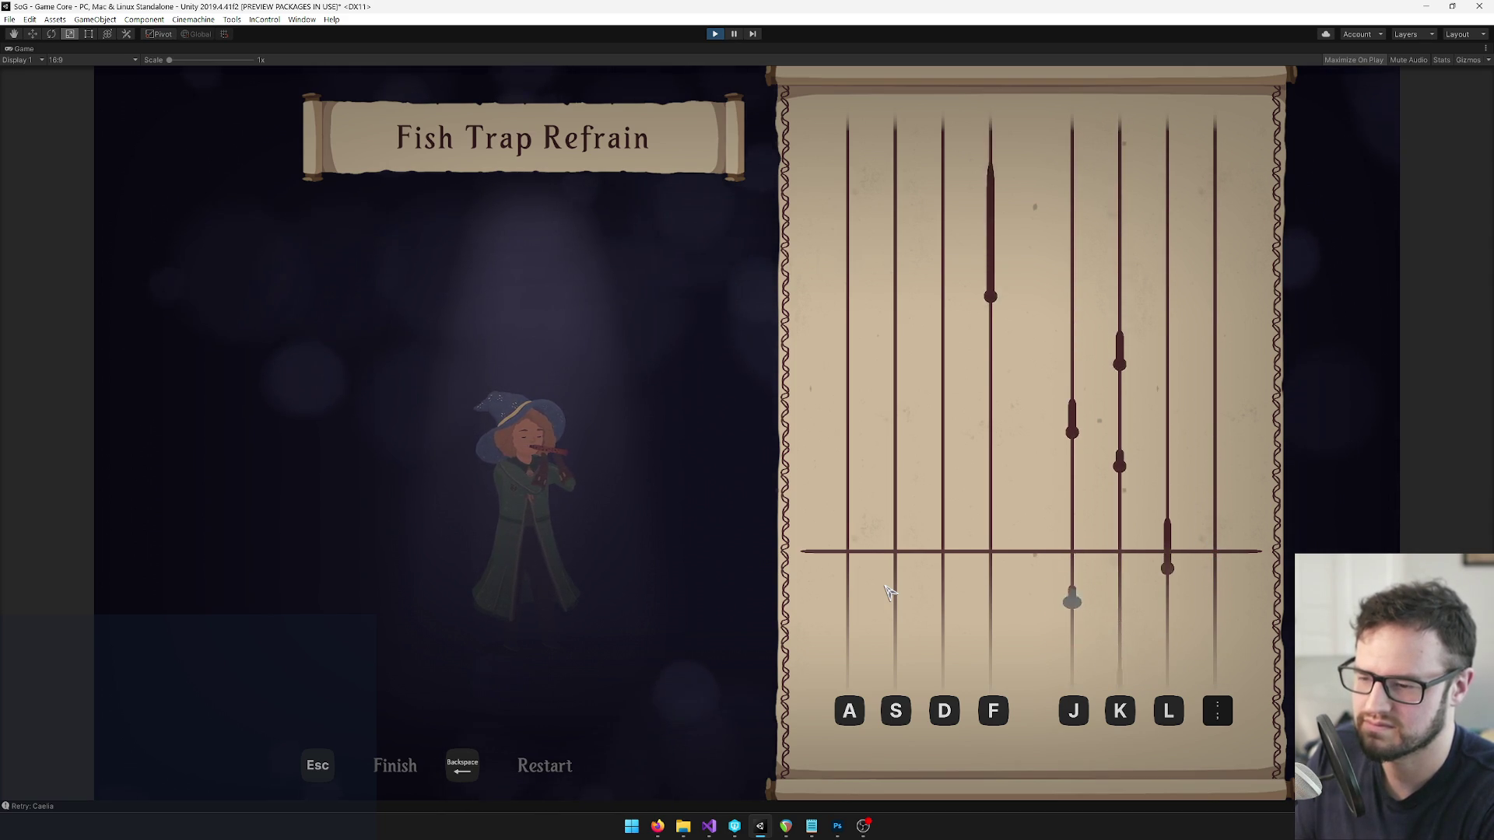
{"action": "key", "text": "Escape"}
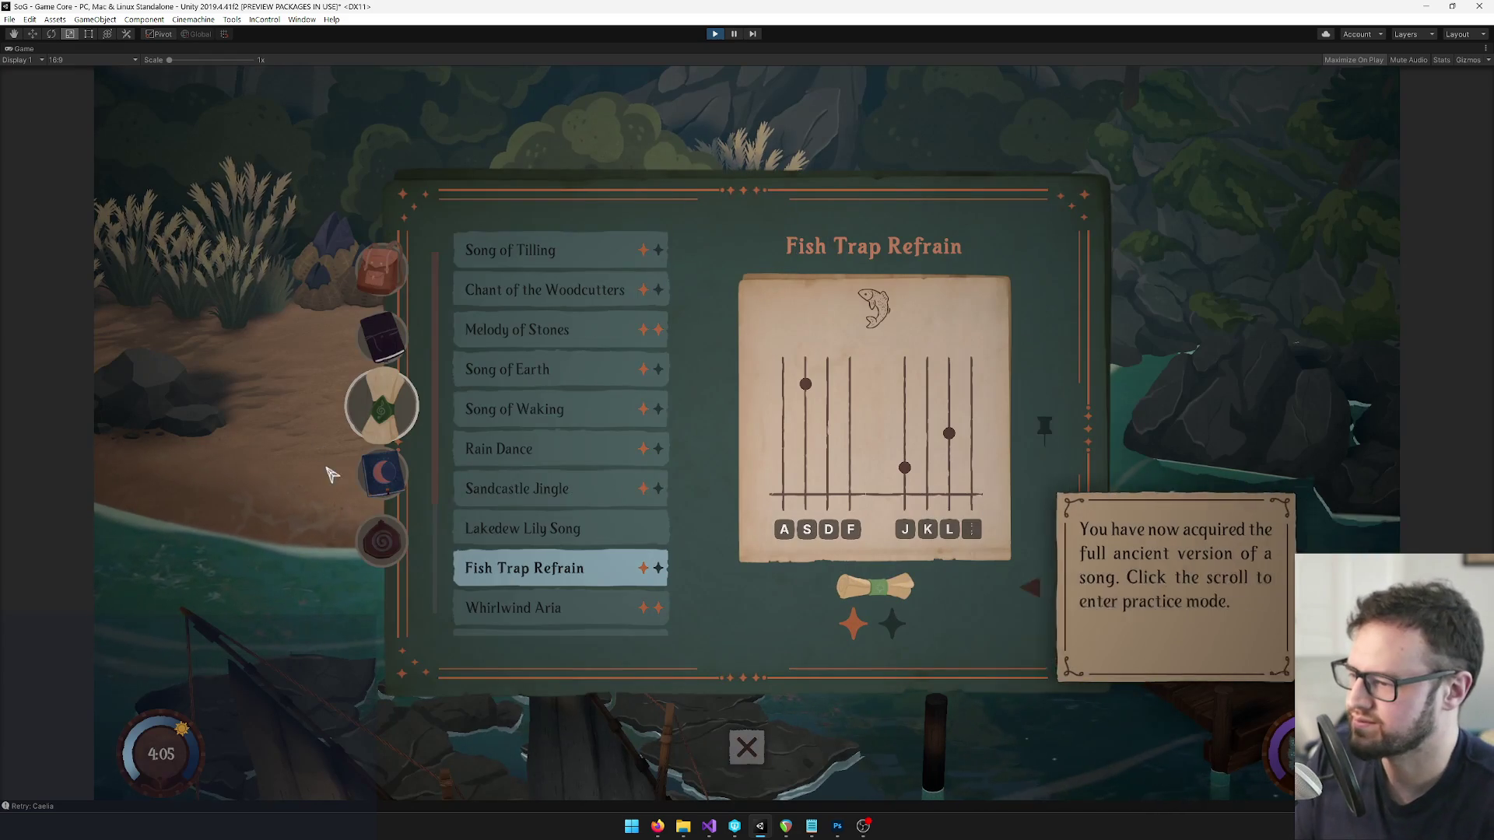
Select Whirlwind Aria, attempt its practice, then close the song book to the beach.
{"action": "scroll", "coordinate": [556, 537], "scroll_direction": "down", "scroll_amount": 2}
{"action": "left_click", "coordinate": [549, 537]}
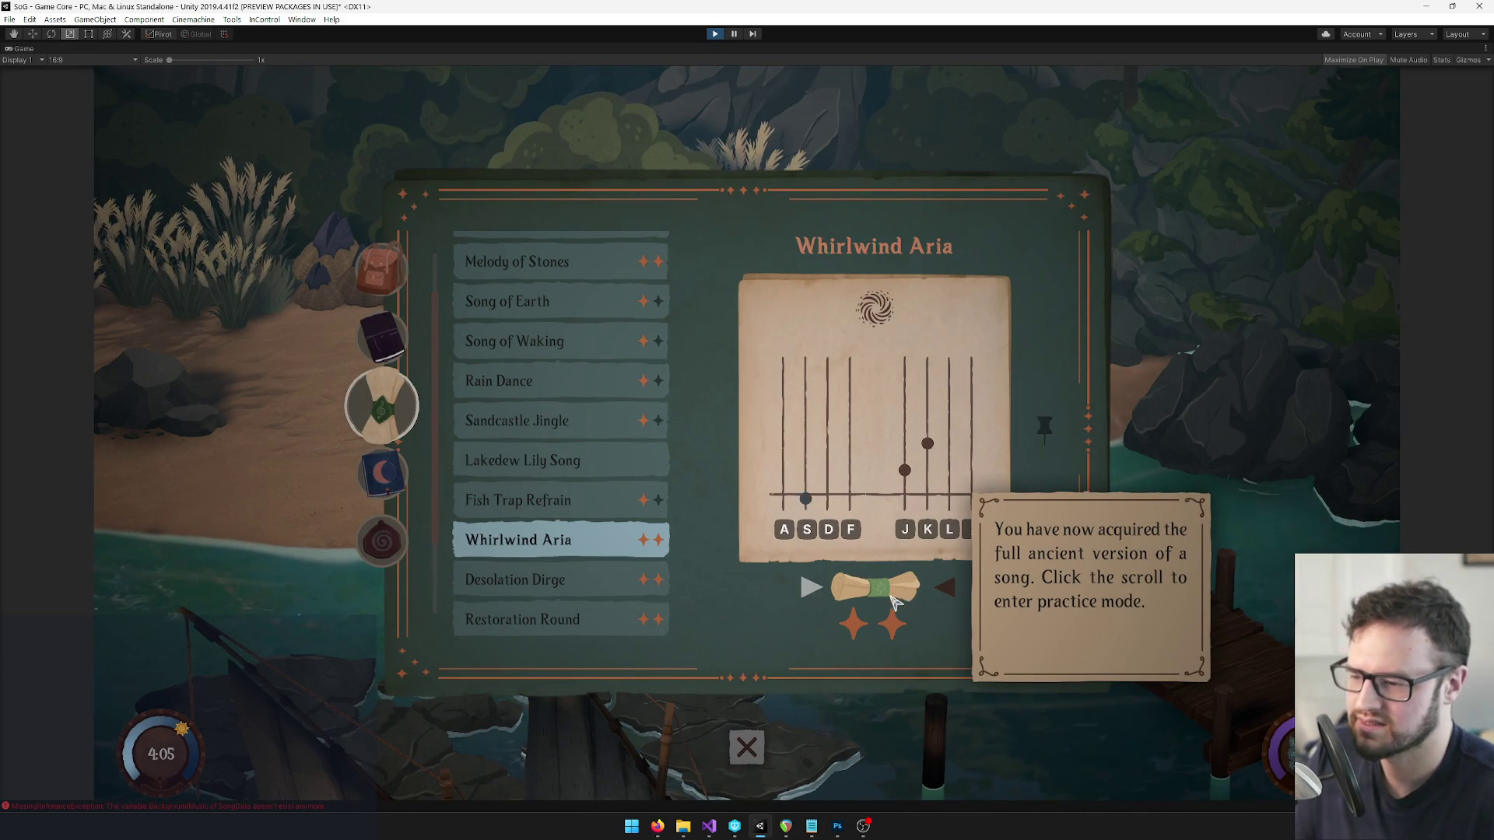
{"action": "left_click", "coordinate": [550, 502]}
{"action": "left_click", "coordinate": [549, 540]}
{"action": "left_click", "coordinate": [1171, 576]}
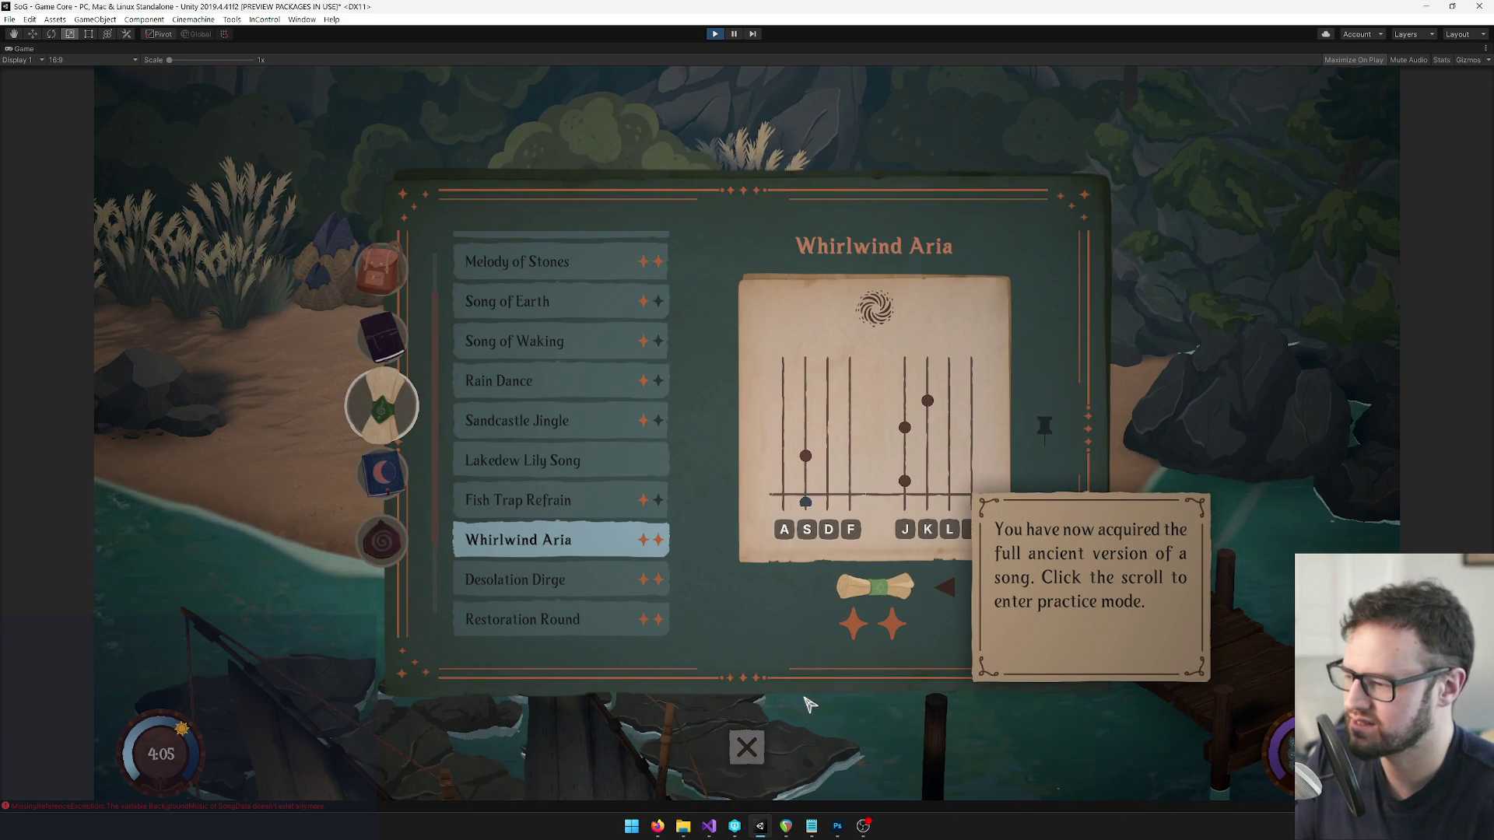
{"action": "left_click", "coordinate": [746, 748]}
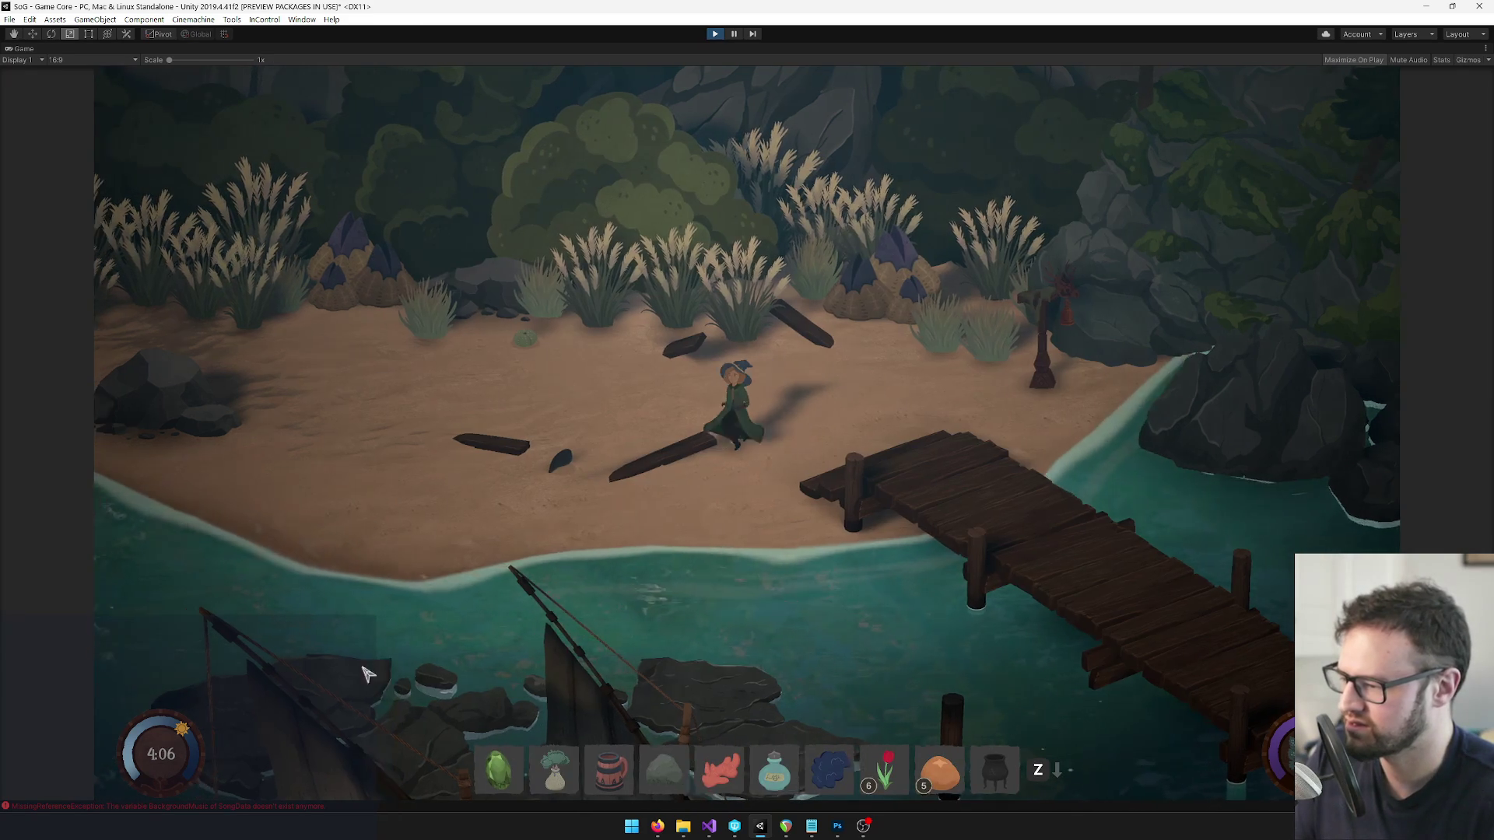
Check the MissingReferenceException in the Console and restore the full editor layout.
{"action": "key", "text": "ctrl+shift+c"}
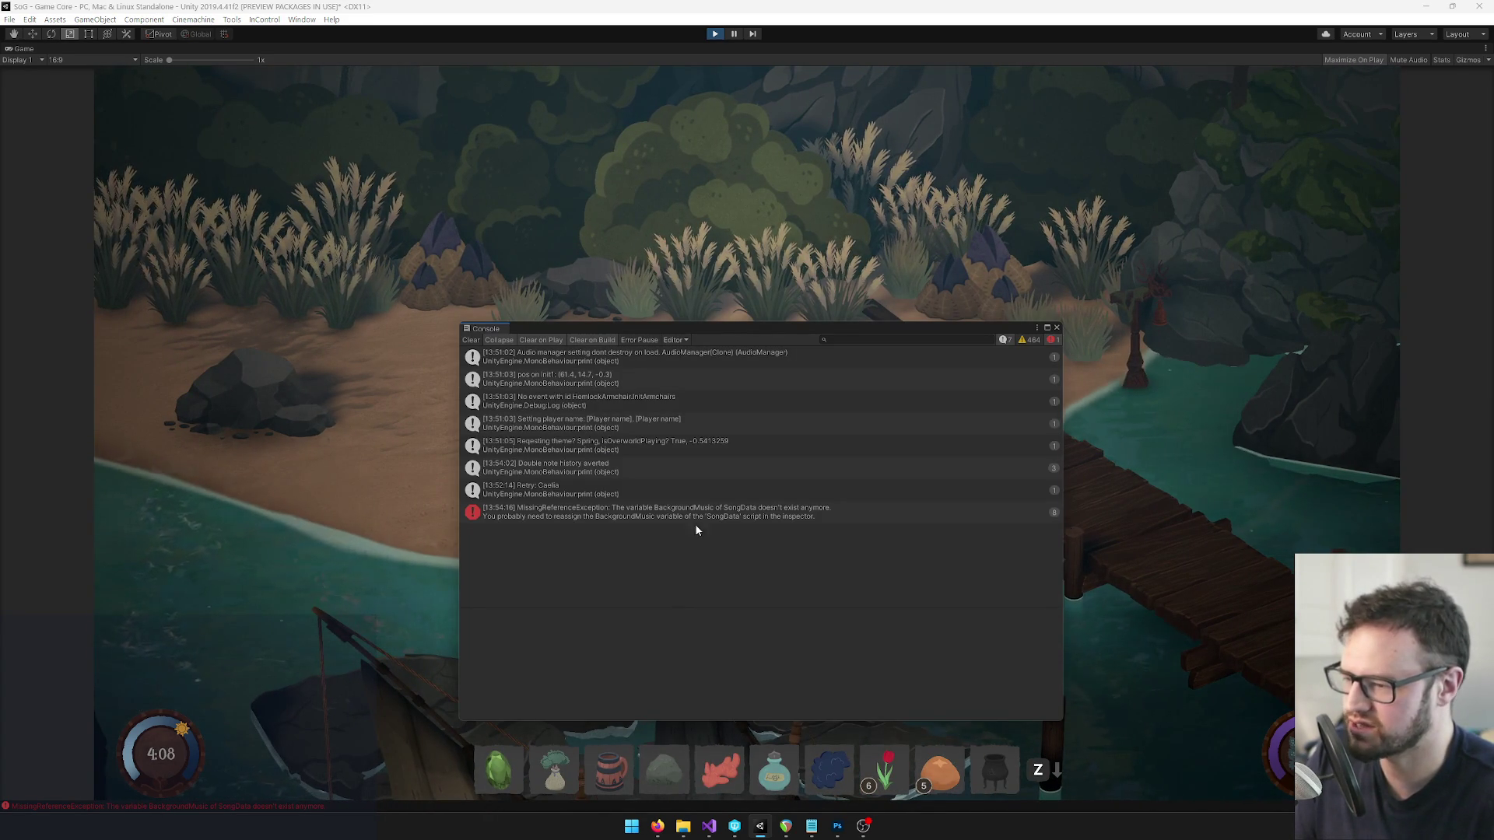
{"action": "left_click", "coordinate": [697, 515]}
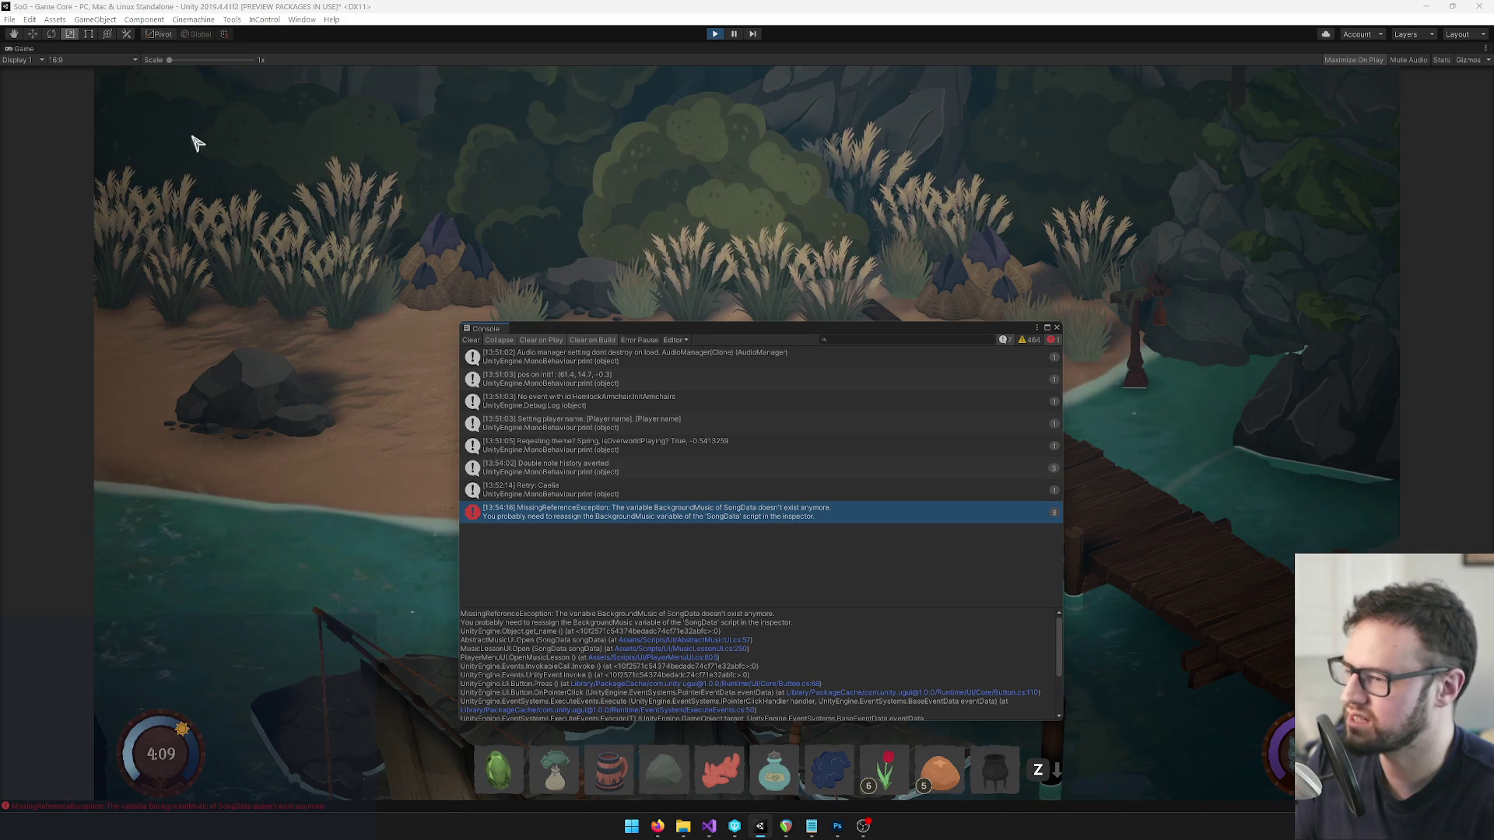
{"action": "right_click", "coordinate": [23, 48]}
{"action": "left_click", "coordinate": [47, 87]}
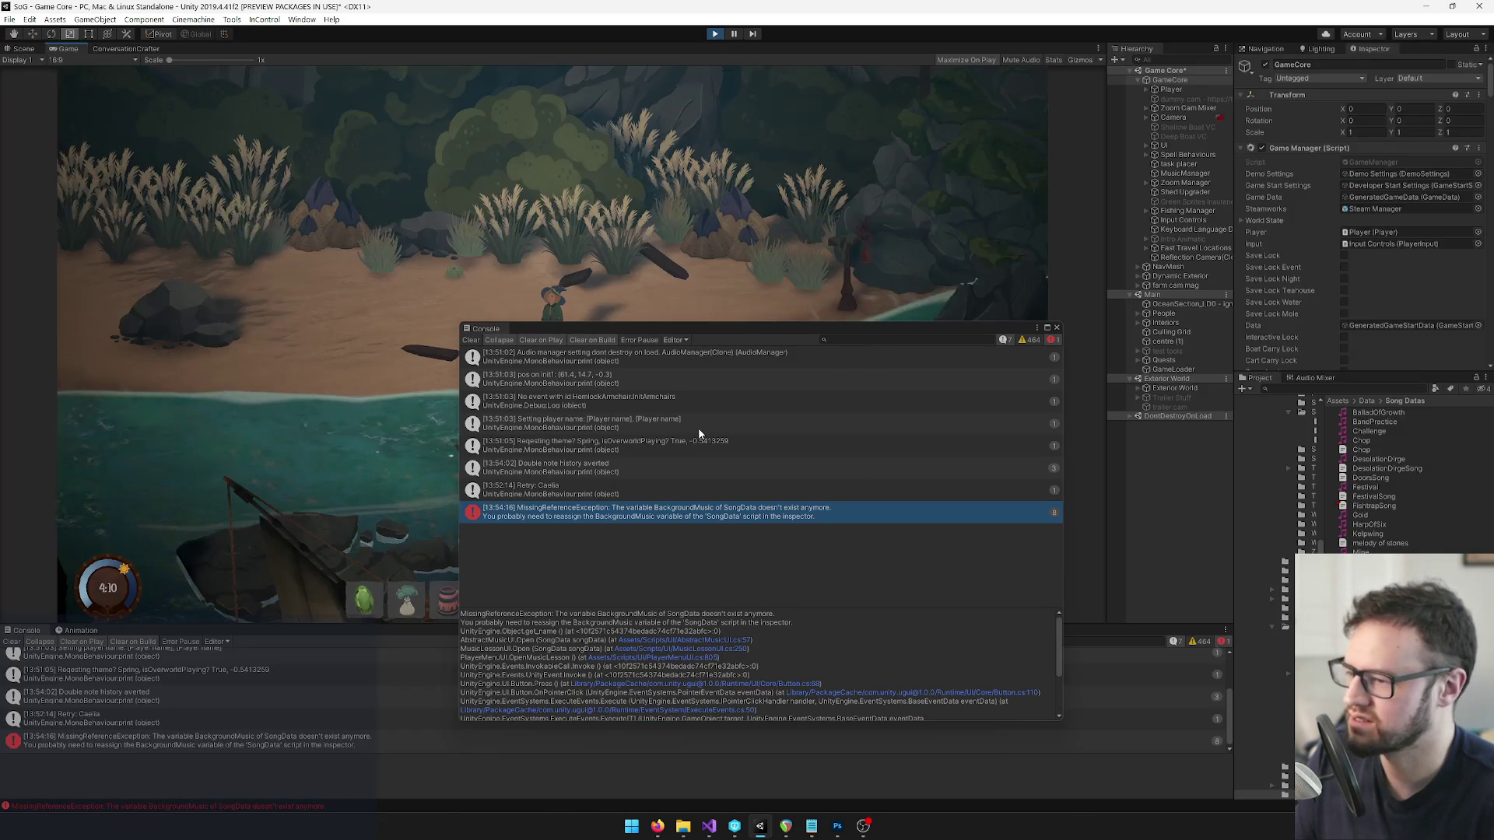
{"action": "left_click_drag", "start_coordinate": [794, 328], "coordinate": [550, 420]}
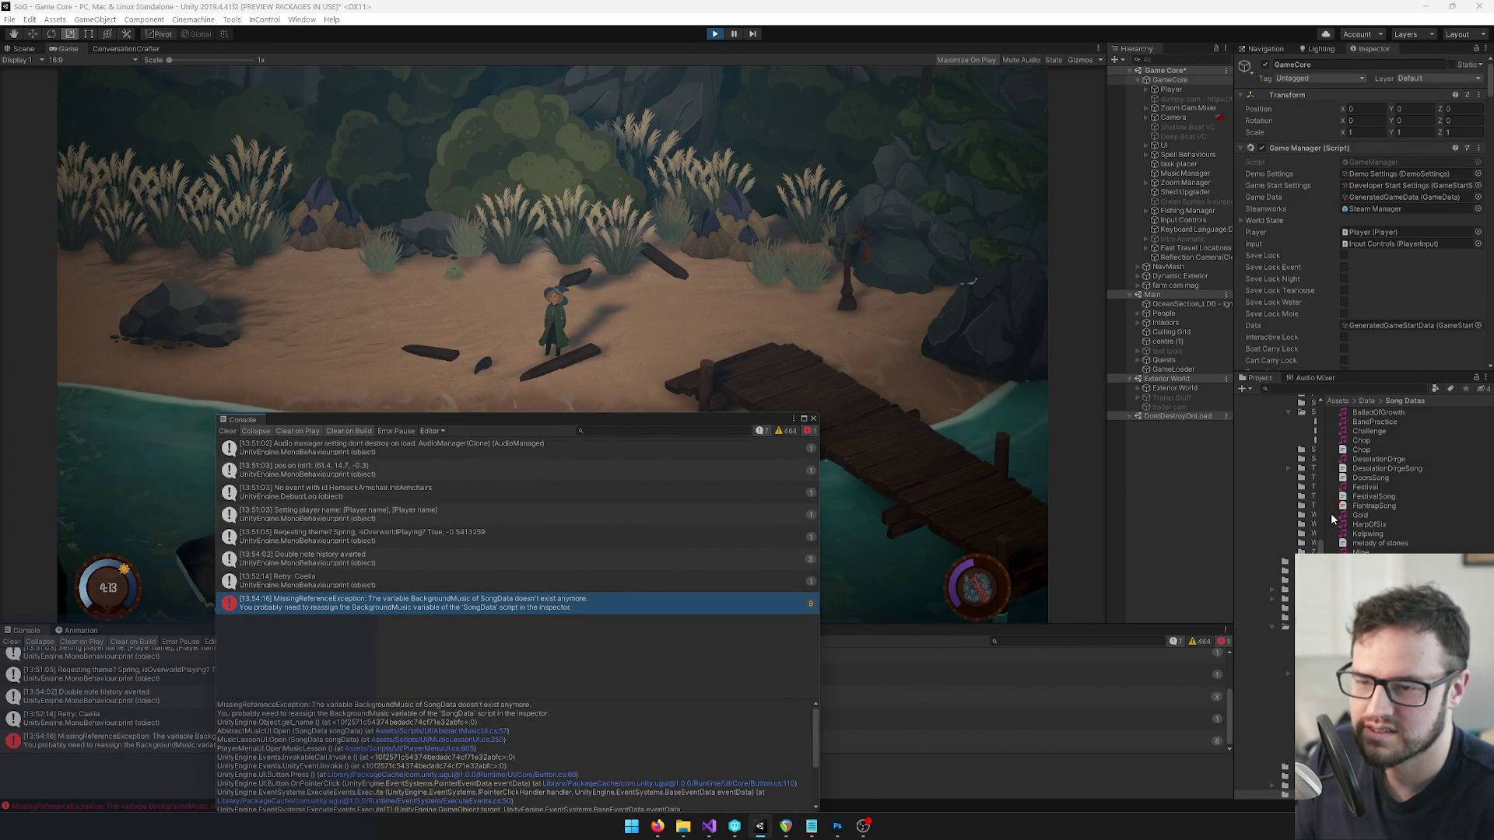
Find the Whirlwind SongData, confirm its Background Music is missing, and reopen the song book.
{"action": "left_click", "coordinate": [1366, 389]}
{"action": "type", "text": "lwi"}
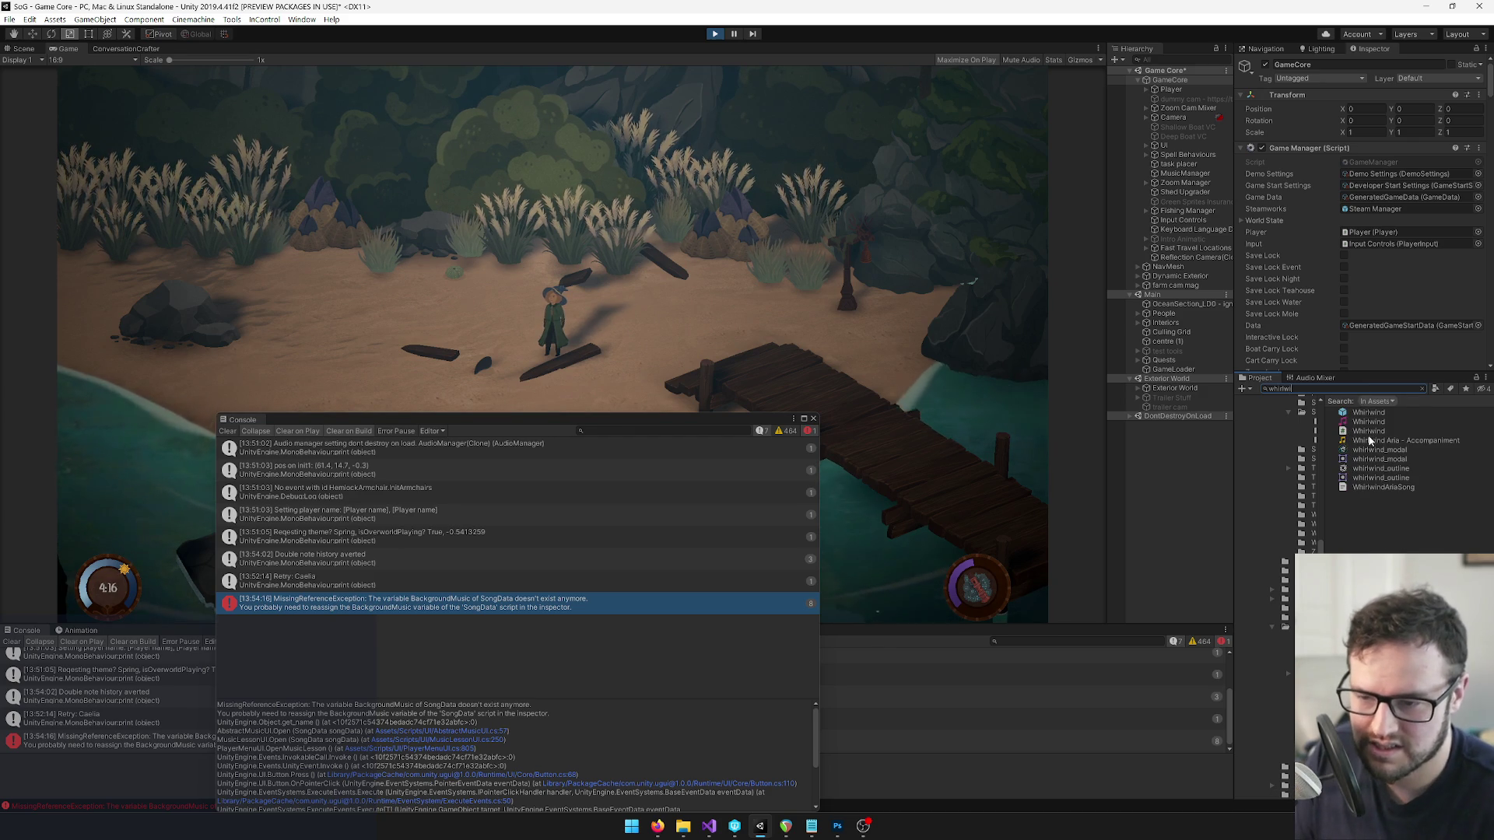
{"action": "left_click", "coordinate": [1368, 422]}
{"action": "left_click", "coordinate": [1386, 223]}
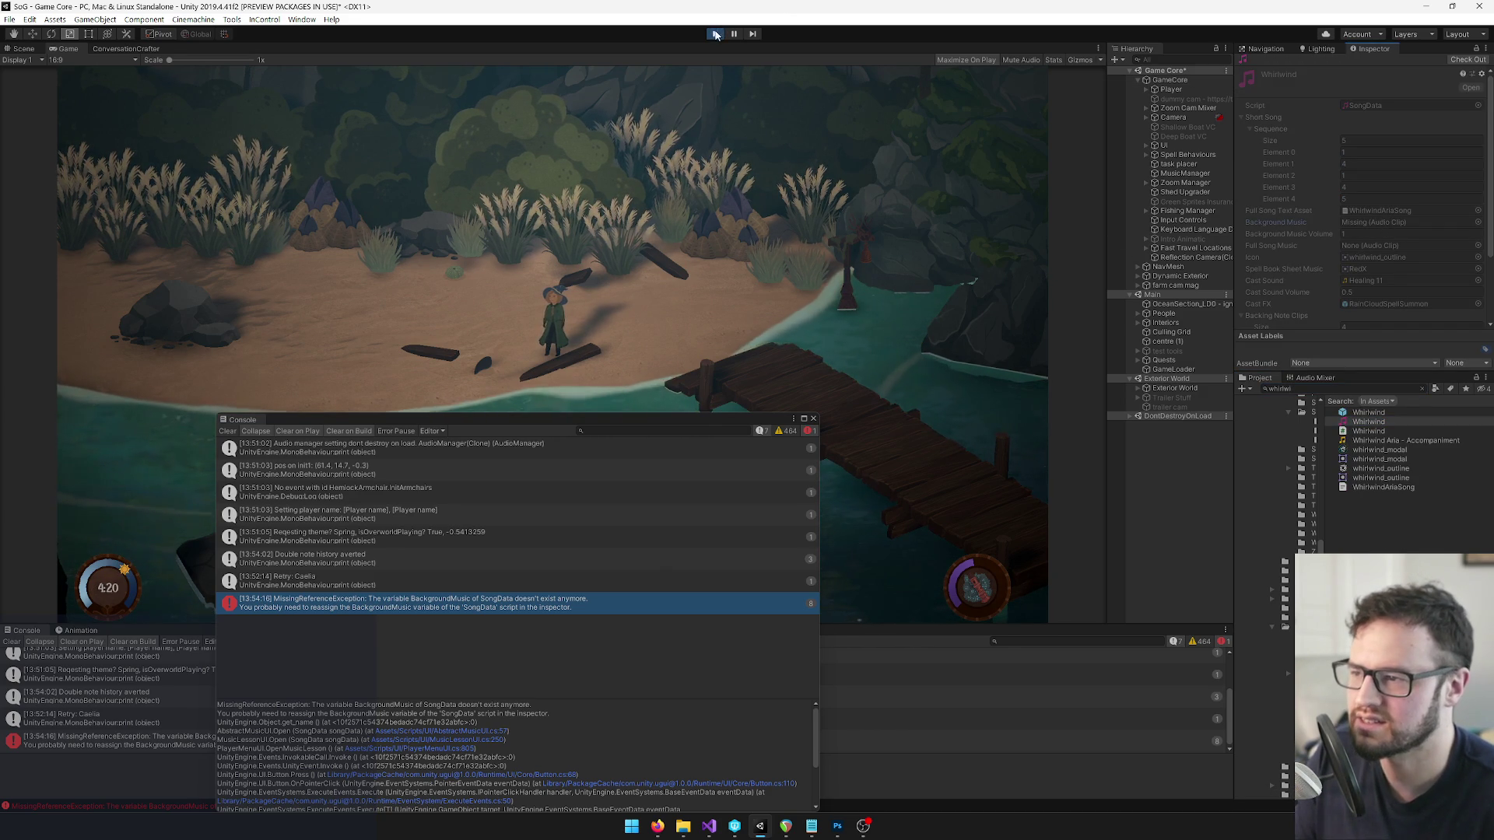
{"action": "left_click", "coordinate": [677, 373]}
{"action": "key", "text": "Tab"}
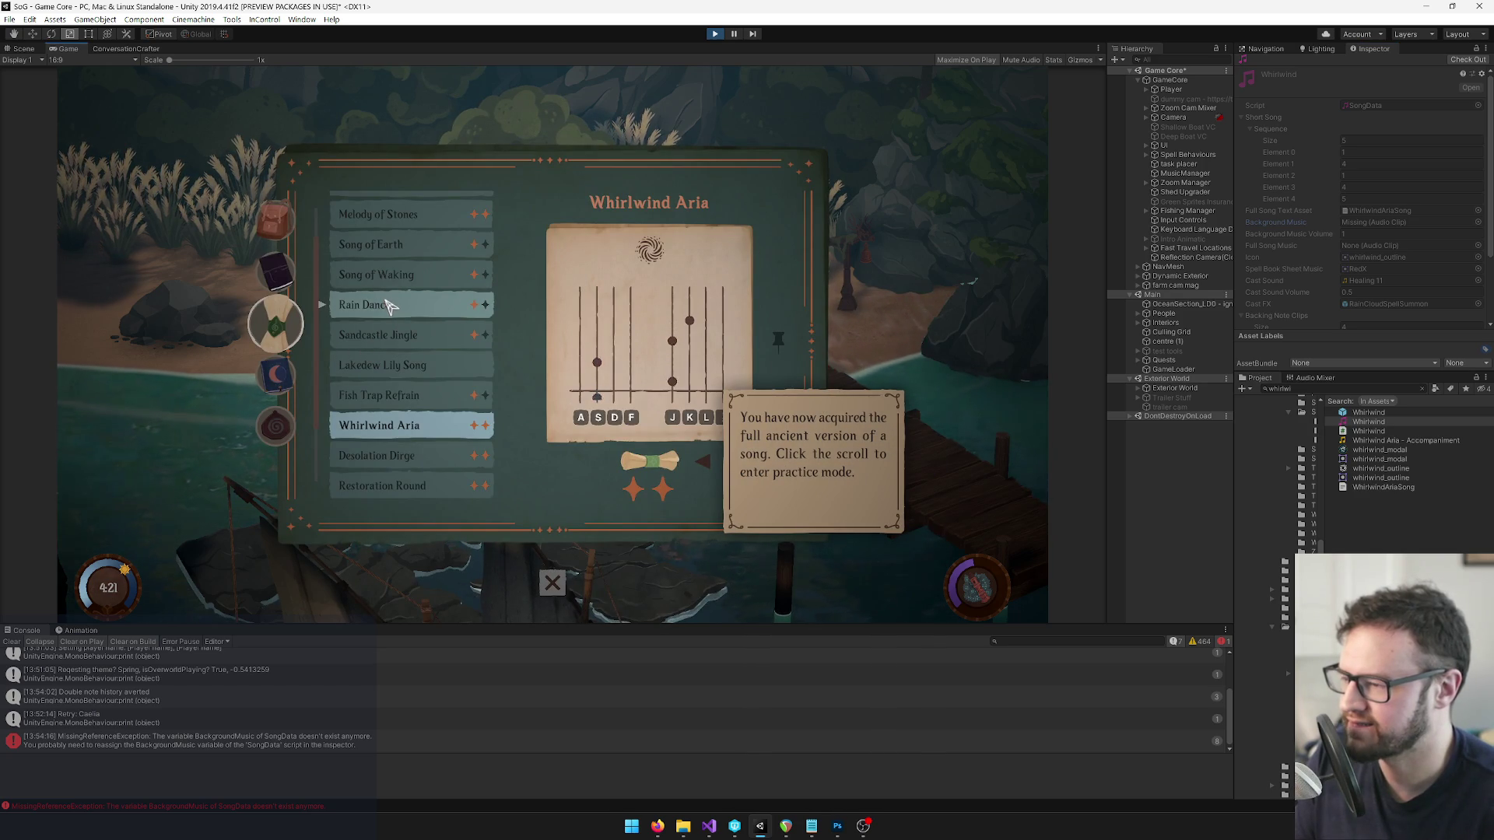
Run the Desolation Dirge practice round and exit to the song book.
{"action": "left_click", "coordinate": [395, 457]}
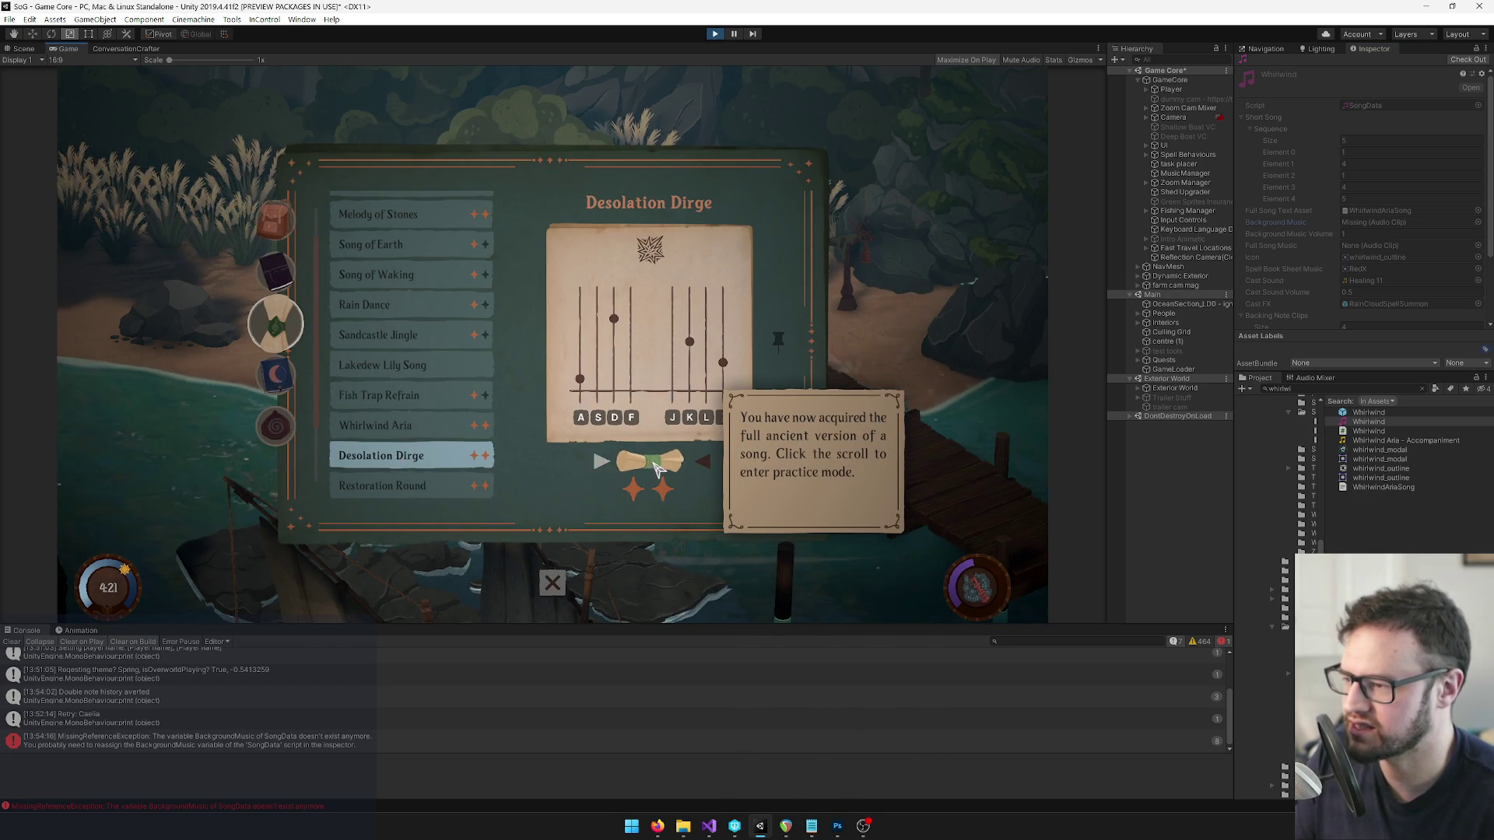
{"action": "left_click", "coordinate": [653, 467]}
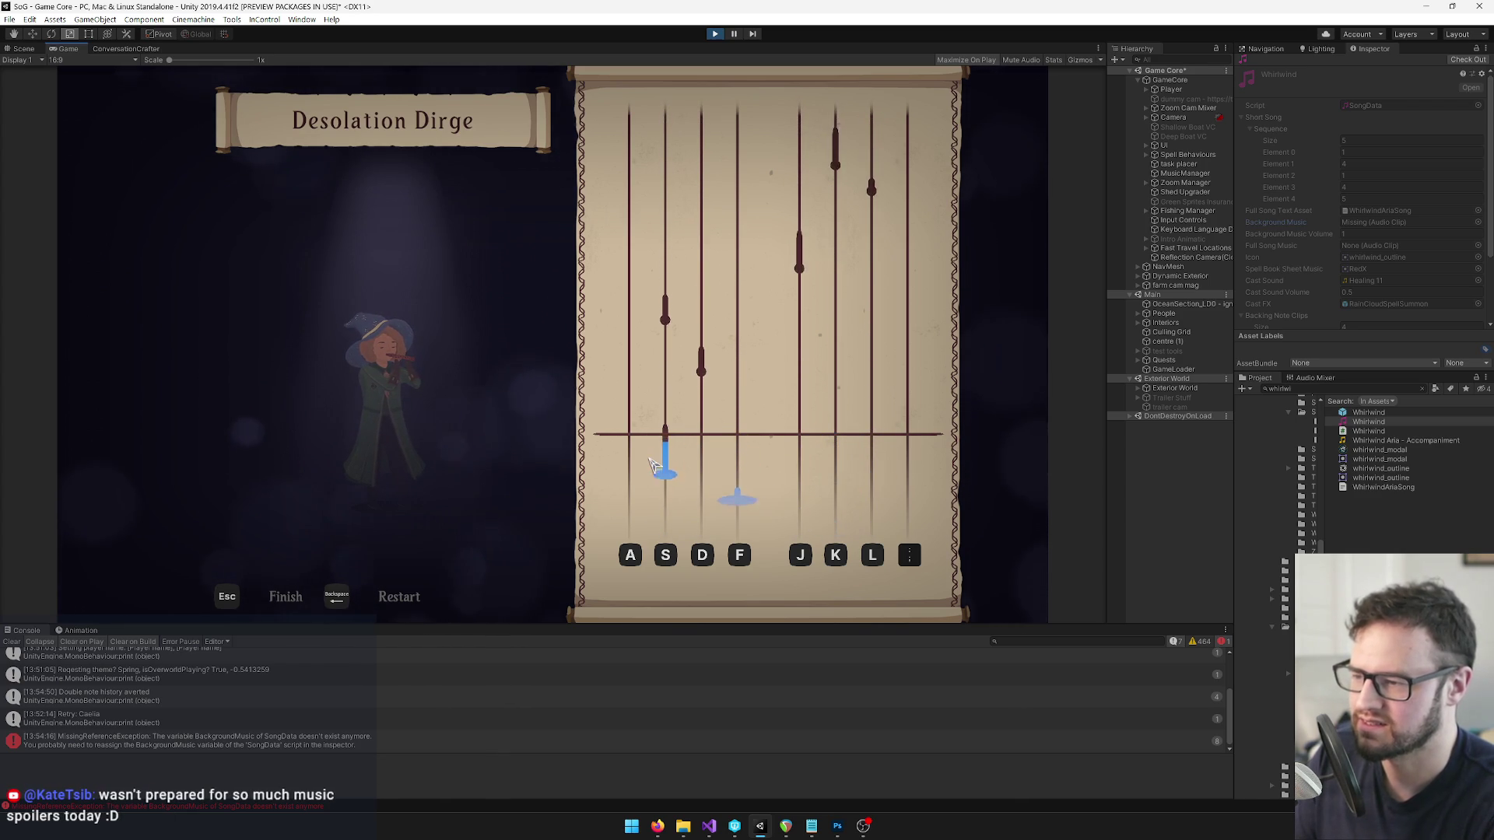
{"action": "key", "text": "Escape"}
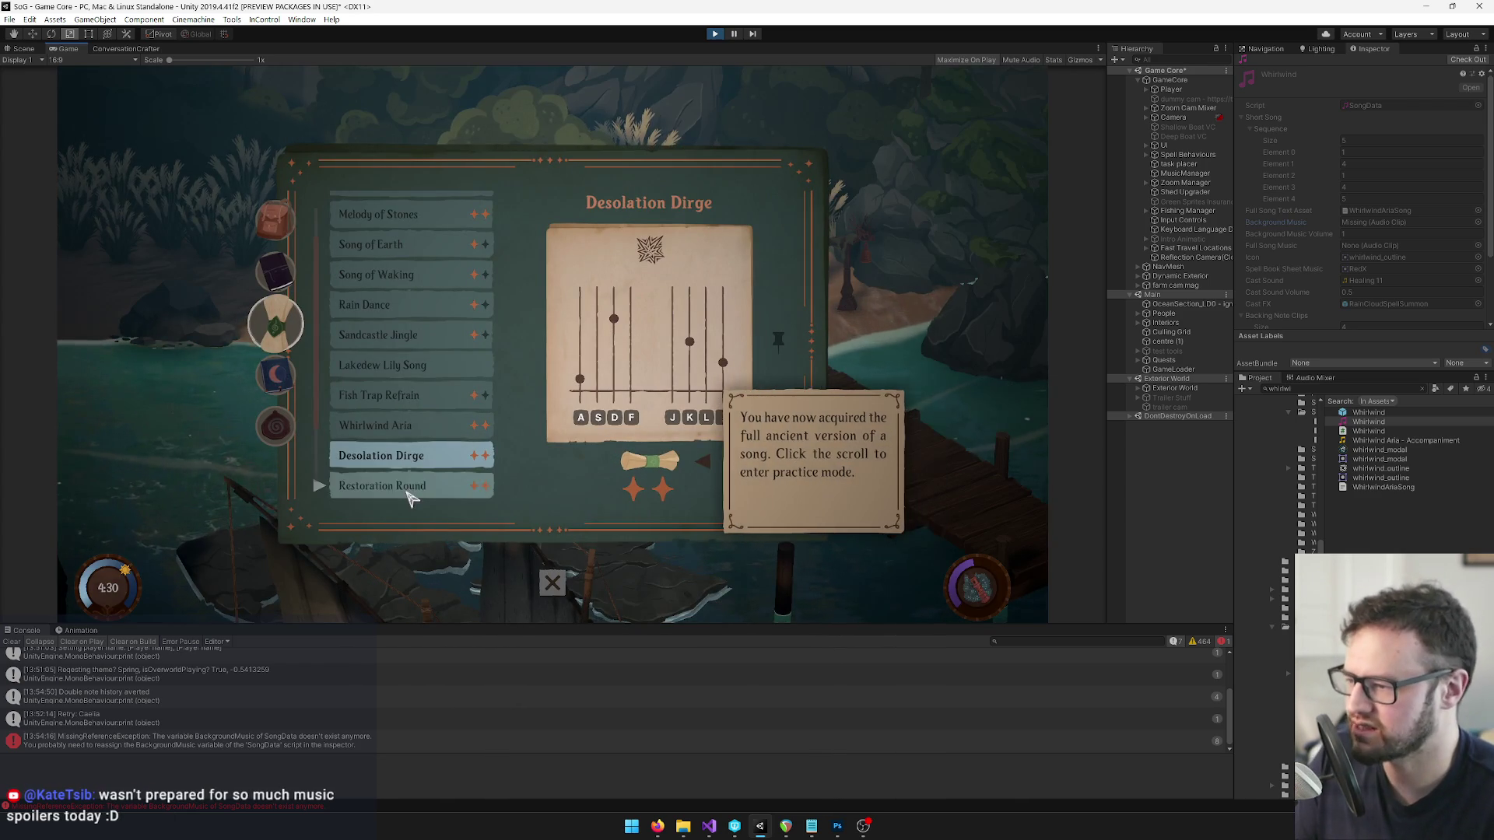
Practise Restoration Round hitting A, S, J and D notes, then run Festival Song.
{"action": "left_click", "coordinate": [413, 490]}
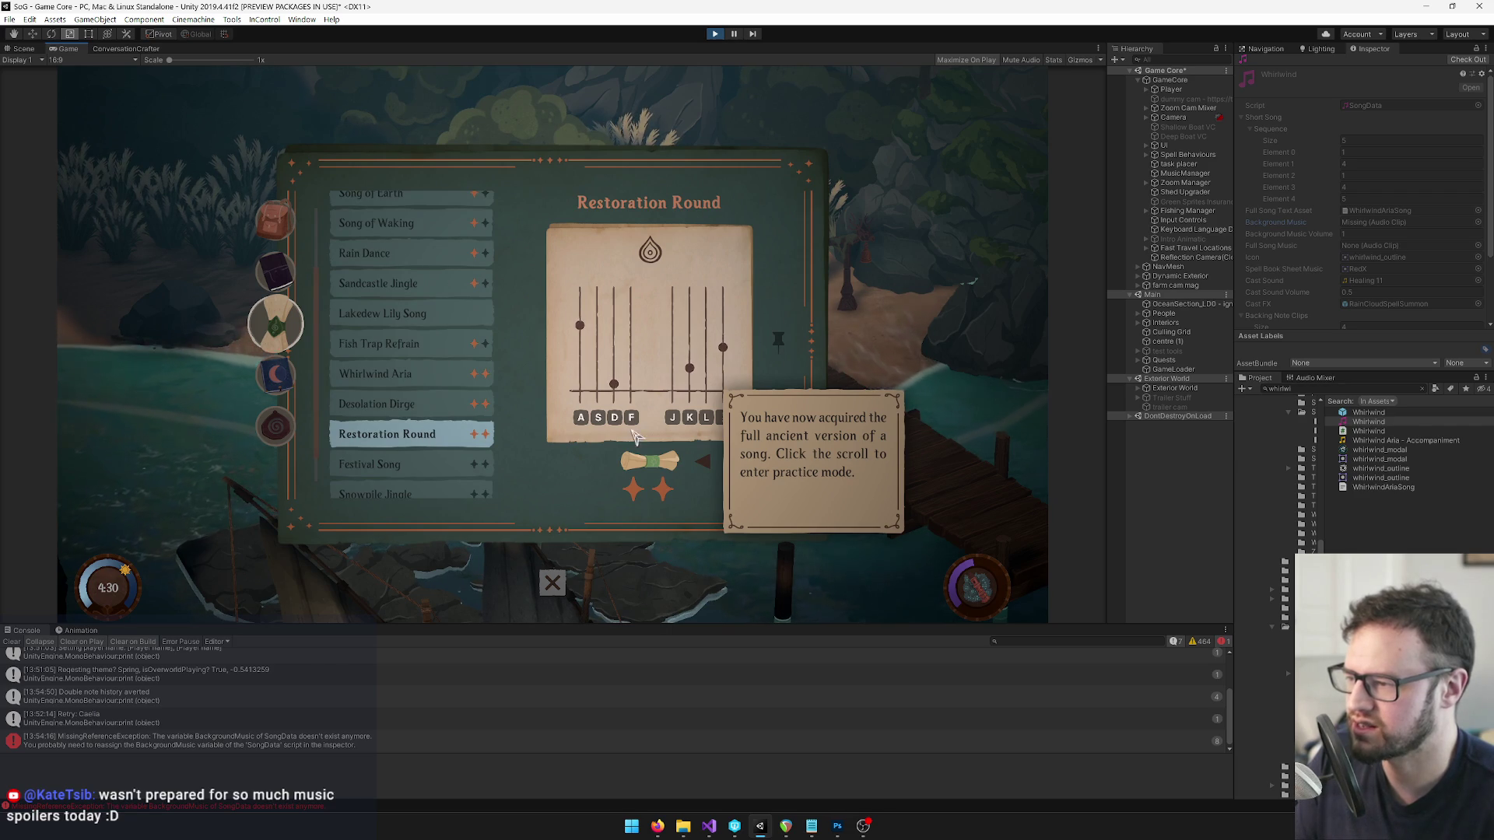
{"action": "left_click", "coordinate": [638, 461]}
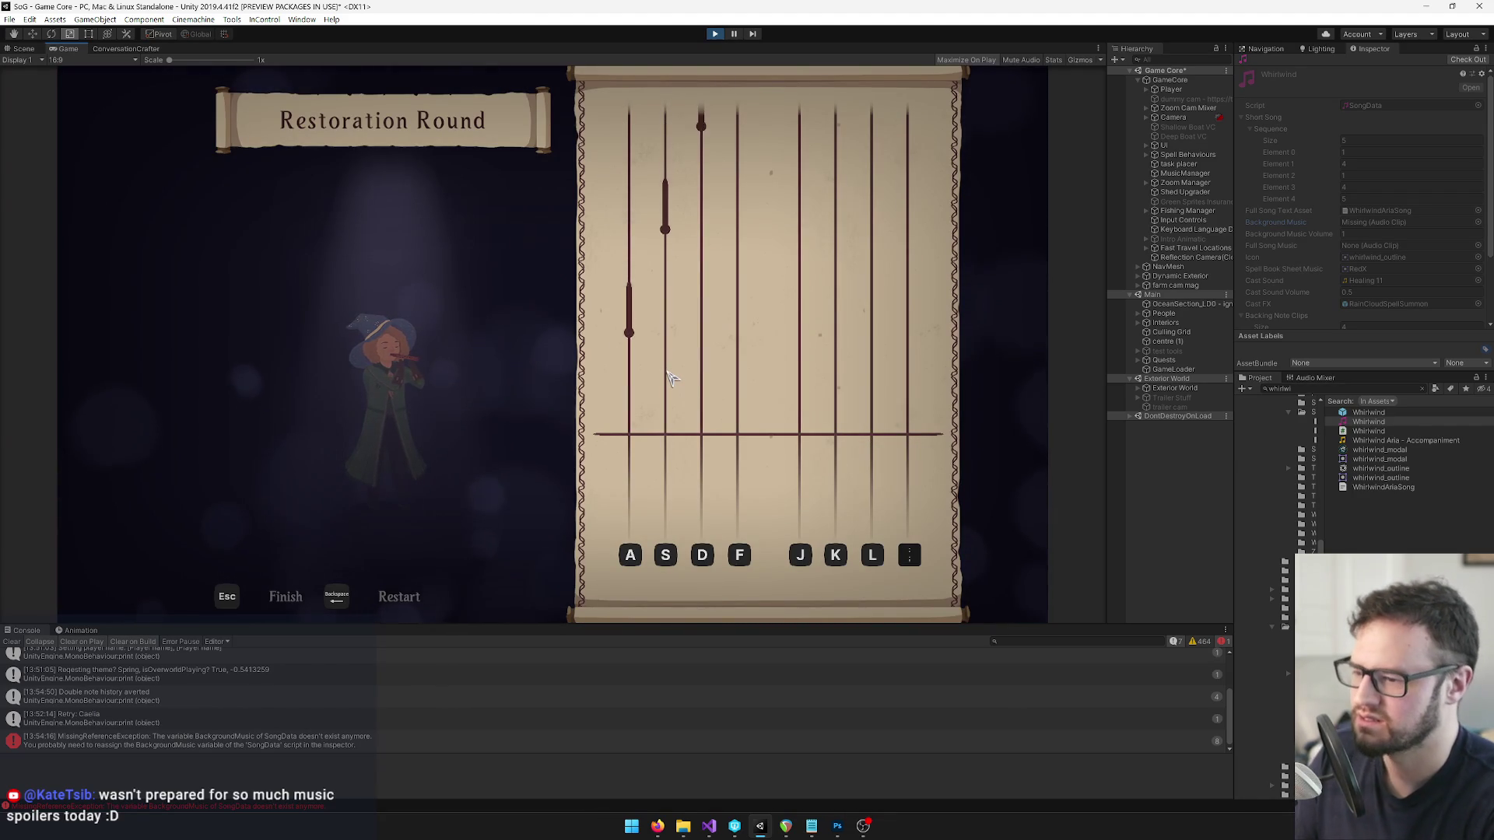
{"action": "key", "text": "a"}
{"action": "key", "text": "s"}
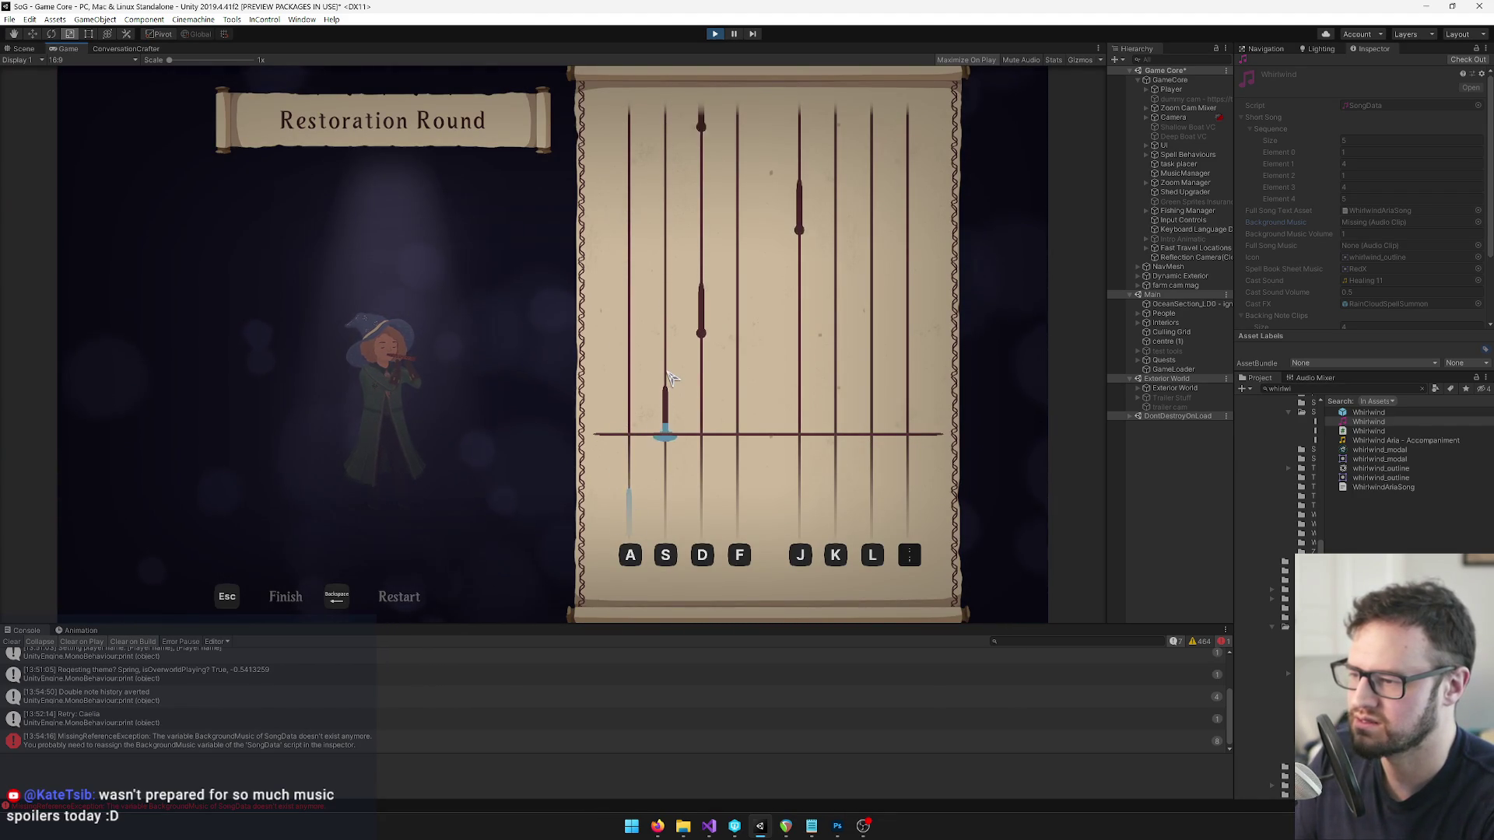
{"action": "key", "text": "j"}
{"action": "key", "text": "d"}
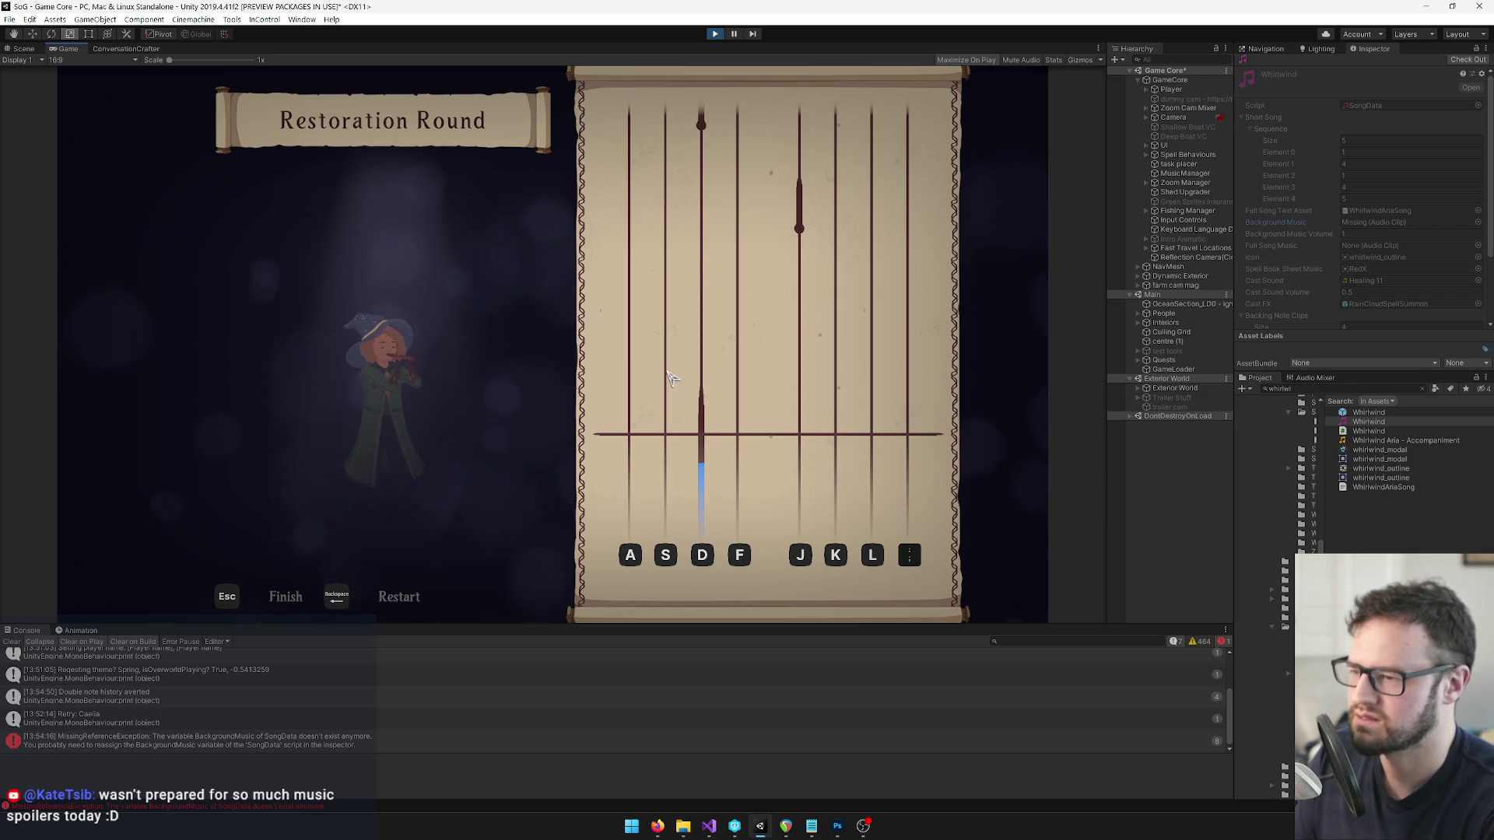
{"action": "key", "text": "Escape"}
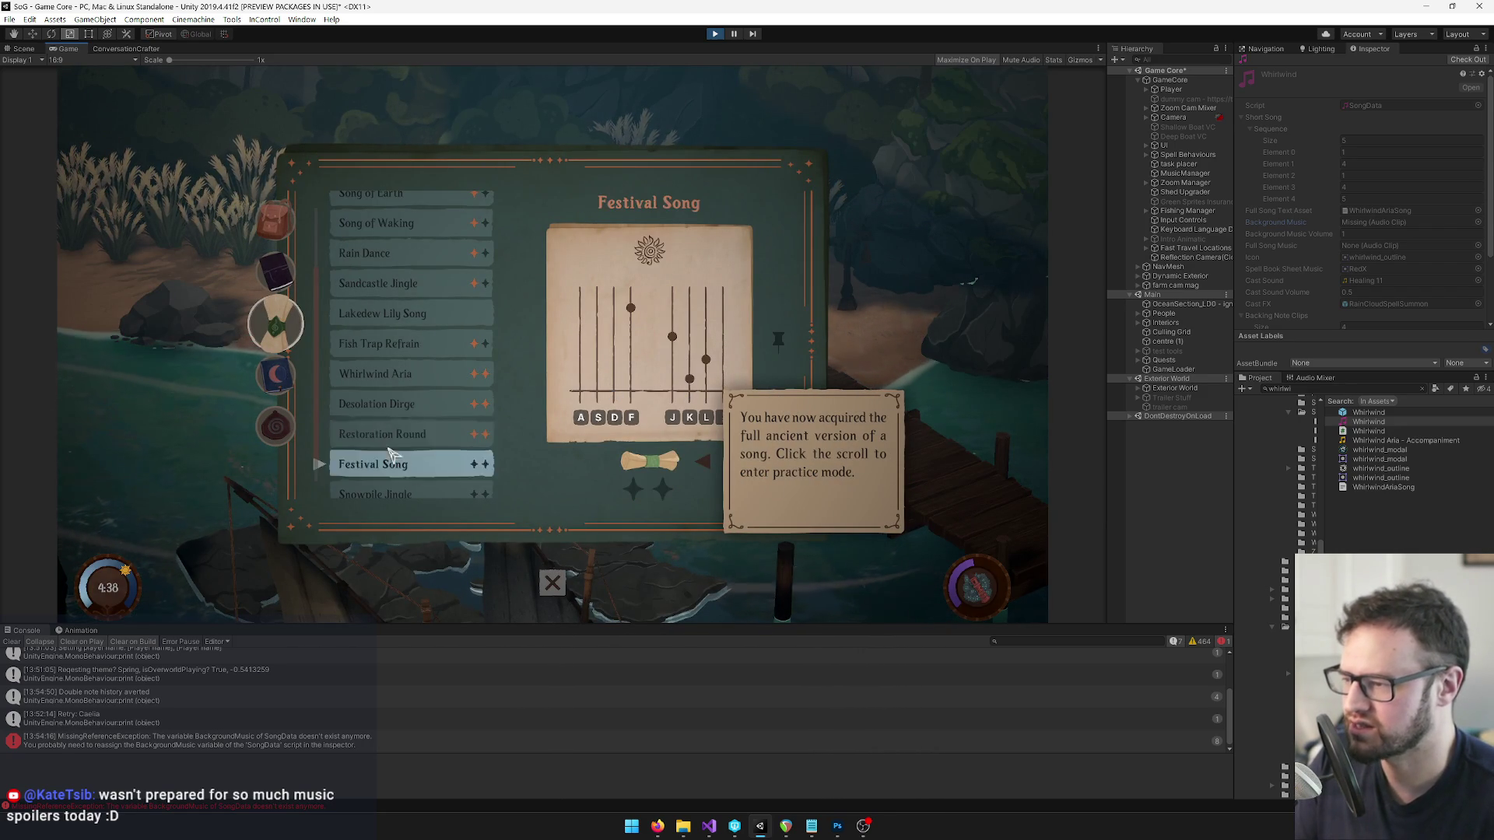
{"action": "left_click", "coordinate": [667, 465]}
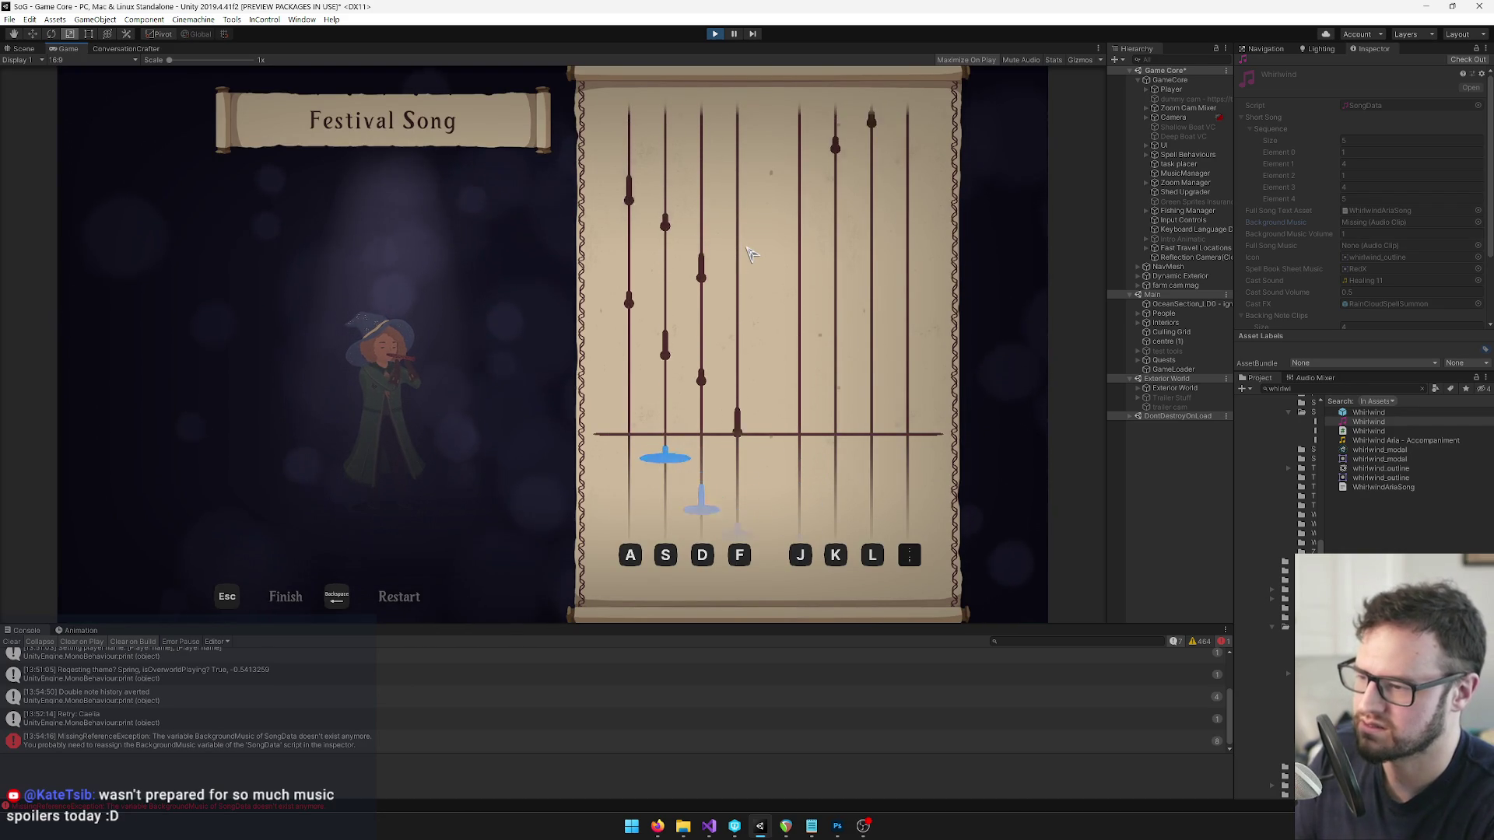
{"action": "key", "text": "Escape"}
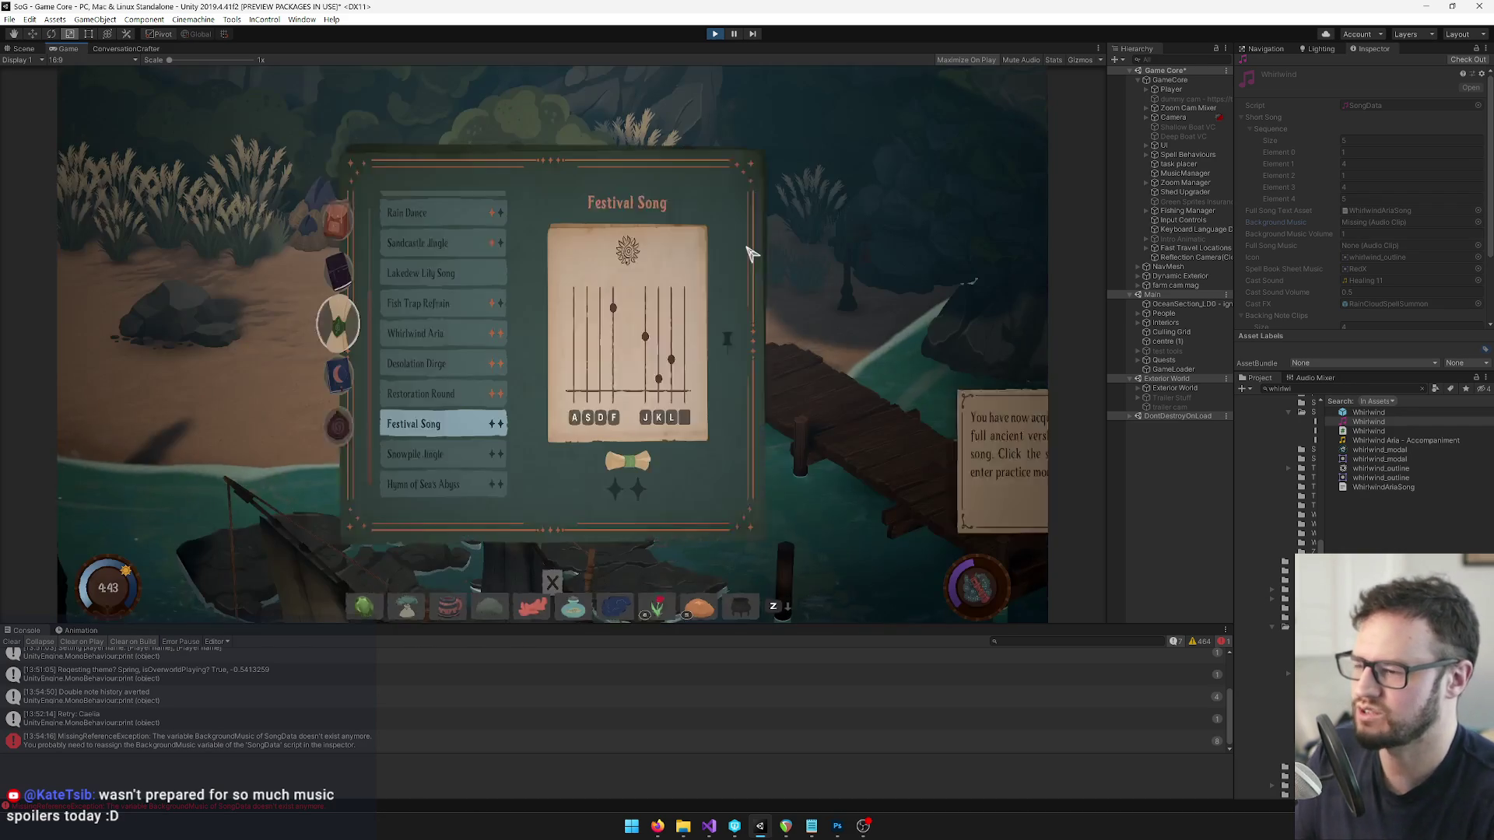
Run short Snowpile Jingle and Hymn of Sea's Abyss practice rounds, exiting each with Esc.
{"action": "left_click", "coordinate": [391, 456]}
{"action": "left_click", "coordinate": [647, 465]}
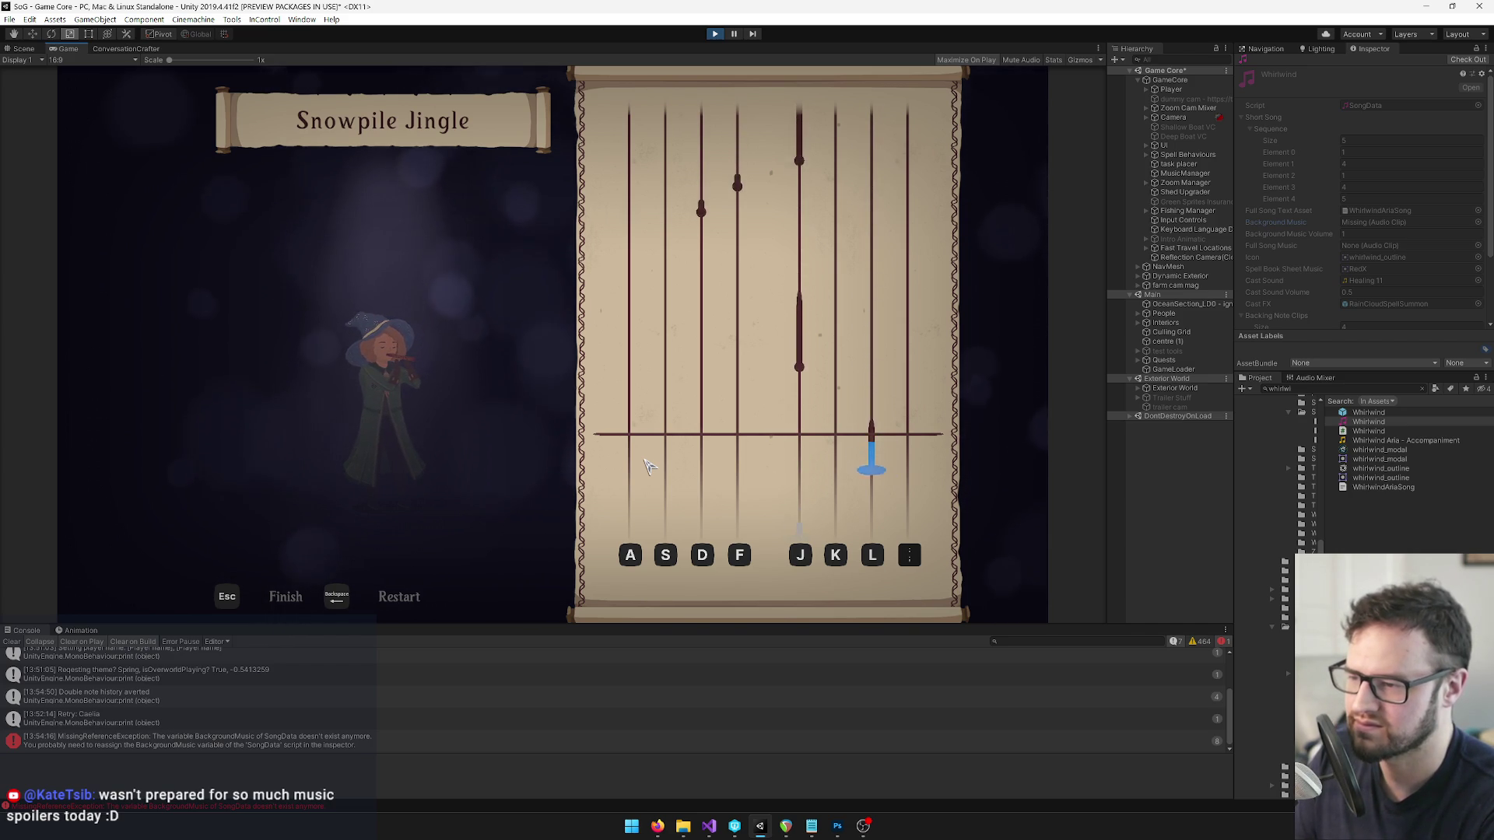
{"action": "key", "text": "Escape"}
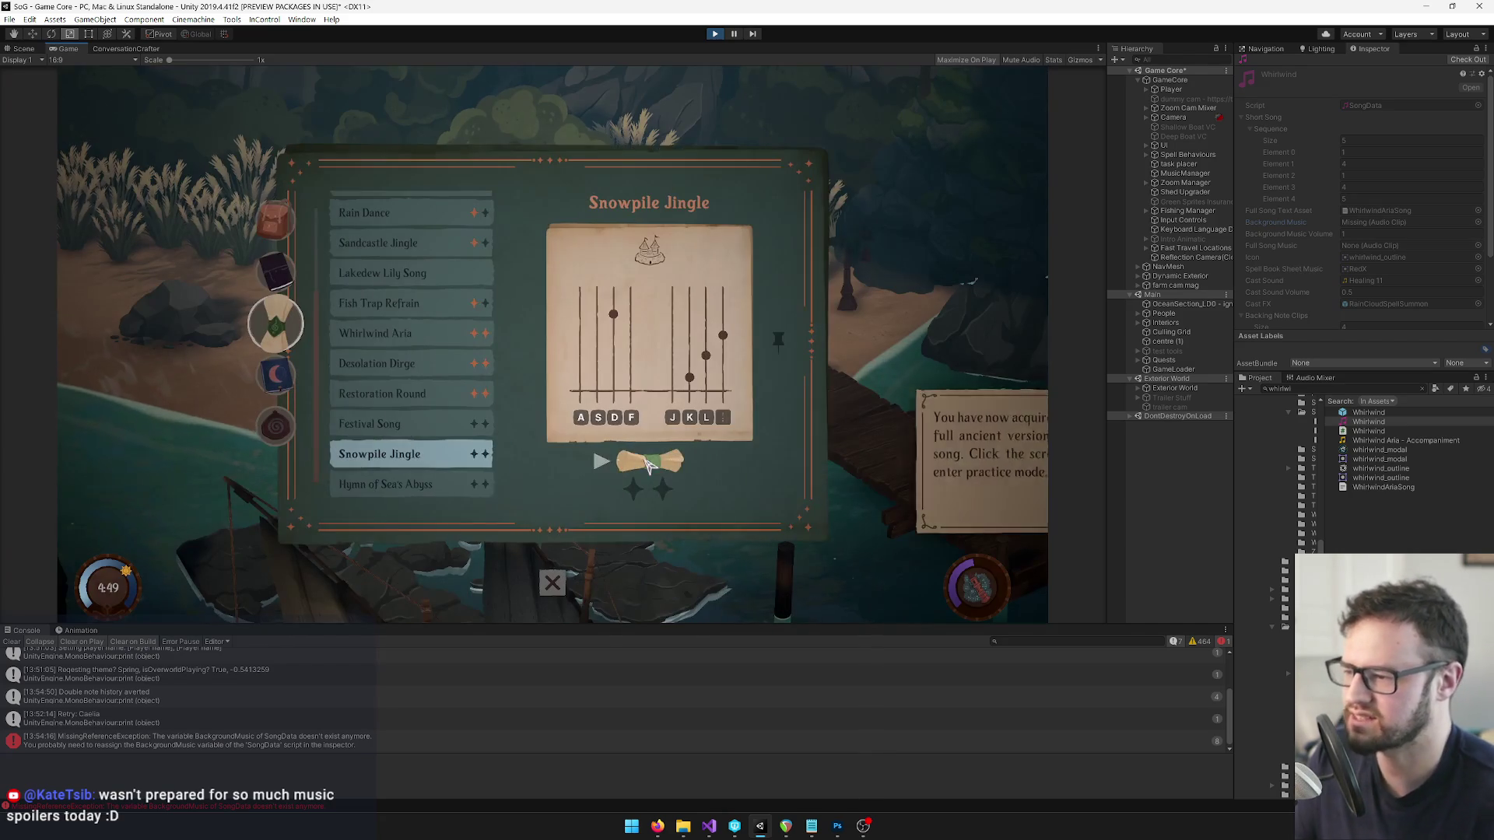
{"action": "left_click", "coordinate": [657, 464]}
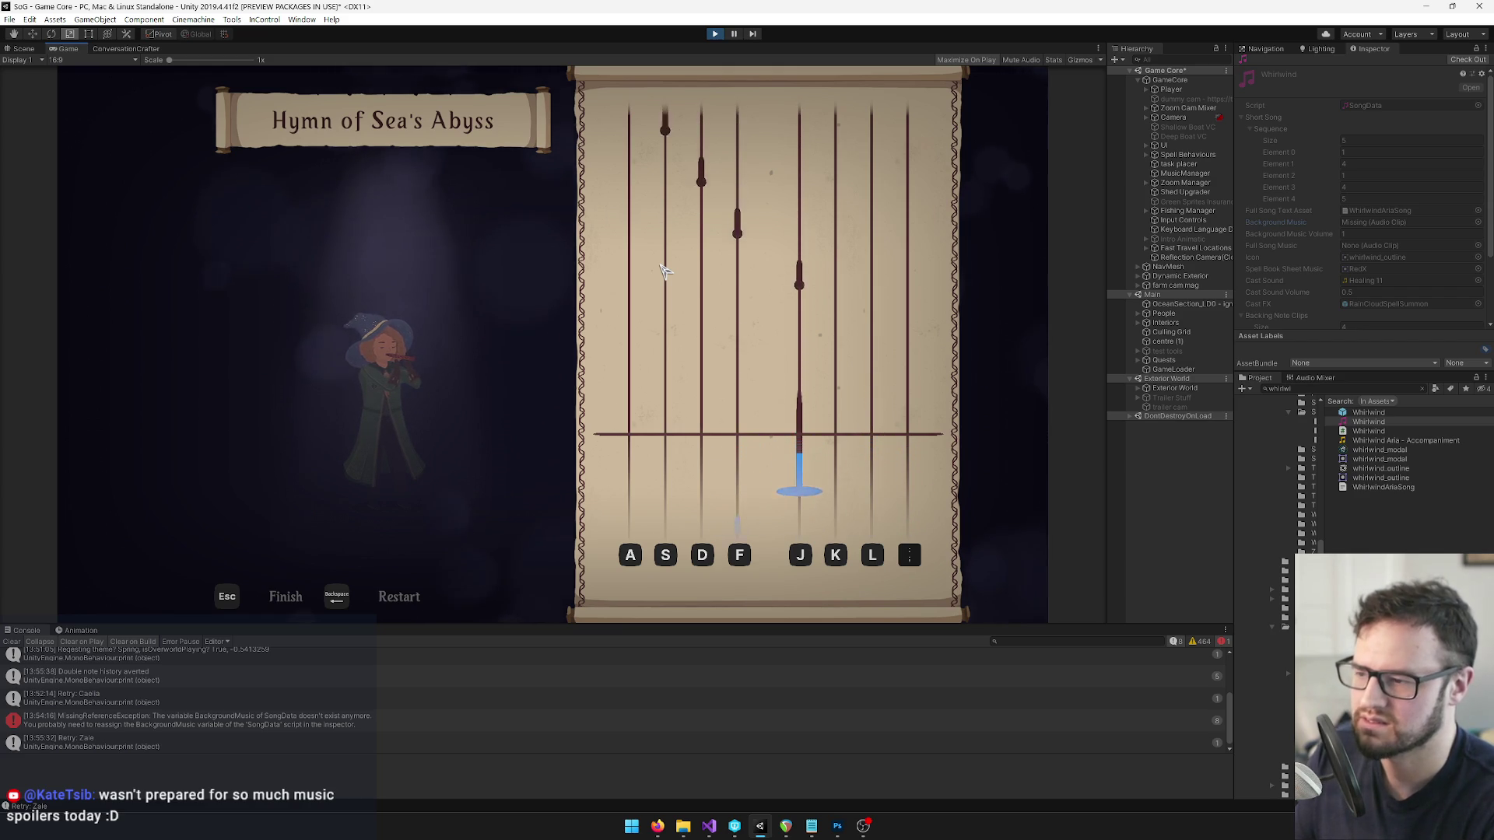
{"action": "key", "text": "Escape"}
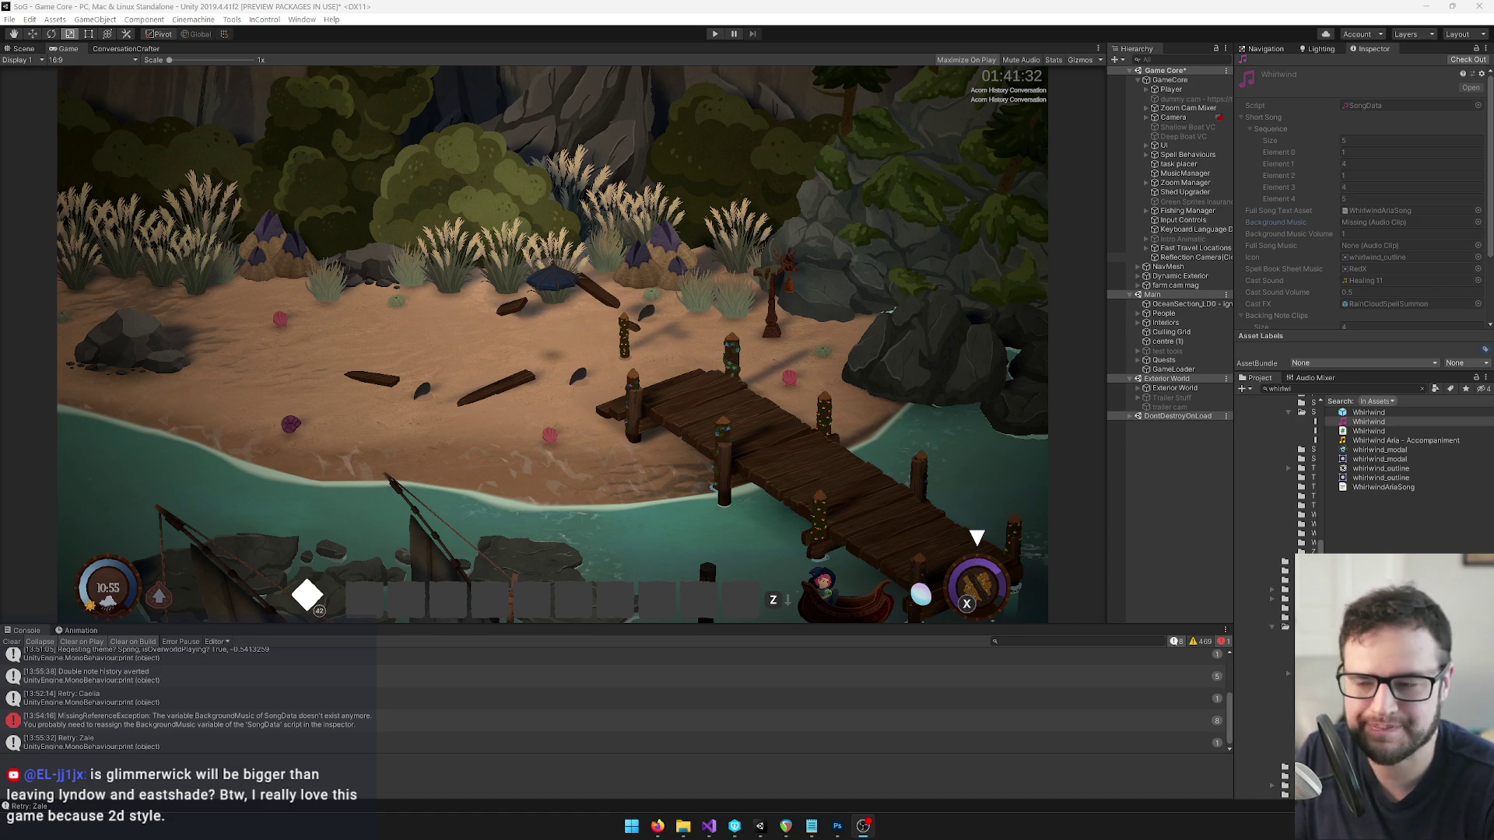
Clear the Project search, browse the Song Datas folder, and check out the Whirlwind song data.
{"action": "left_click", "coordinate": [1280, 388]}
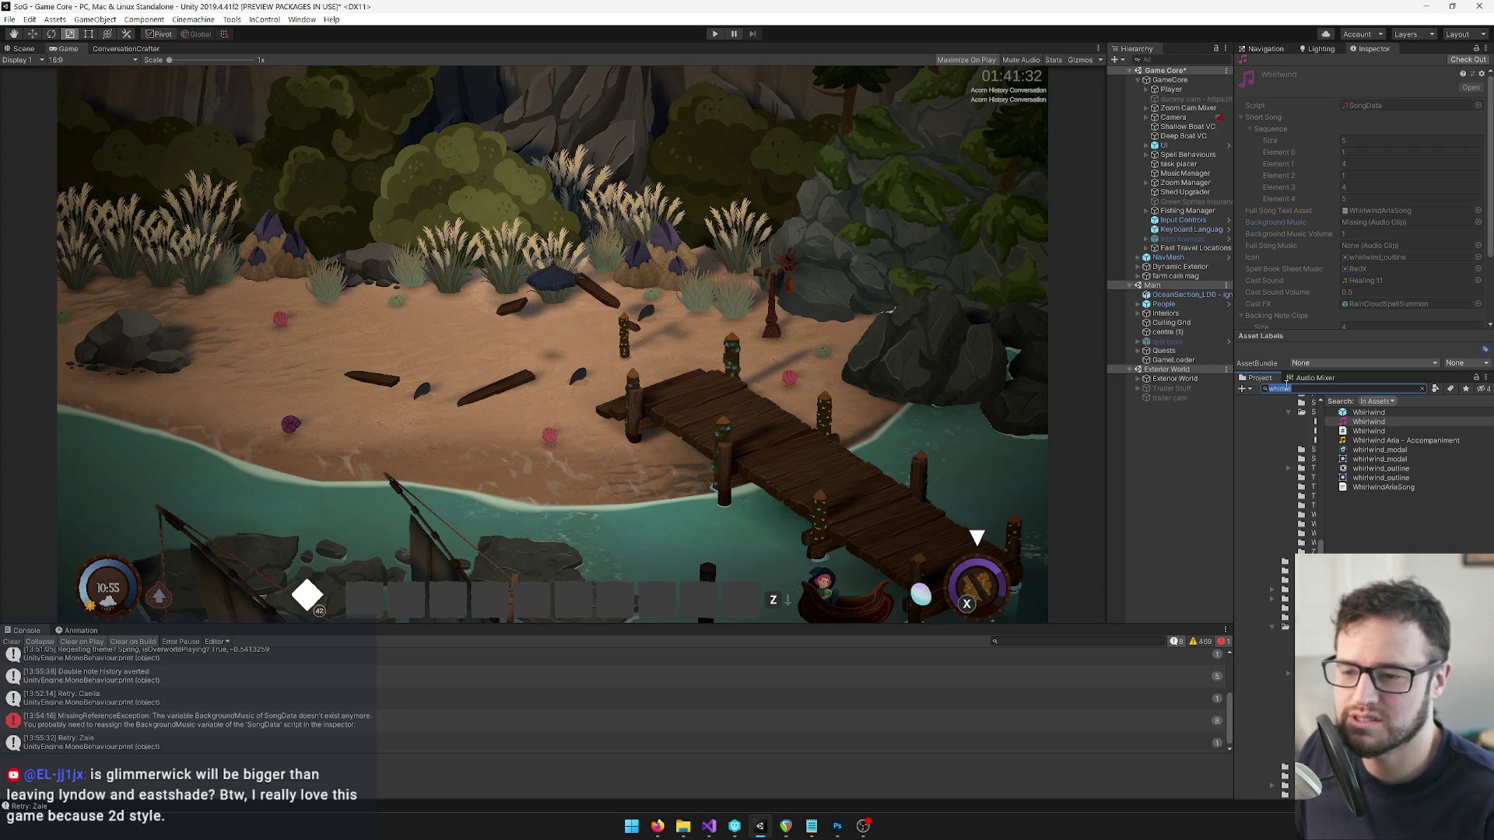
{"action": "left_click", "coordinate": [1423, 387]}
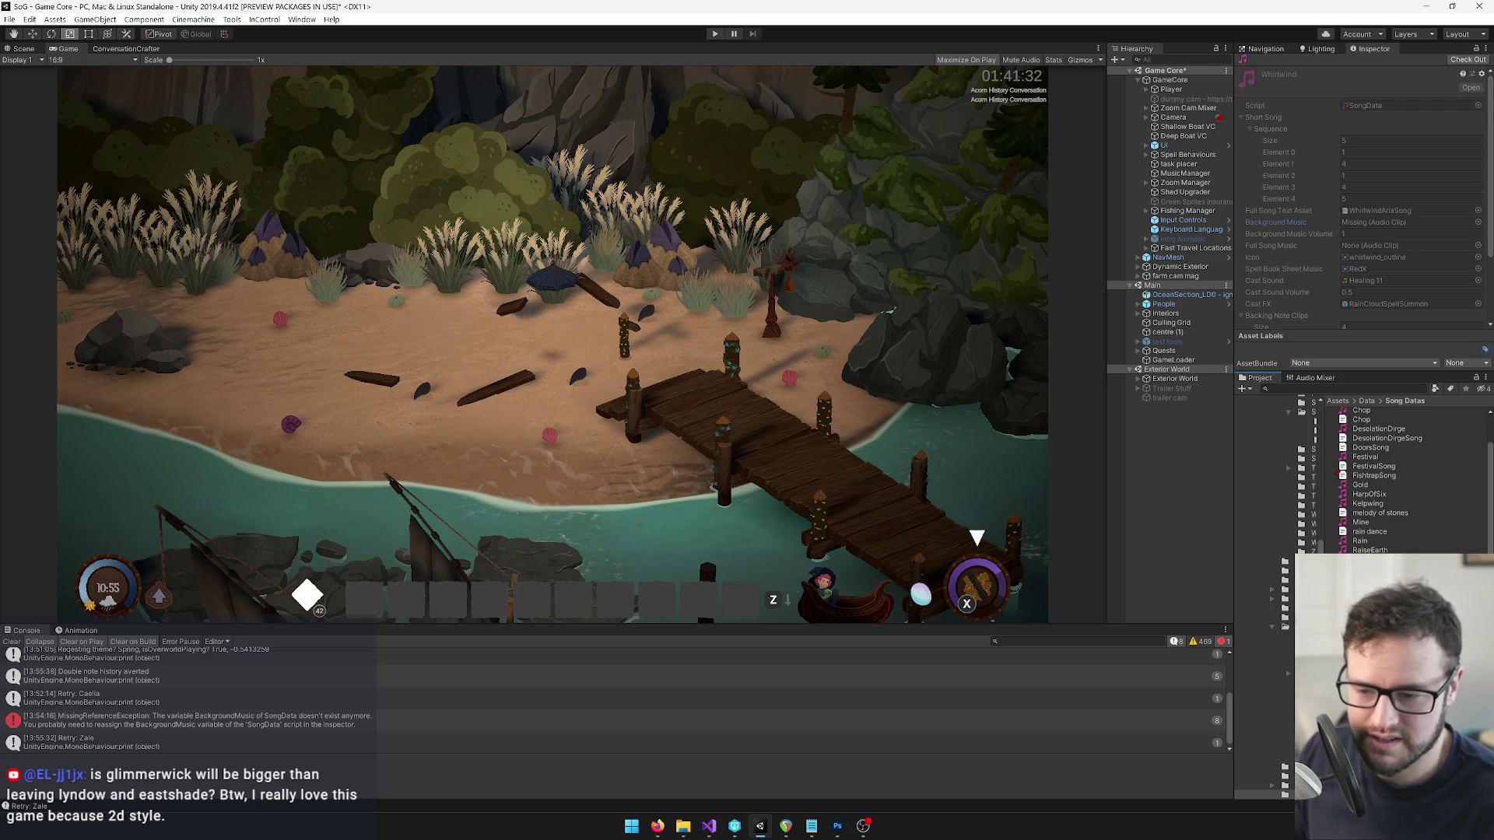
{"action": "scroll", "coordinate": [1393, 474], "scroll_direction": "up", "scroll_amount": 1}
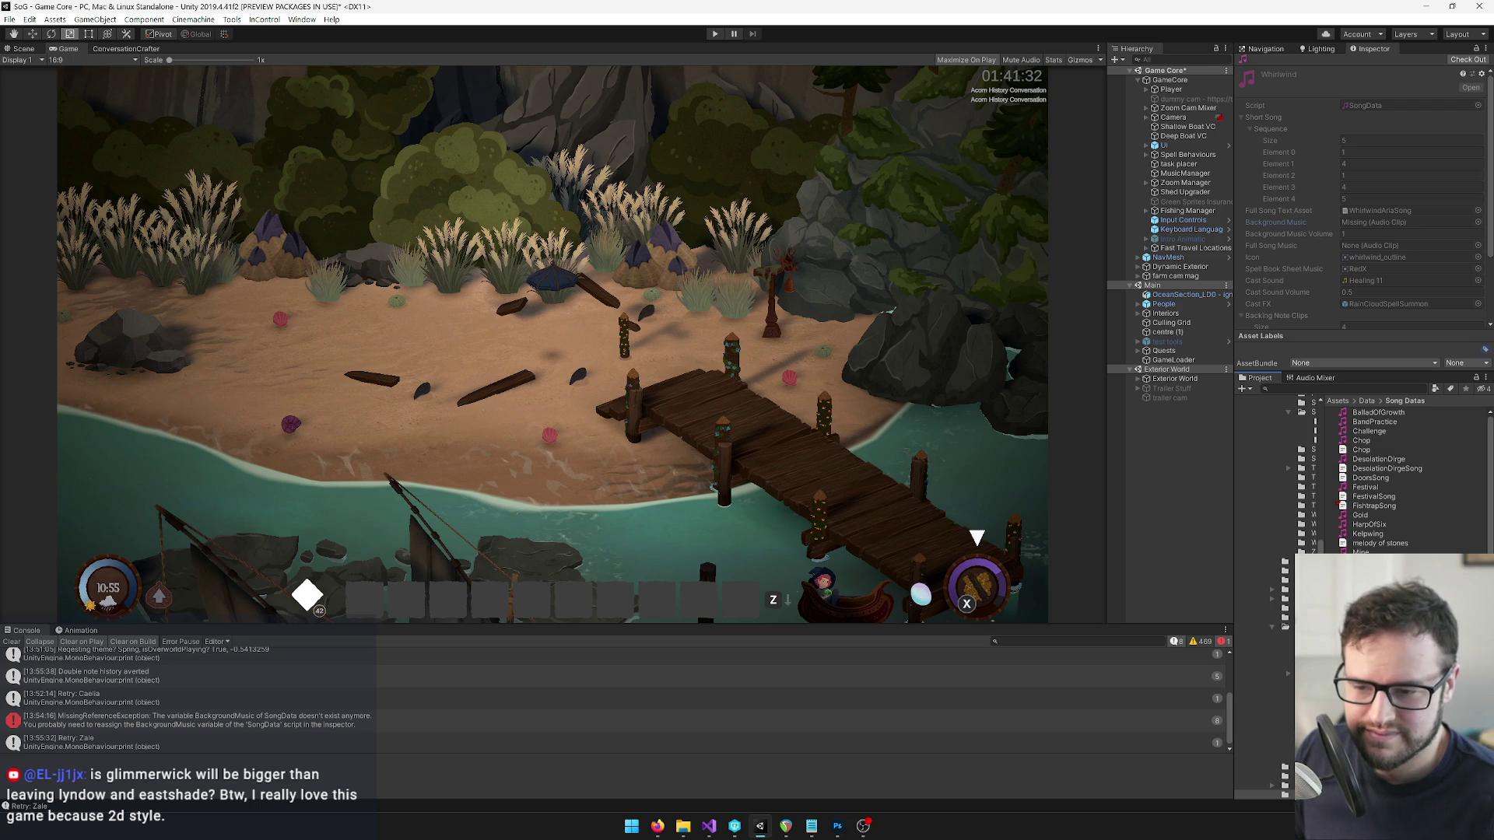
{"action": "scroll", "coordinate": [1393, 475], "scroll_direction": "down", "scroll_amount": 1}
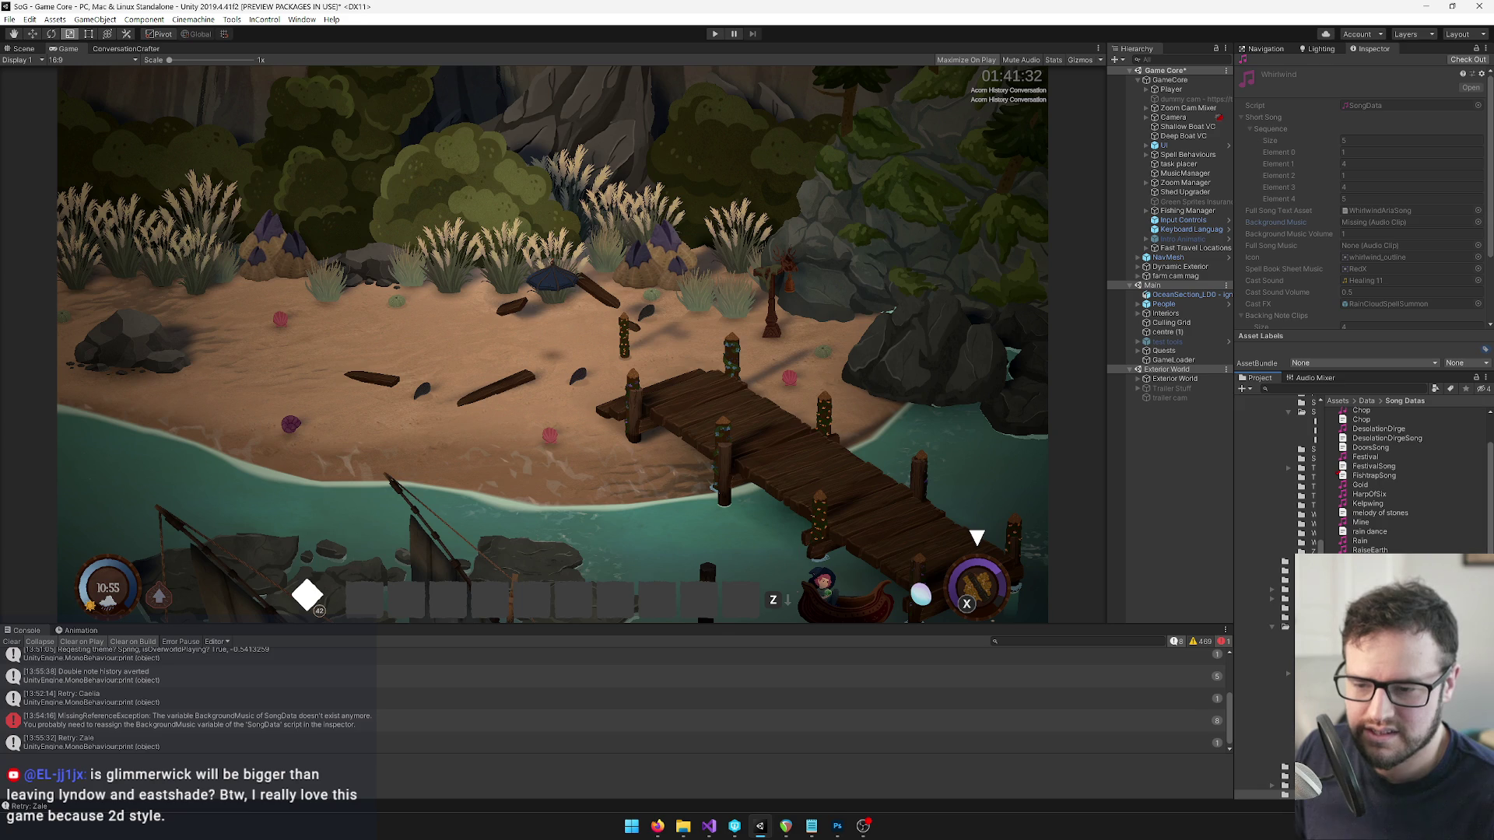
{"action": "scroll", "coordinate": [1393, 474], "scroll_direction": "up", "scroll_amount": 1}
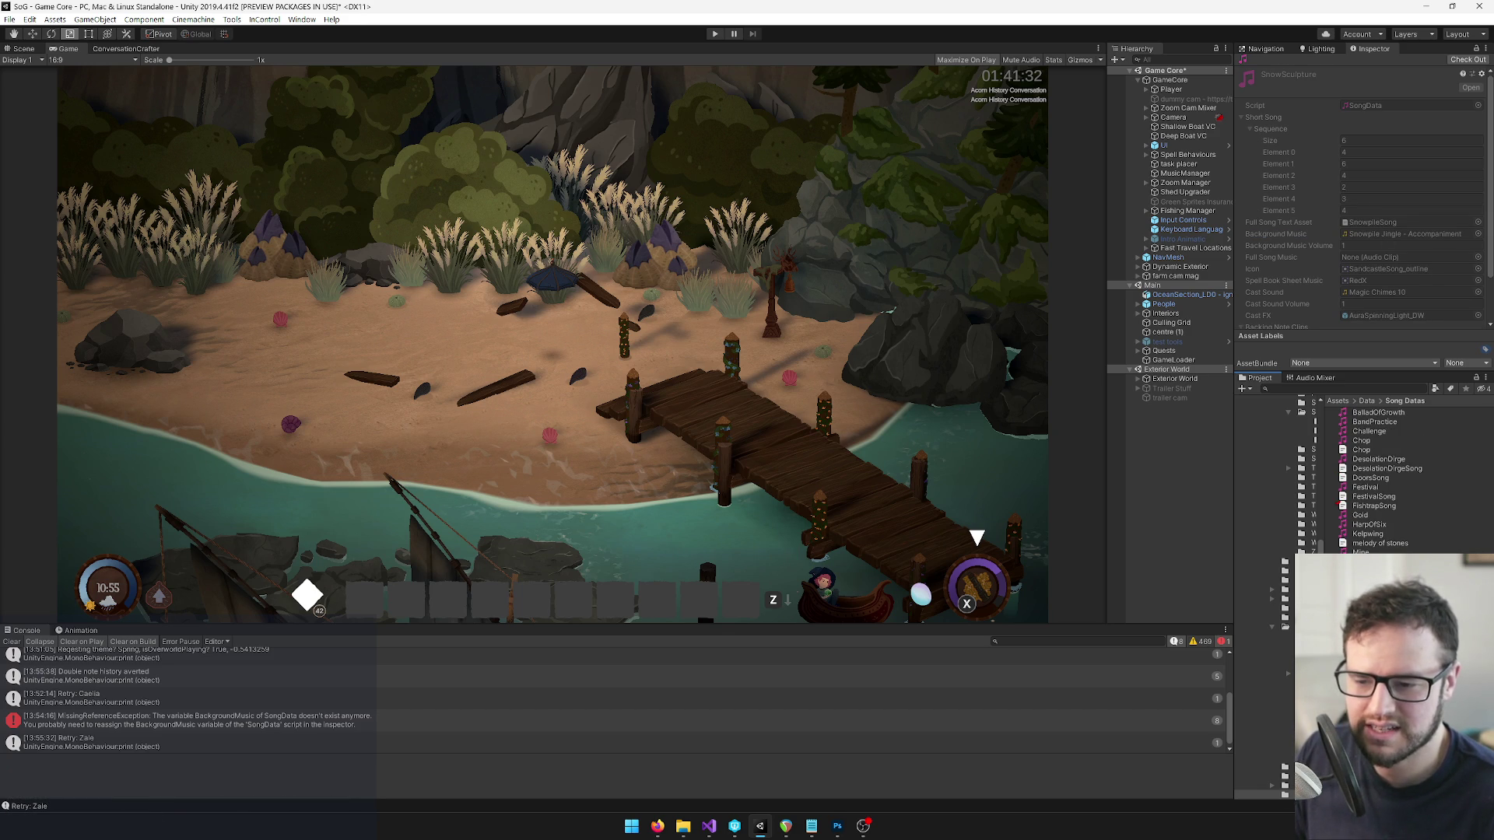
{"action": "left_click", "coordinate": [1395, 460]}
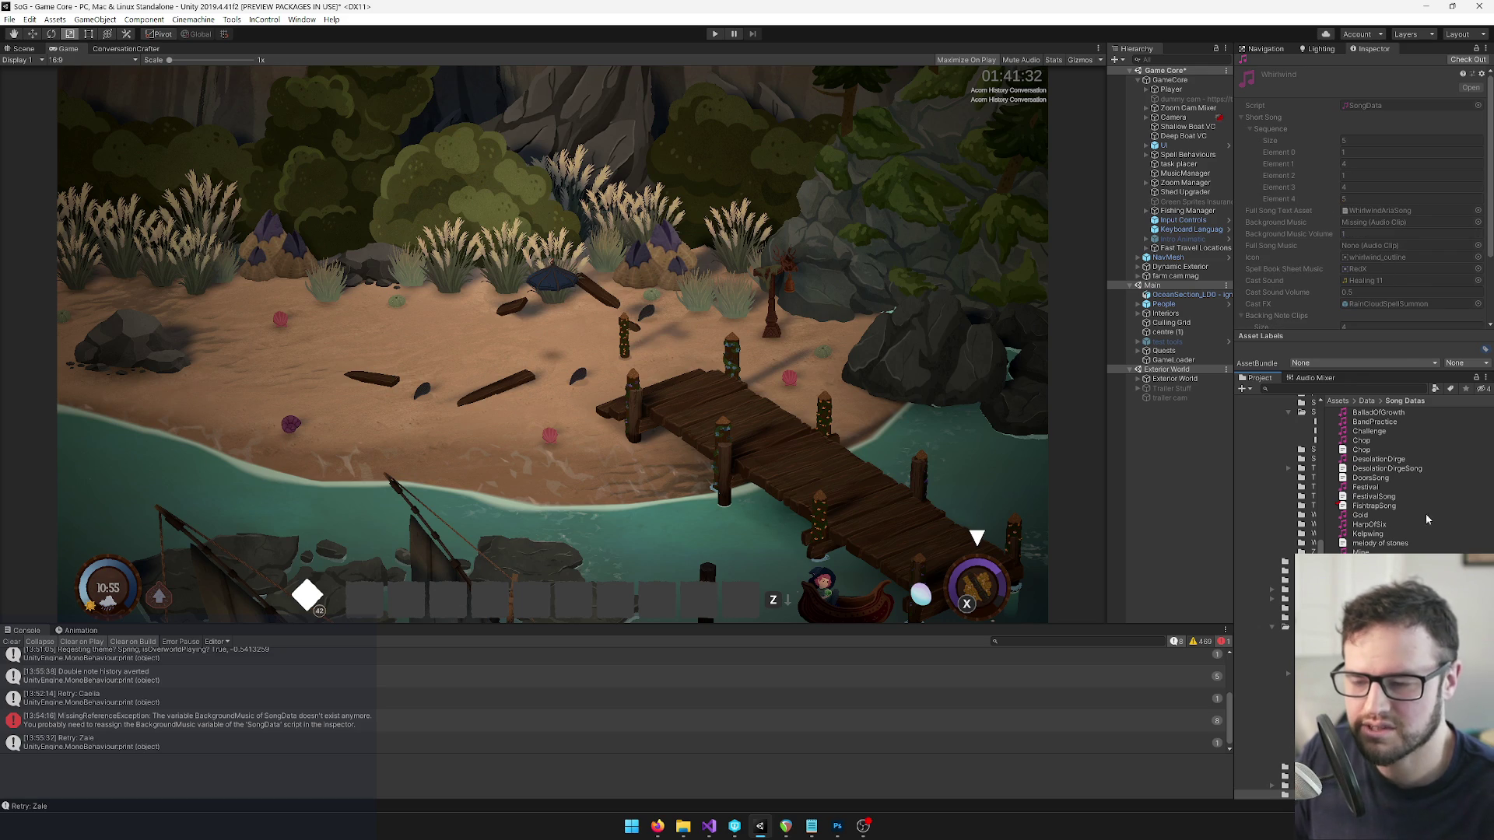
{"action": "left_click", "coordinate": [1468, 59]}
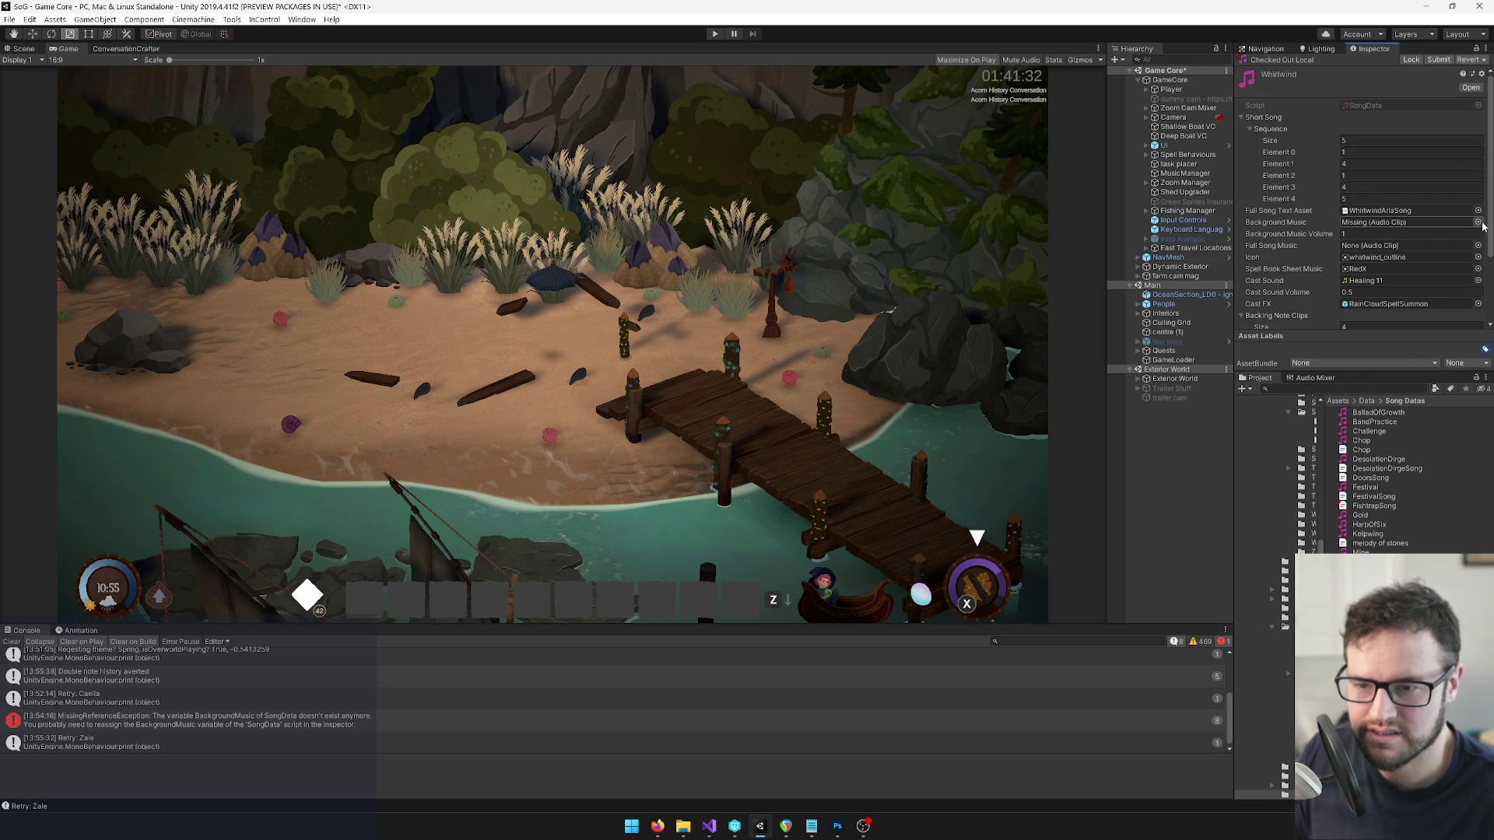
{"action": "left_click", "coordinate": [1478, 222]}
{"action": "type", "text": "whirl"}
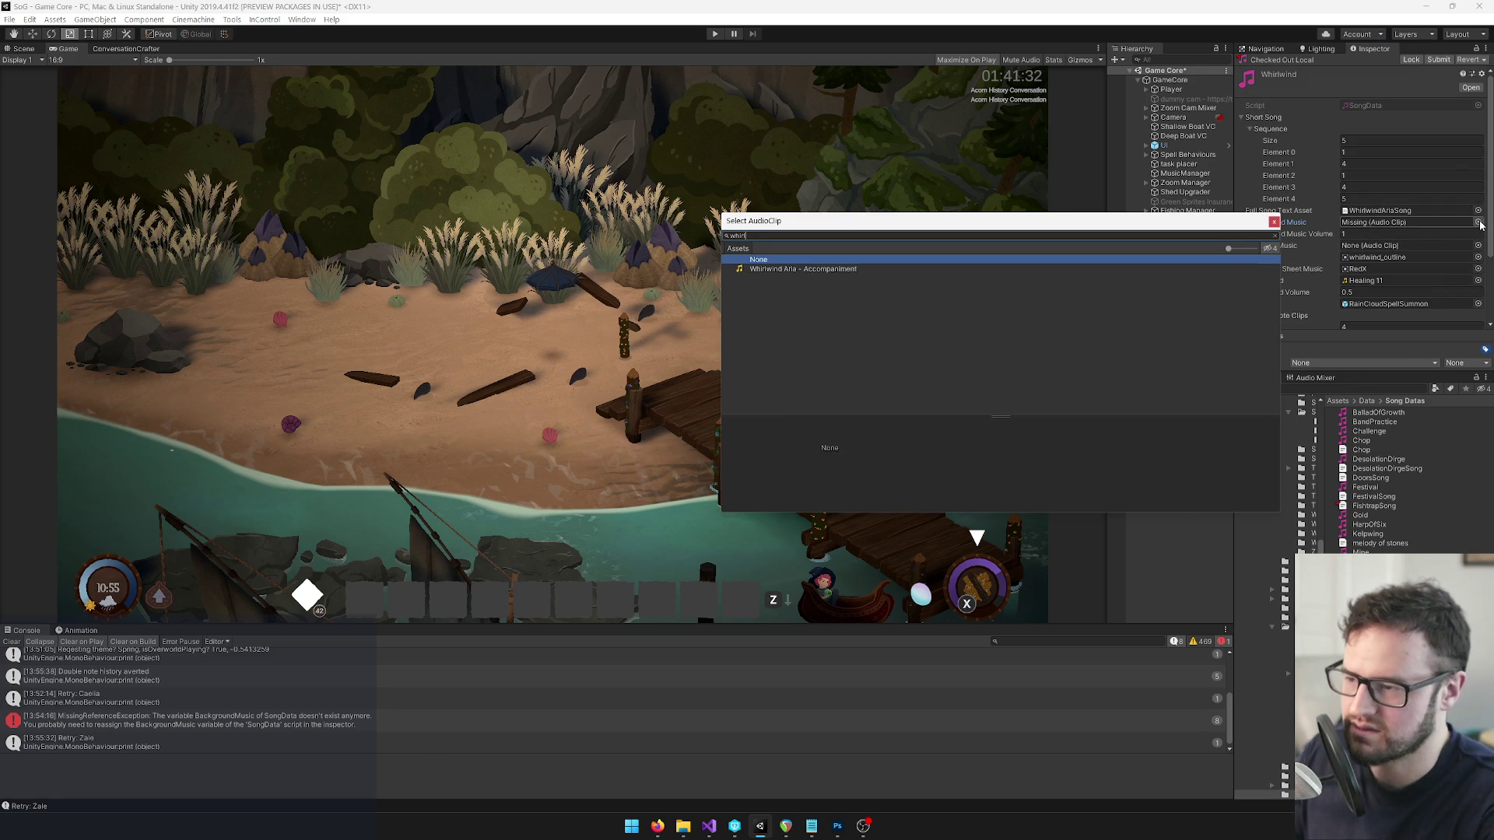
{"action": "double_click", "coordinate": [794, 270]}
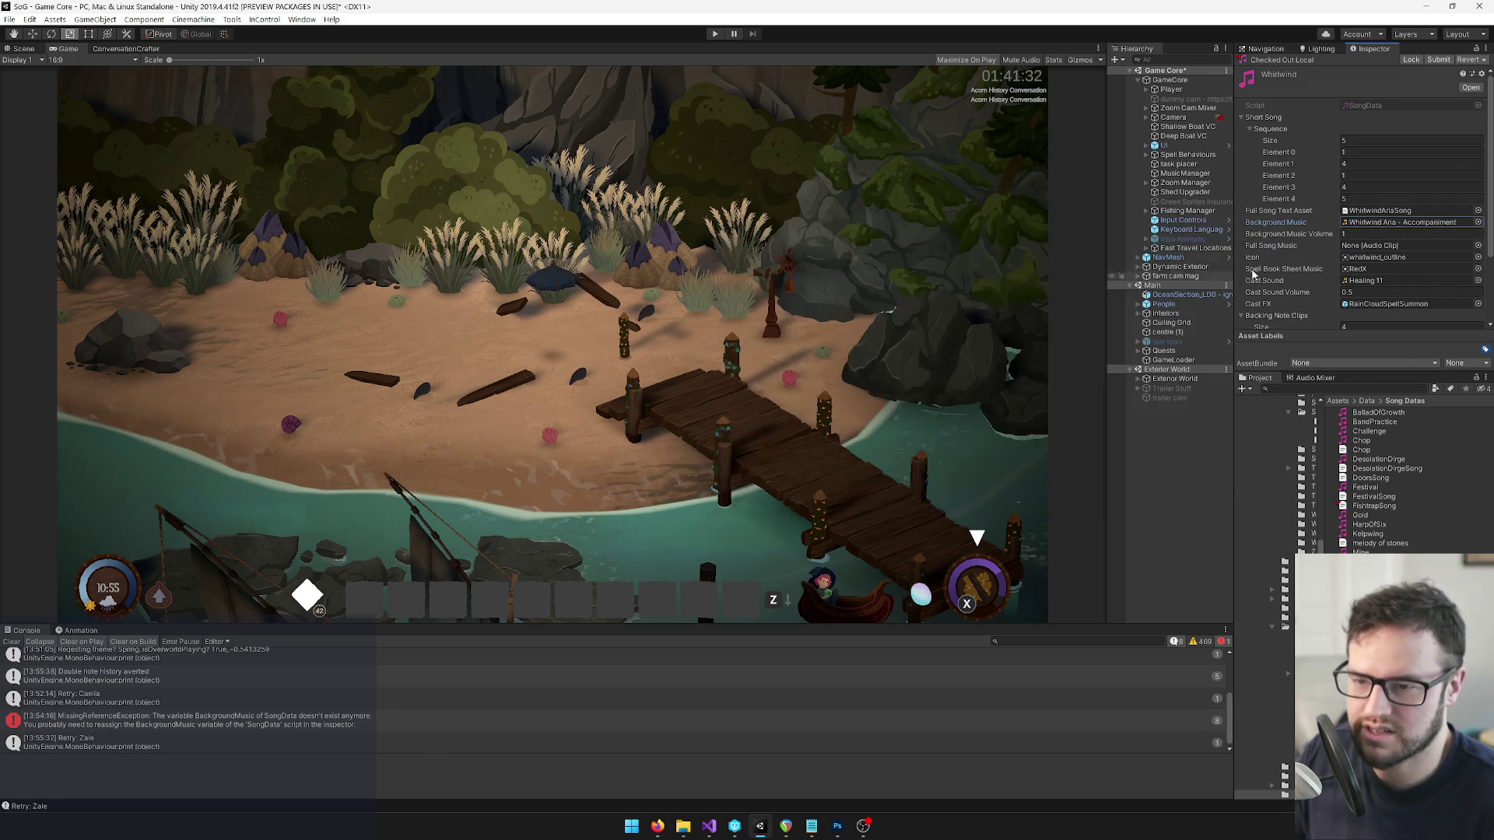
{"action": "left_click", "coordinate": [1401, 221]}
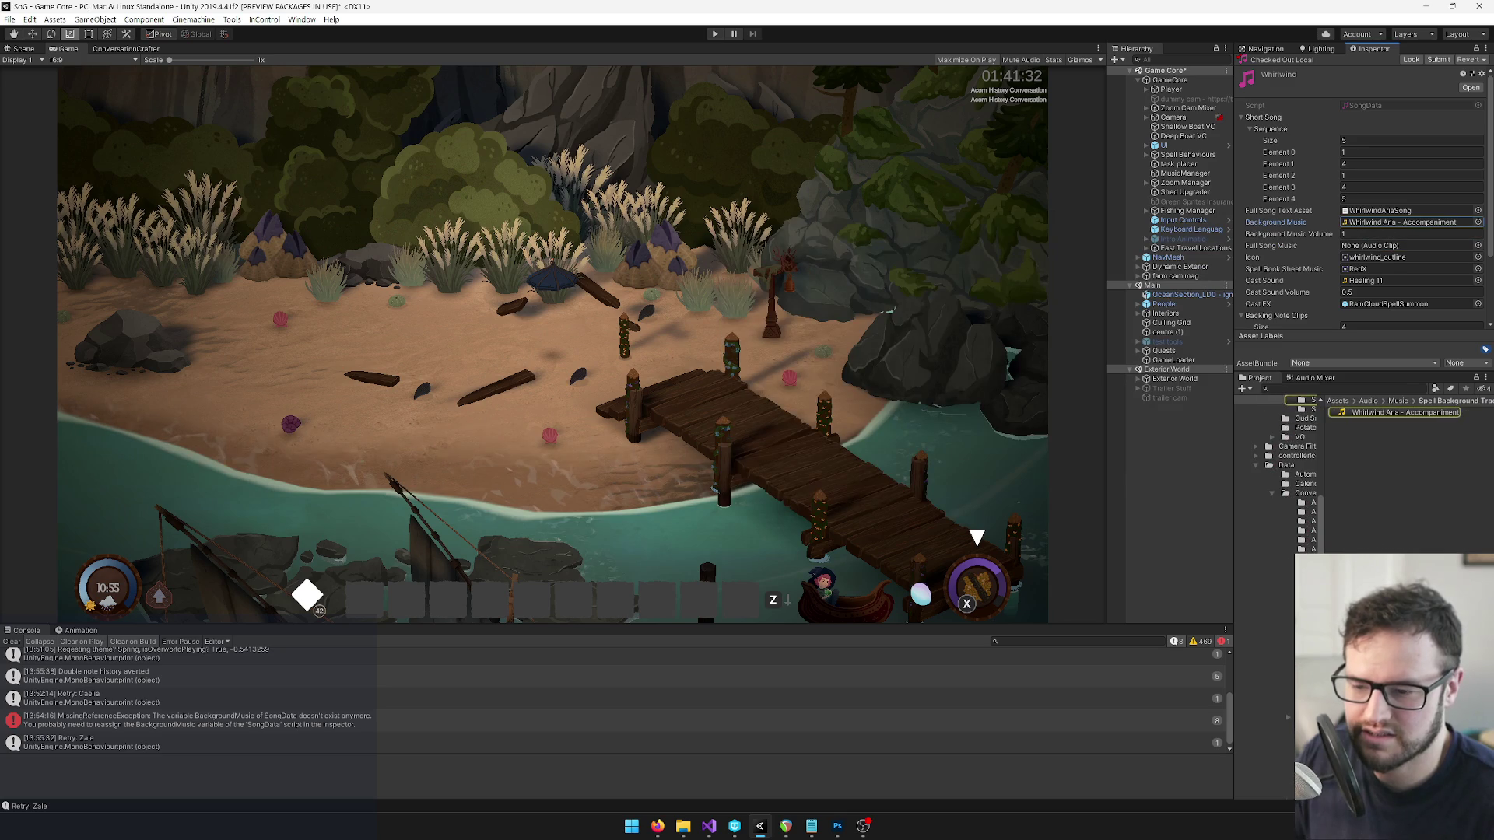
{"action": "left_click", "coordinate": [1381, 413]}
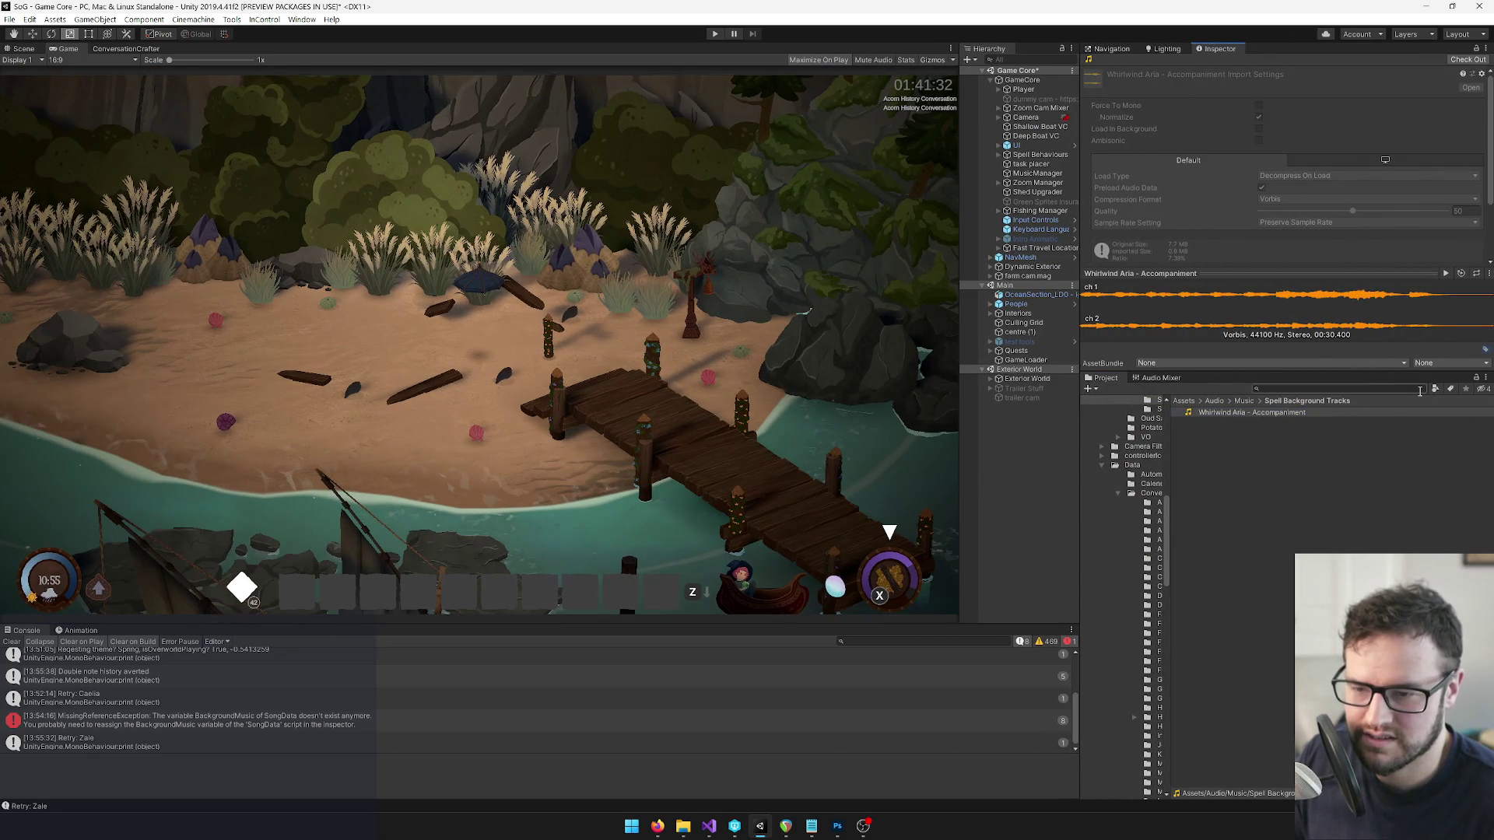
{"action": "left_click", "coordinate": [1290, 435]}
{"action": "left_click", "coordinate": [1289, 414]}
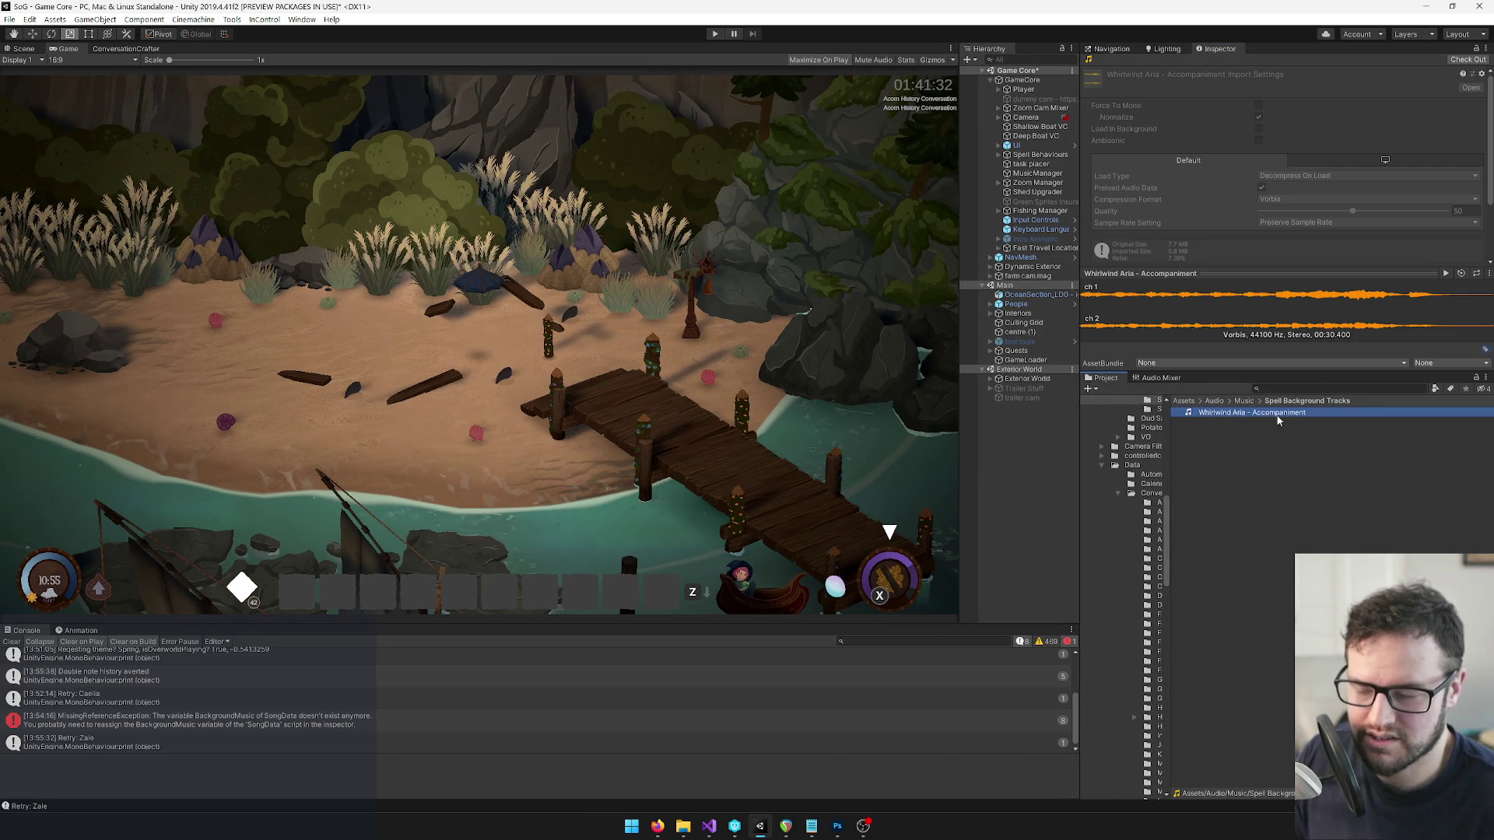
{"action": "left_click", "coordinate": [1244, 401]}
{"action": "double_click", "coordinate": [1255, 442]}
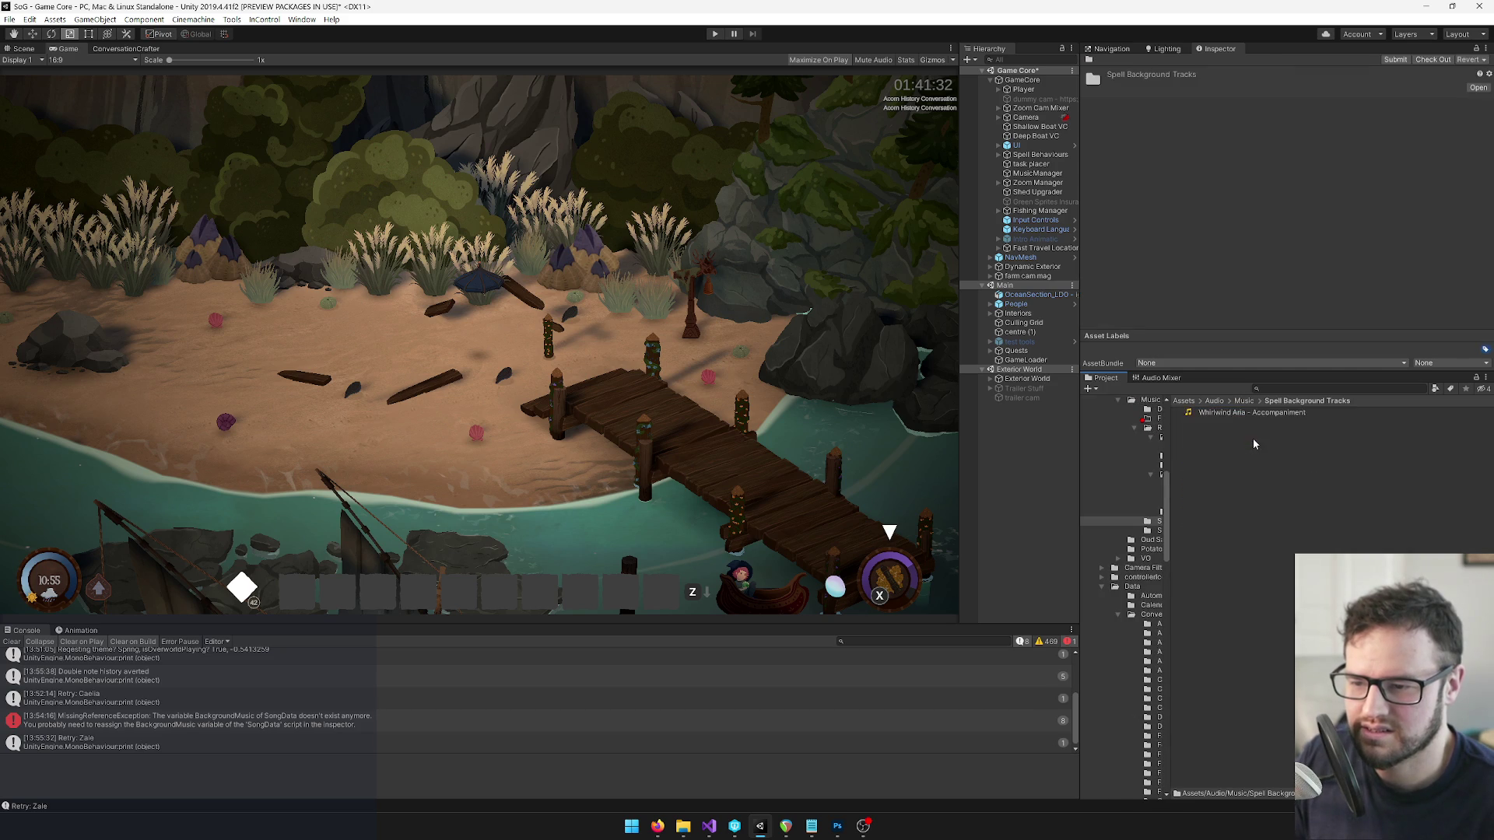
{"action": "left_click", "coordinate": [1262, 413]}
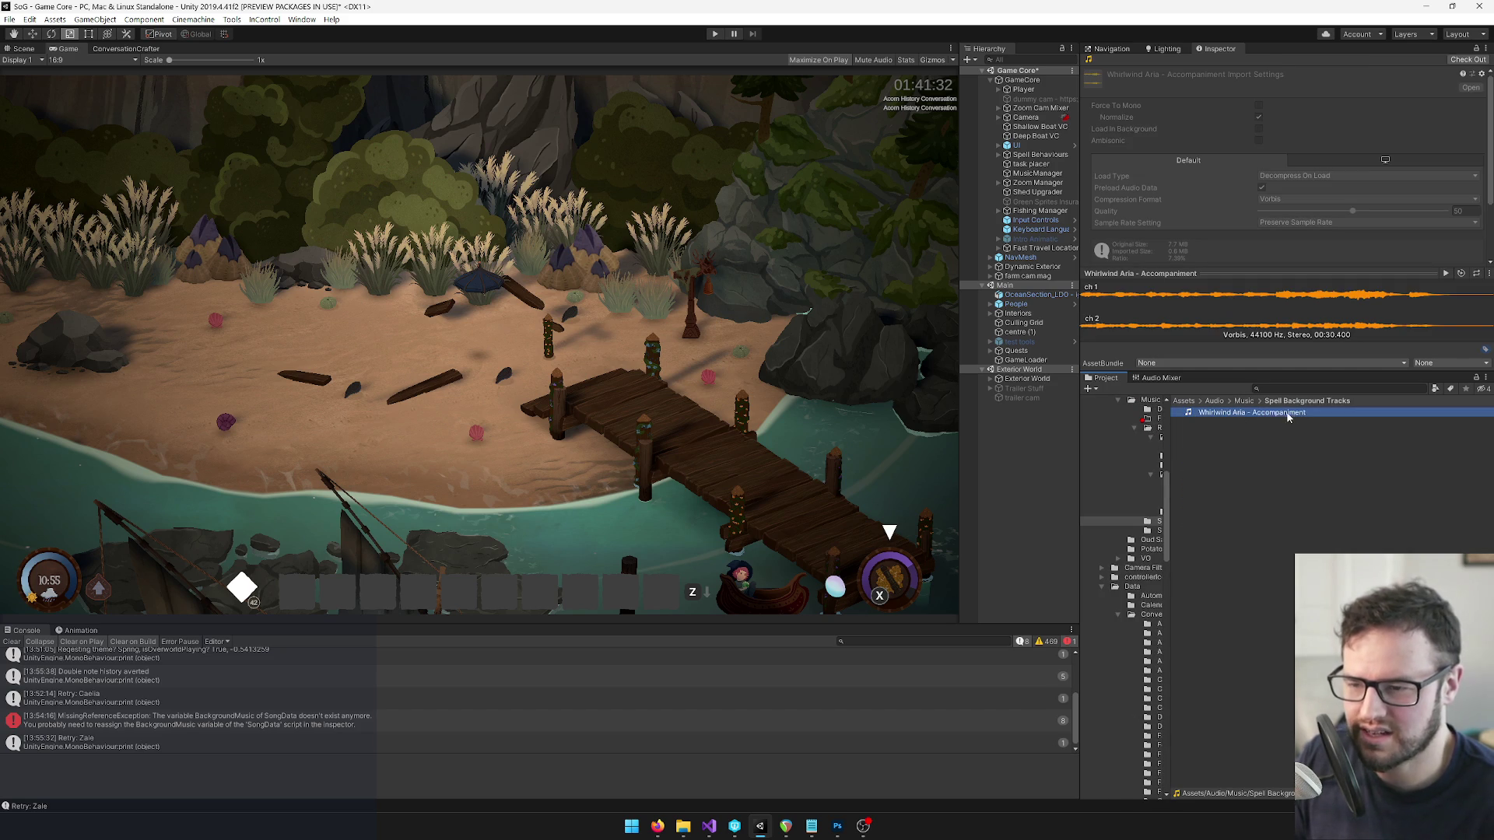
{"action": "left_click", "coordinate": [1252, 401]}
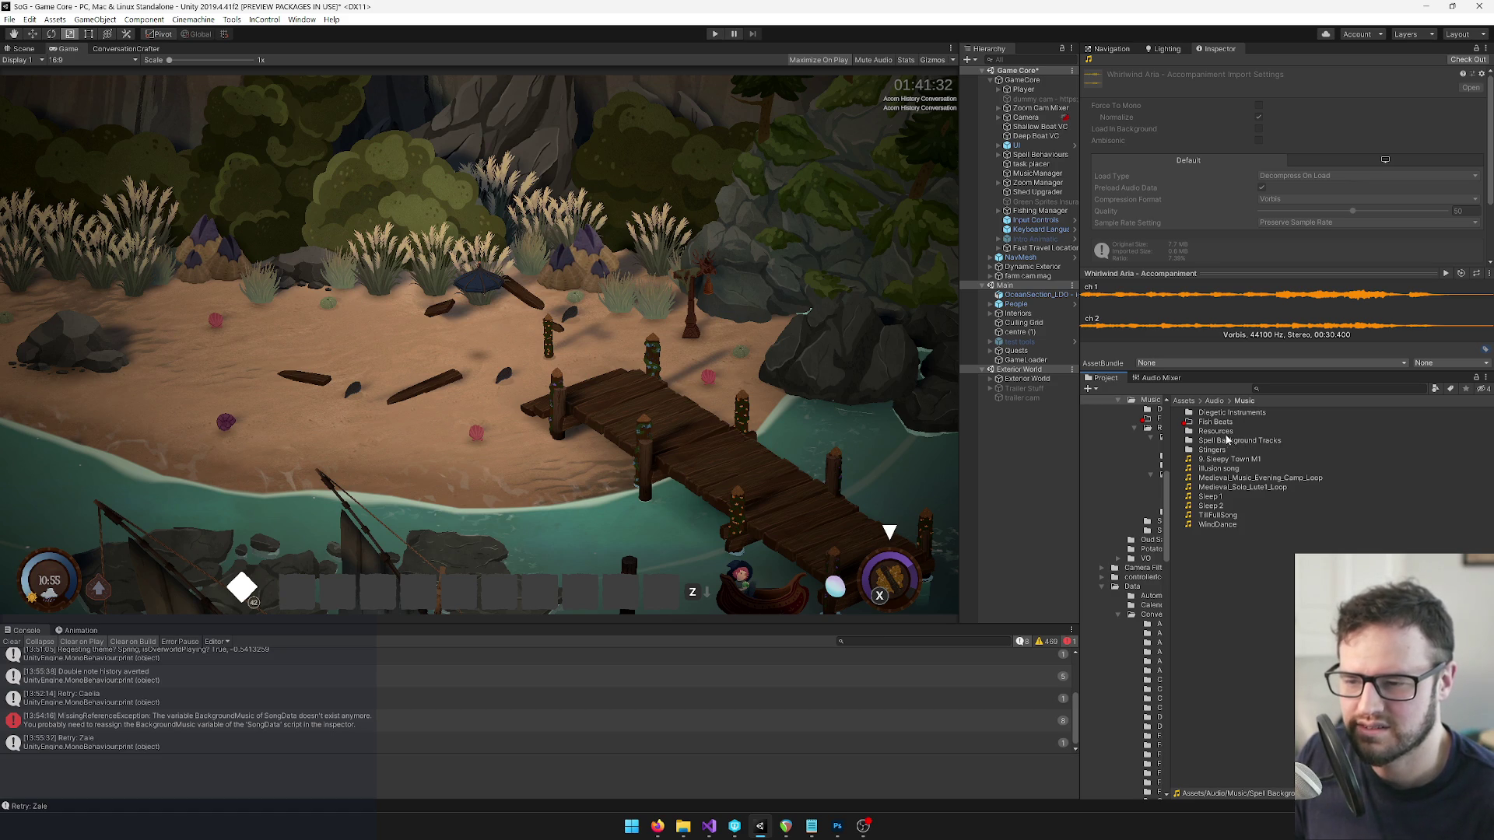
{"action": "double_click", "coordinate": [1233, 441]}
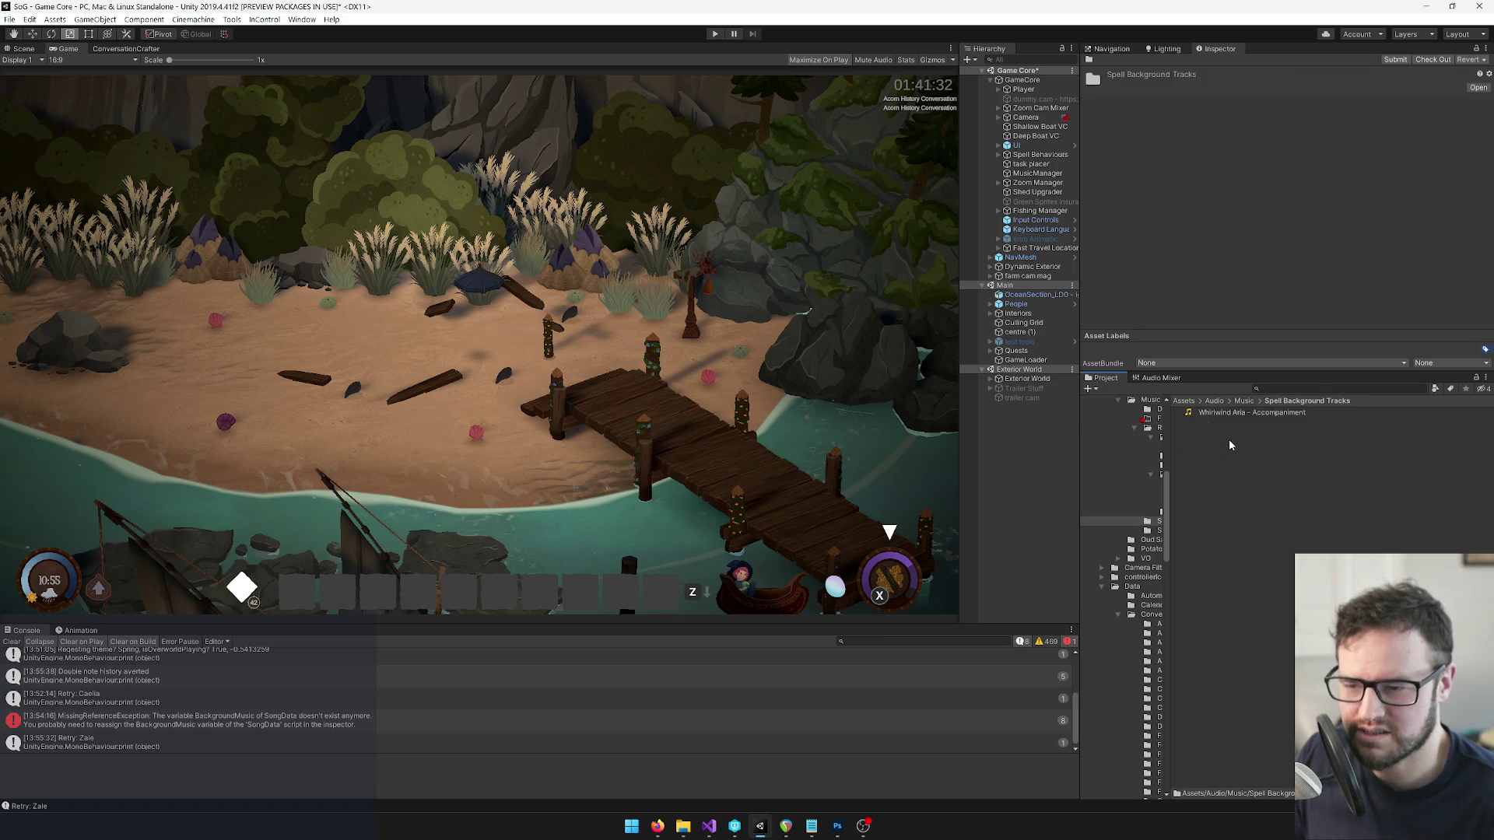
Move Whirlwind Aria - Accompaniment into Resources/Spell Background Tracks and remove the emptied Music/Spell Background Tracks folder.
{"action": "left_click", "coordinate": [1224, 414]}
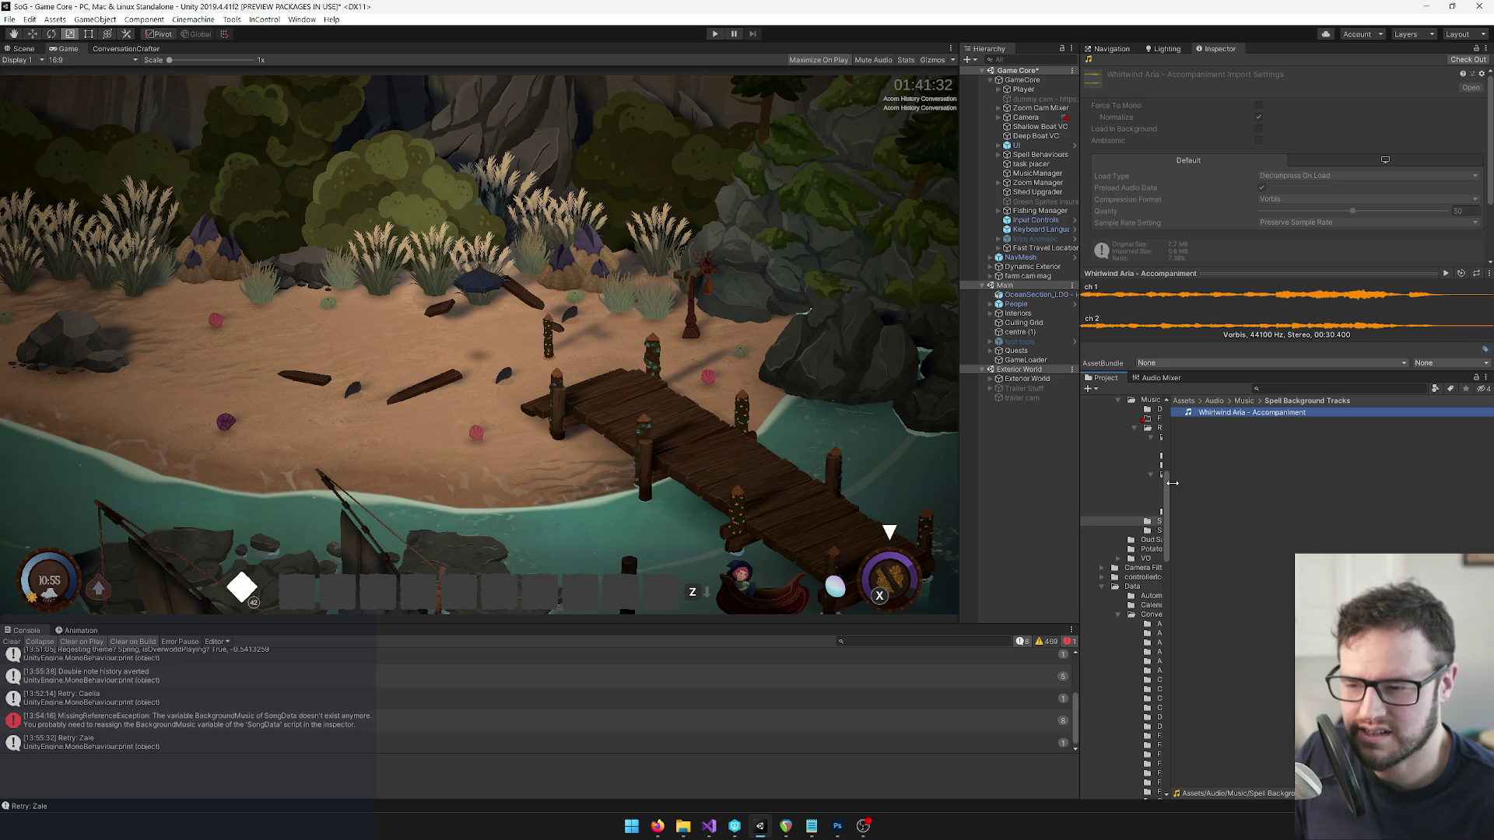
{"action": "left_click_drag", "start_coordinate": [1170, 485], "coordinate": [1258, 486]}
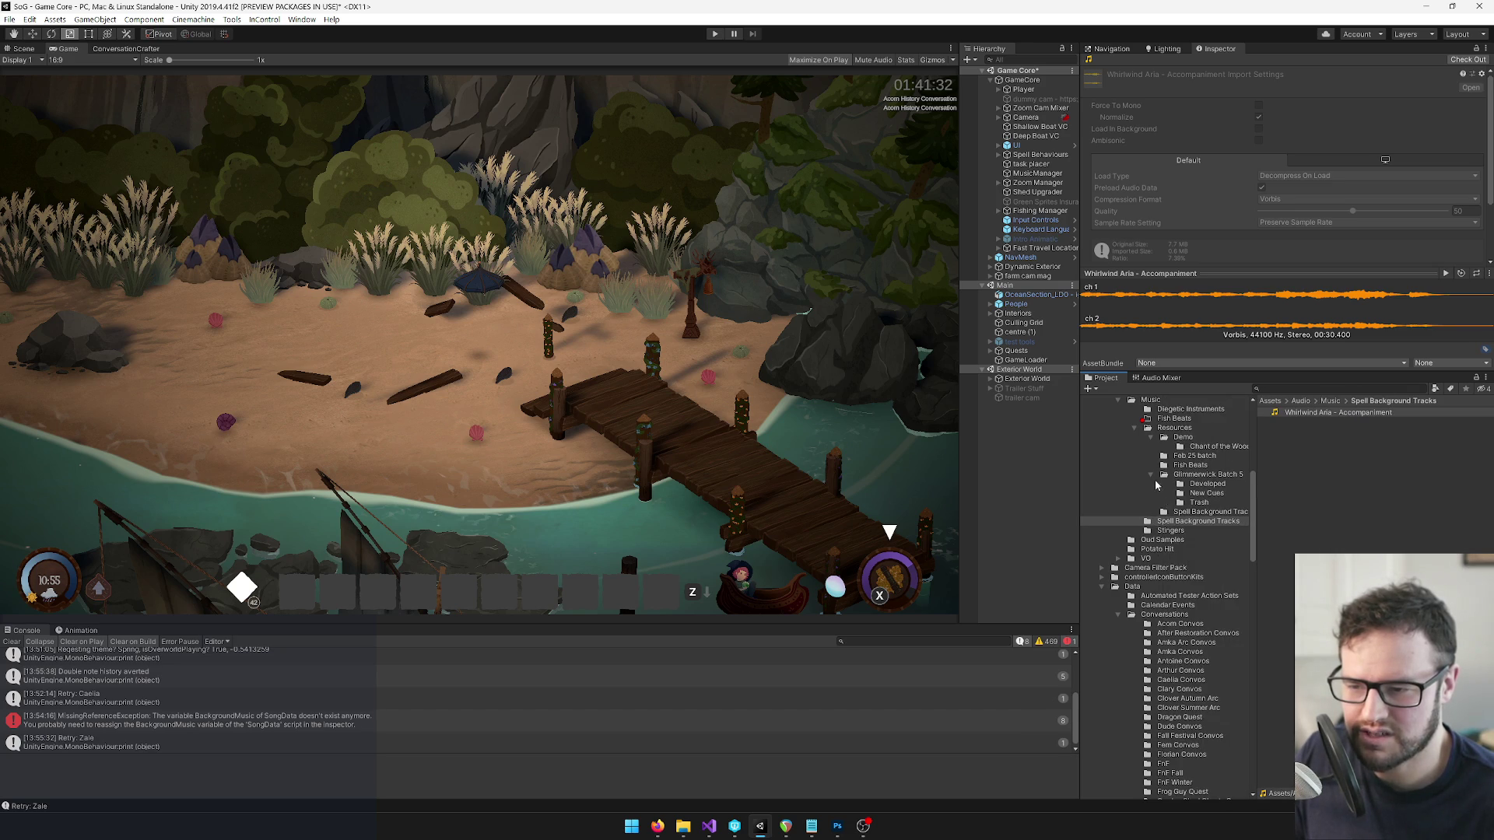
{"action": "scroll", "coordinate": [1151, 532], "scroll_direction": "up", "scroll_amount": 2}
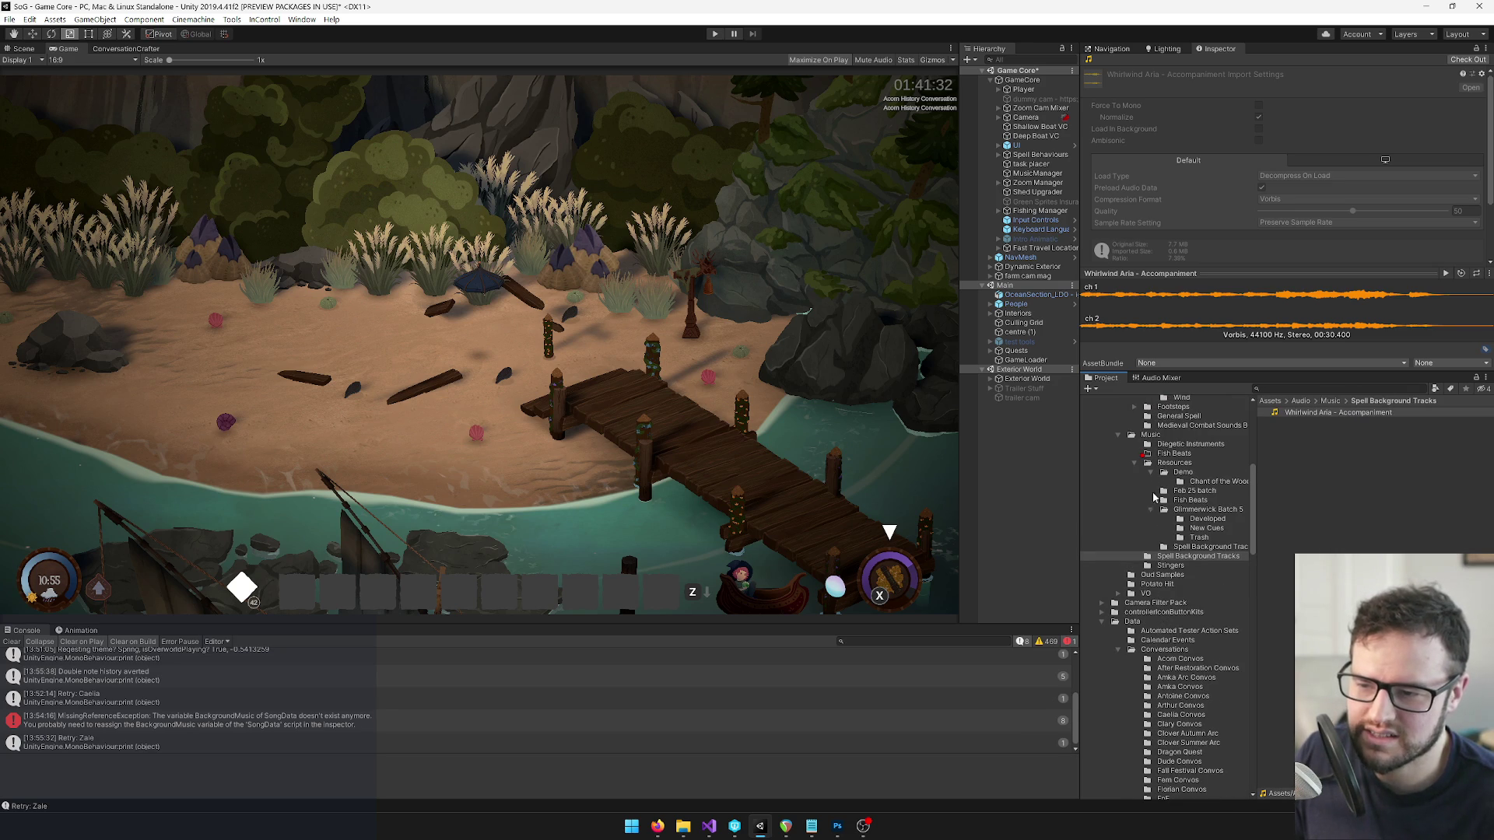
{"action": "left_click", "coordinate": [1136, 465]}
{"action": "left_click", "coordinate": [1136, 465]}
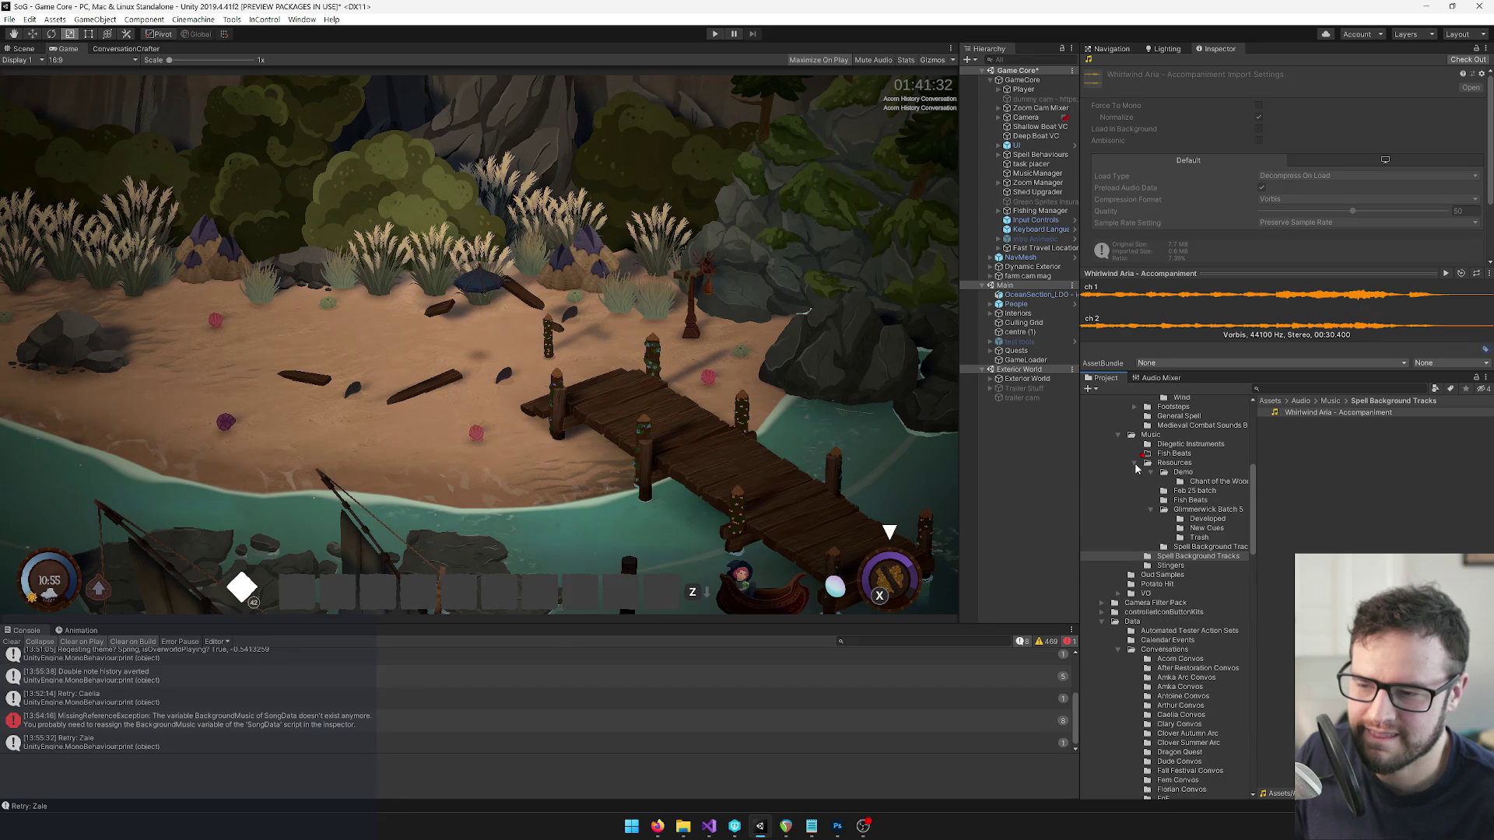
{"action": "left_click", "coordinate": [1159, 512]}
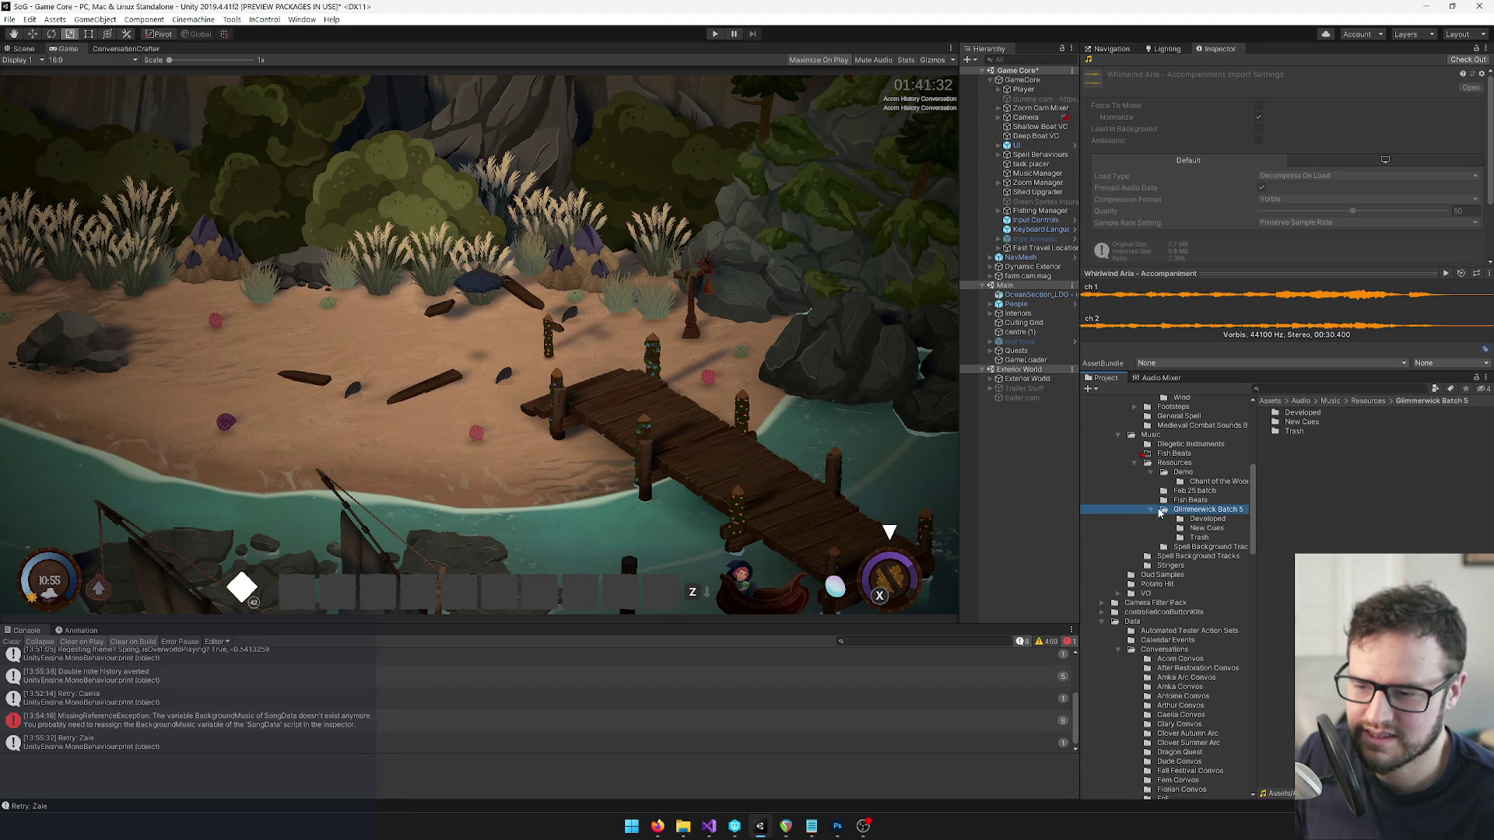
{"action": "left_click", "coordinate": [1177, 557]}
{"action": "left_click_drag", "start_coordinate": [1309, 413], "coordinate": [1212, 547]}
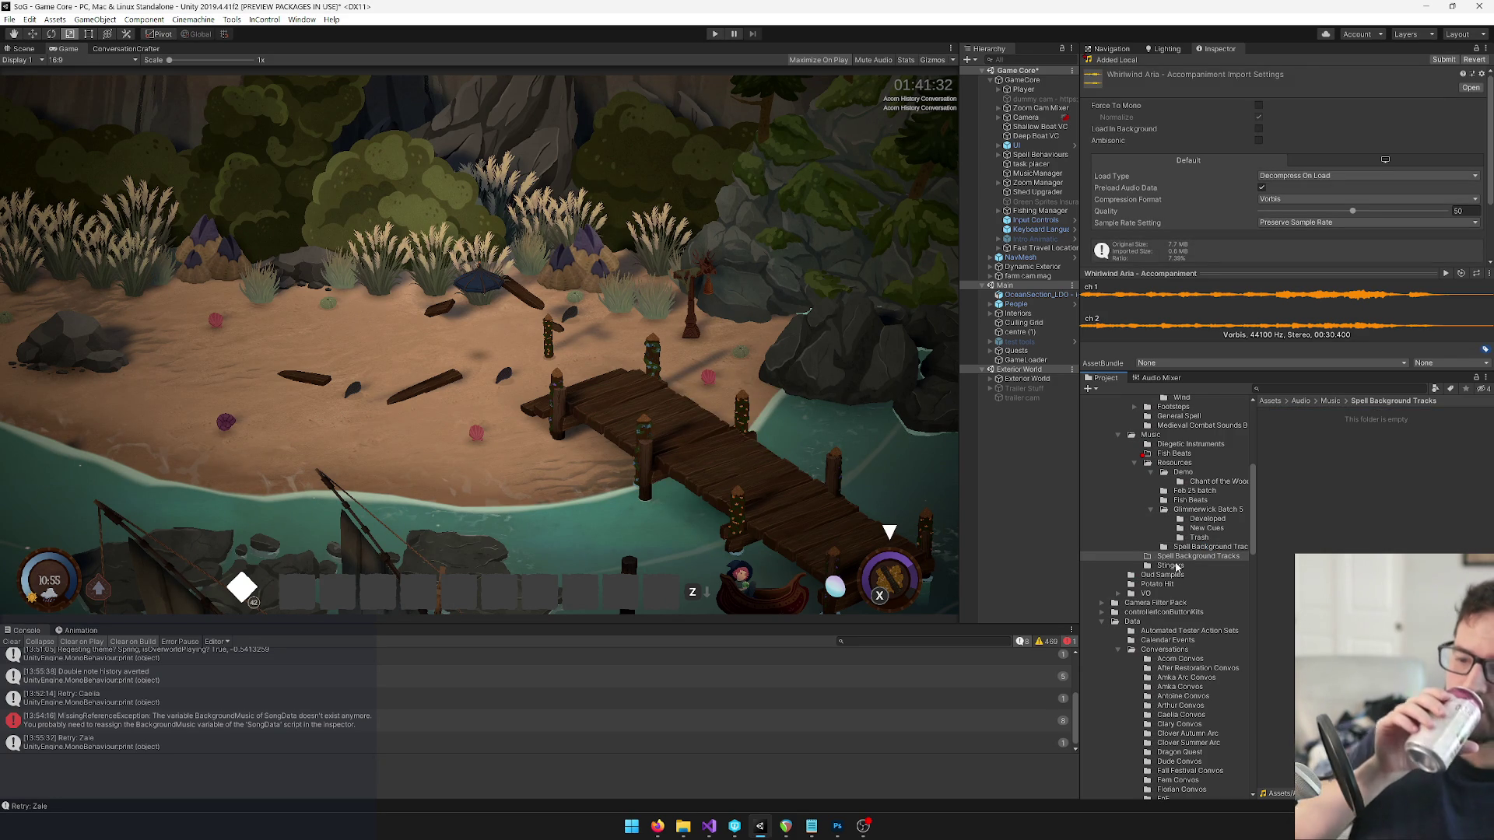
{"action": "left_click", "coordinate": [1182, 558]}
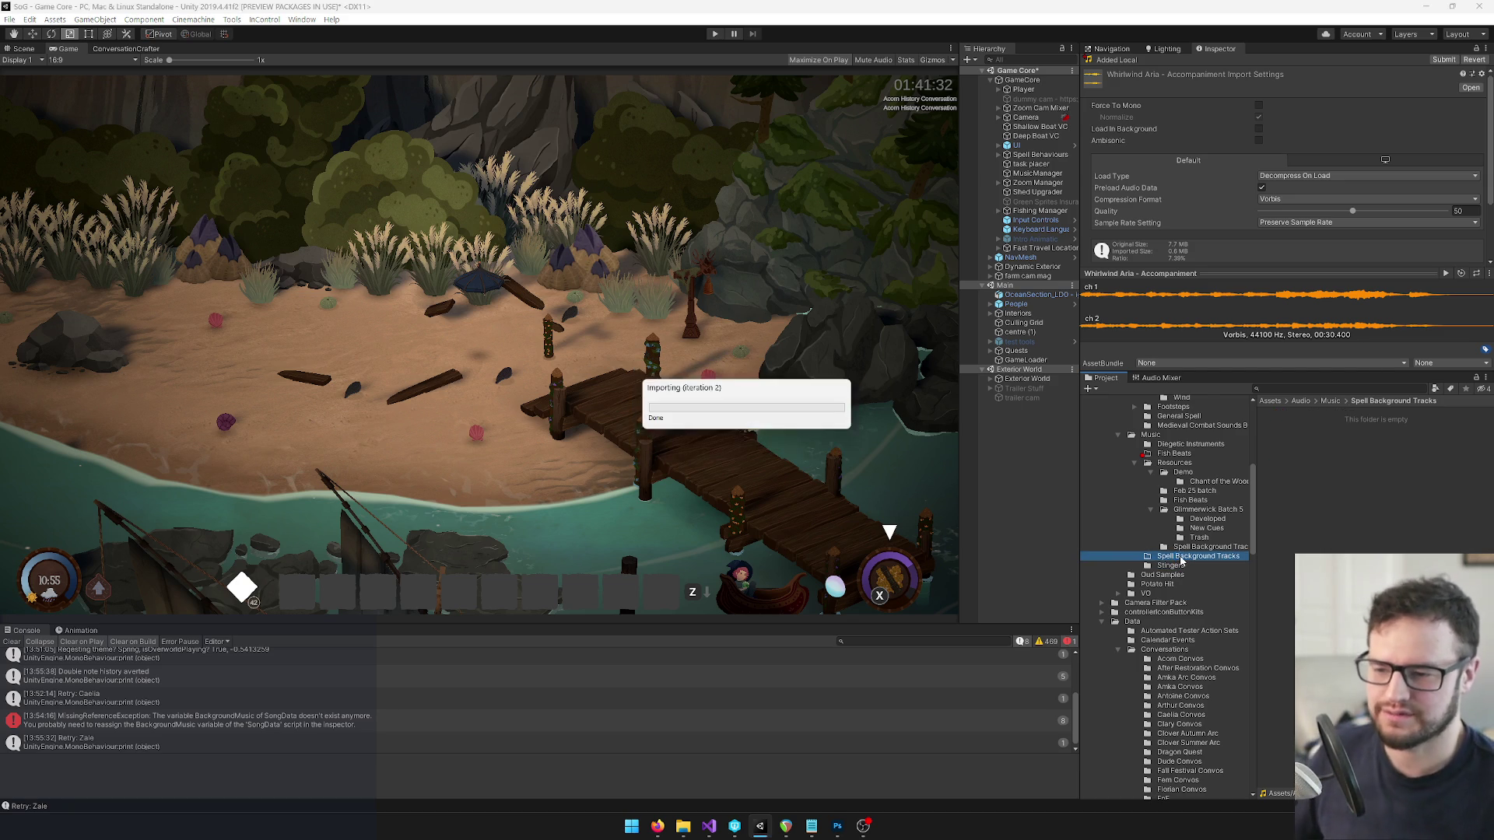
{"action": "left_click", "coordinate": [1307, 389]}
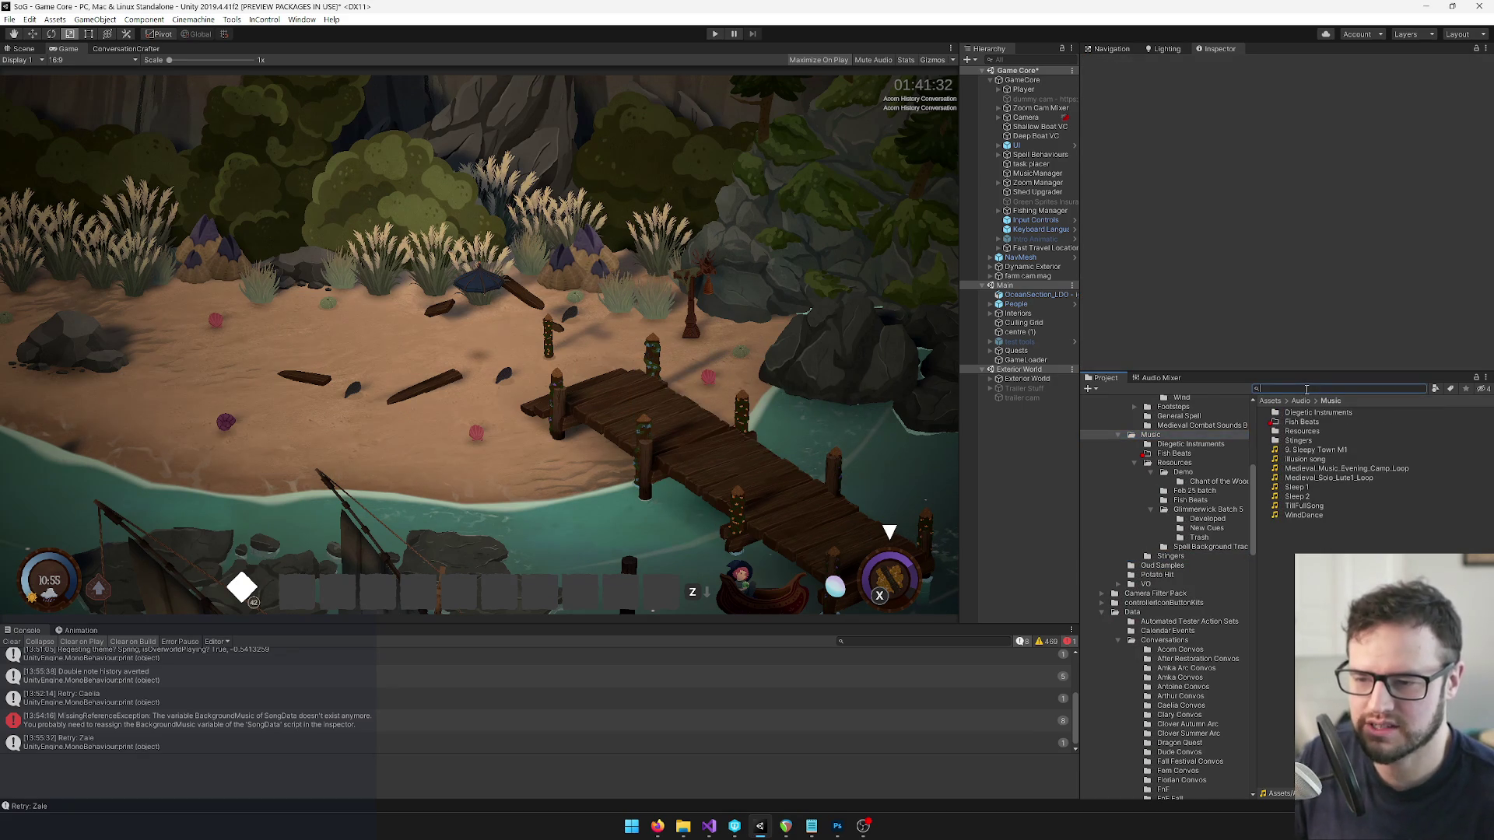
Search 'whirlwin' and confirm Whirlwind's Background Music is still Whirlwind Aria - Accompaniment, then clear the search.
{"action": "type", "text": "whirlwin"}
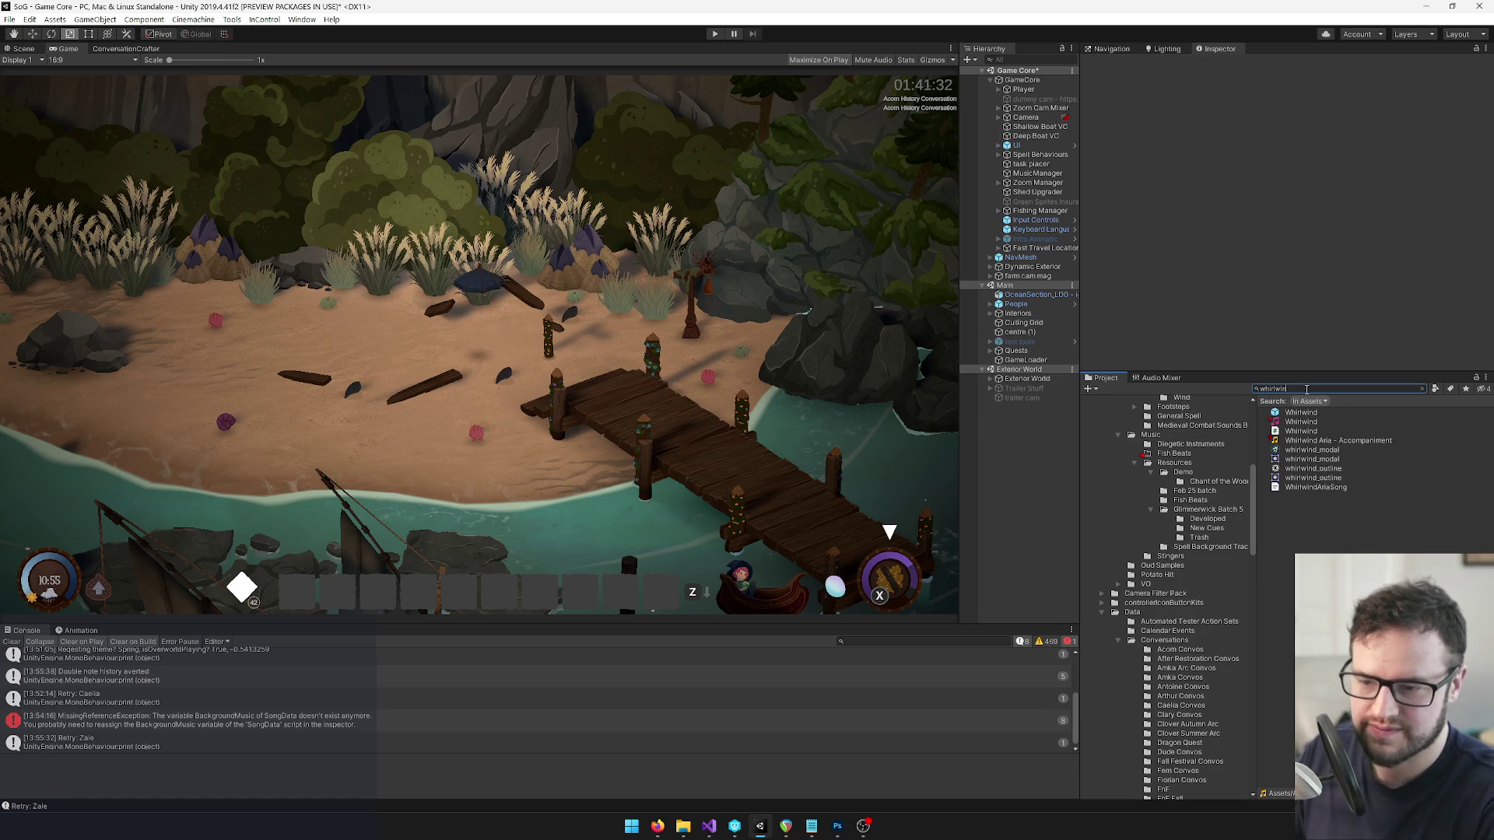
{"action": "left_click", "coordinate": [1316, 441]}
{"action": "left_click", "coordinate": [1311, 423]}
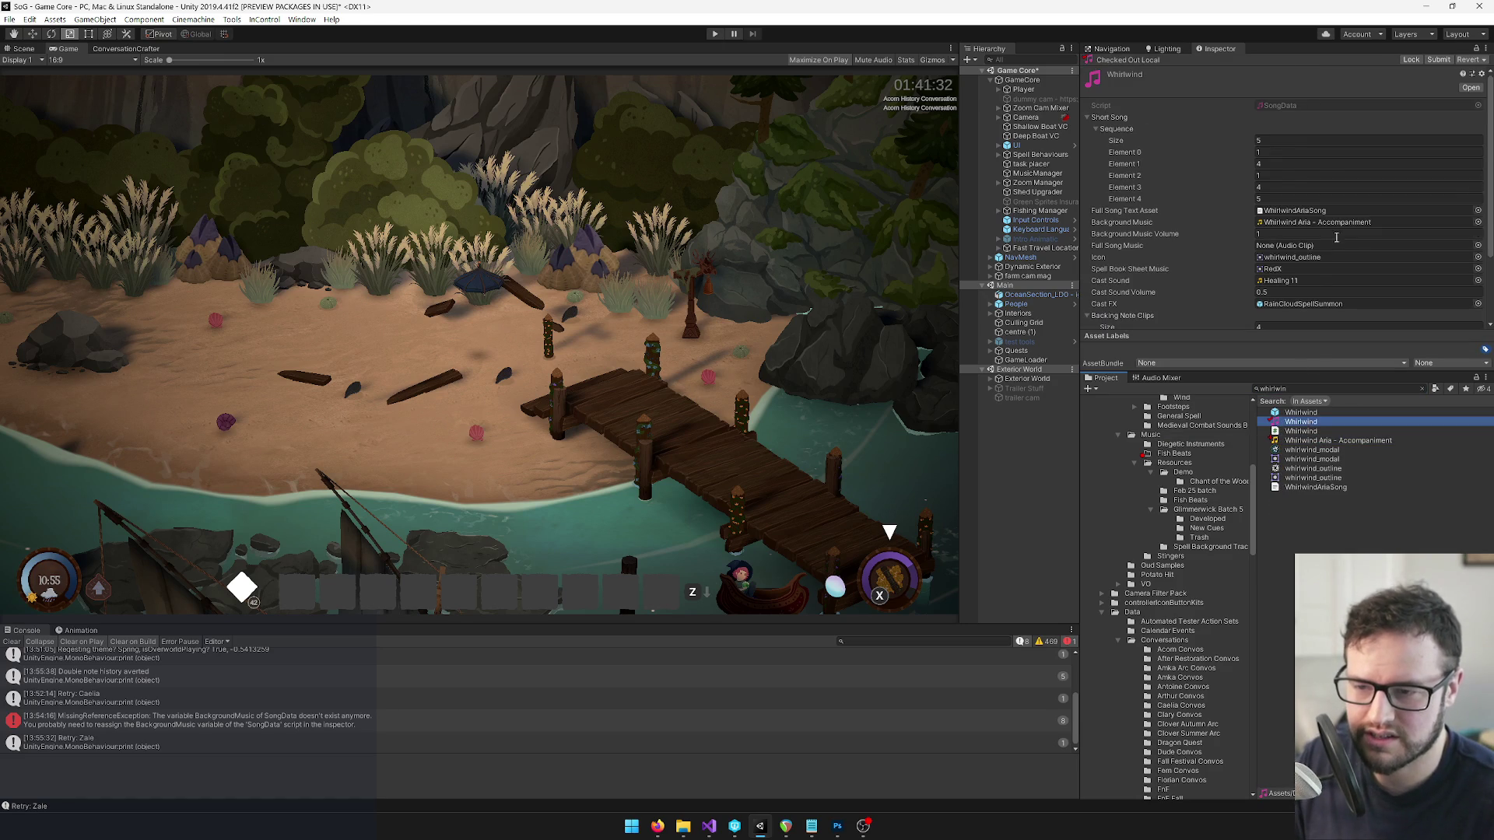
{"action": "scroll", "coordinate": [1329, 247], "scroll_direction": "down", "scroll_amount": 3}
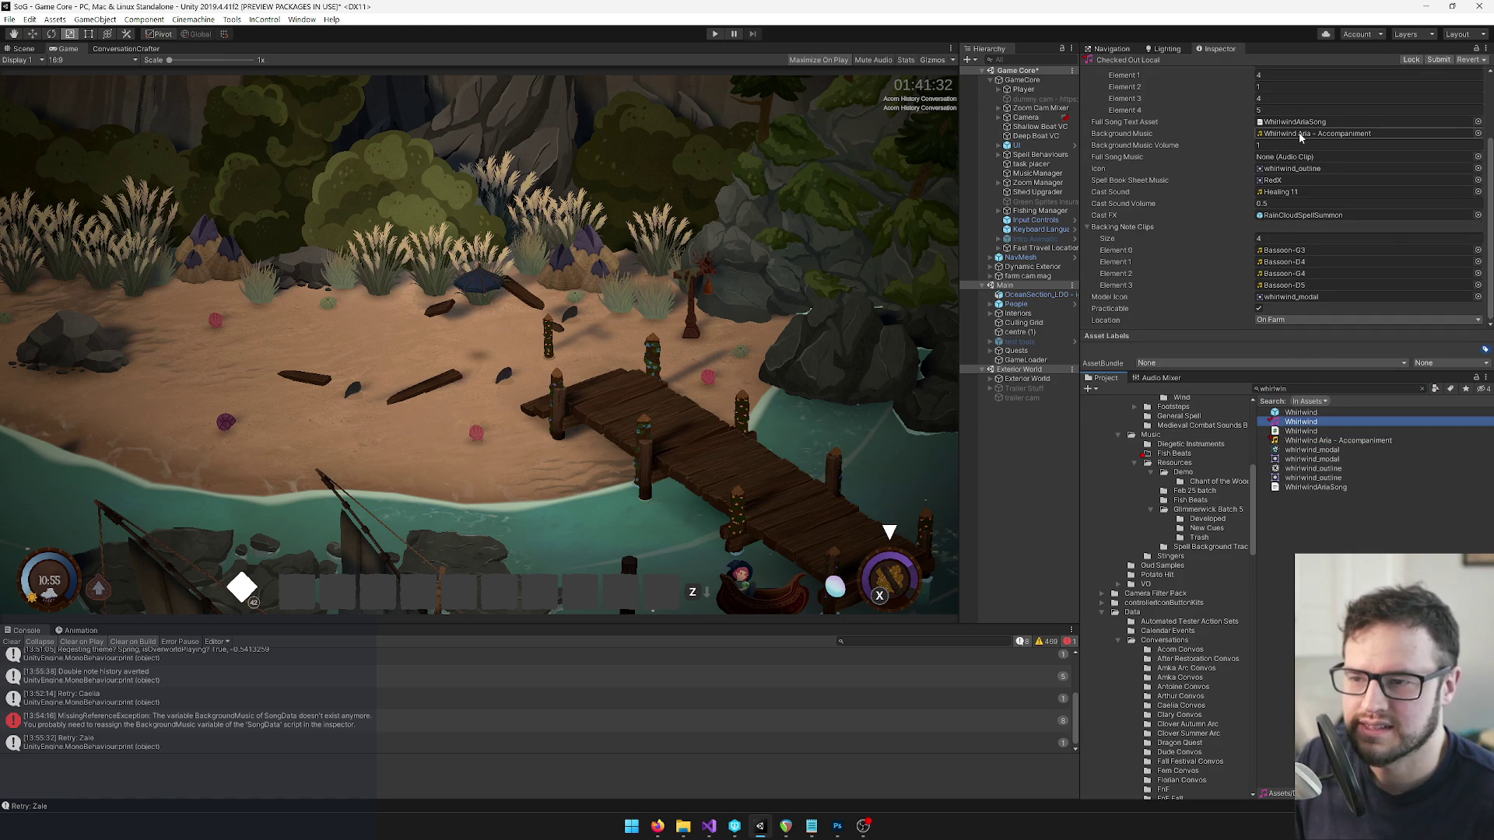
{"action": "scroll", "coordinate": [1299, 137], "scroll_direction": "up", "scroll_amount": 3}
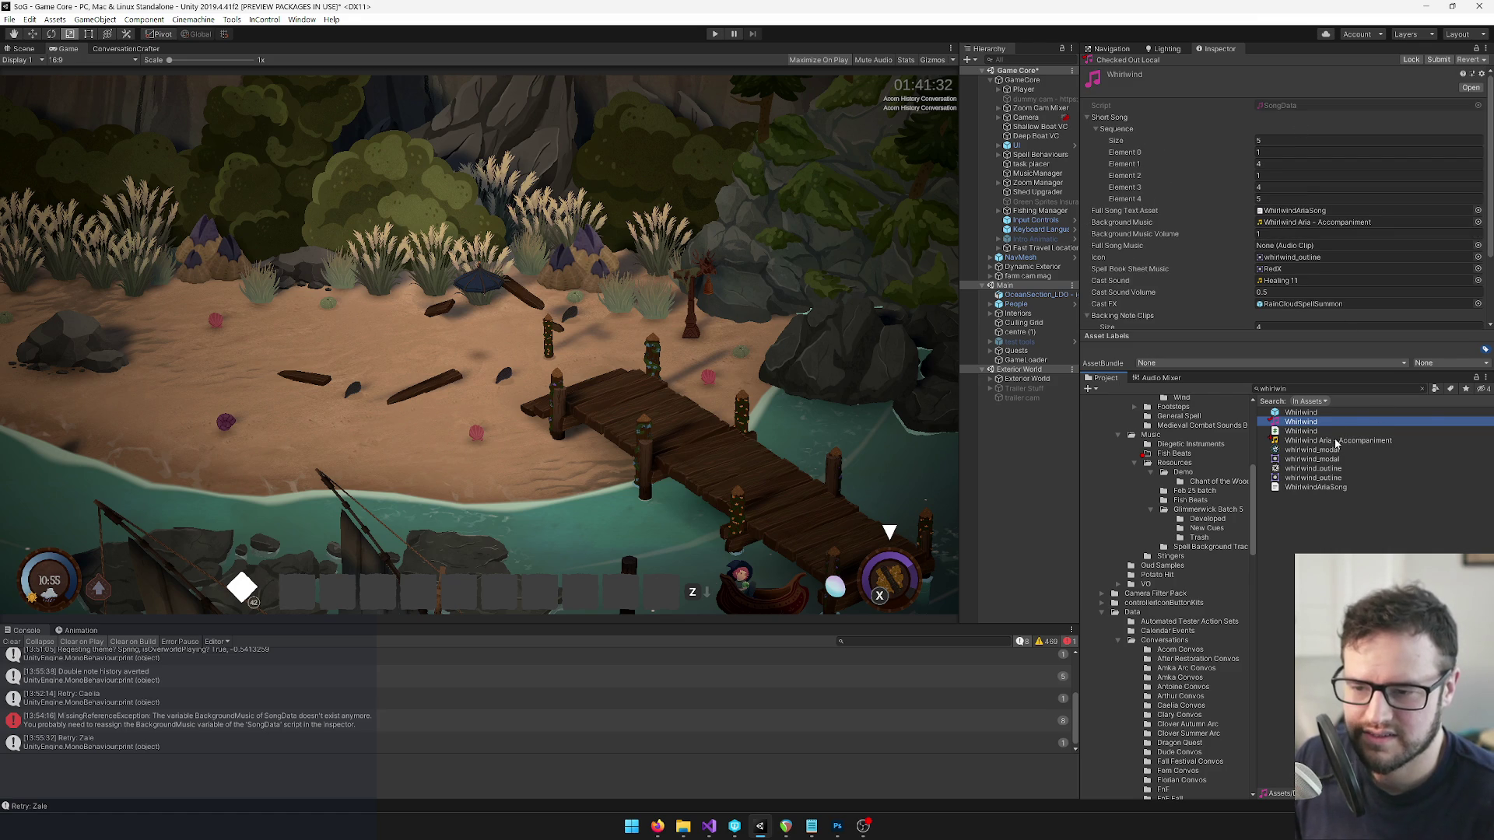
{"action": "left_click", "coordinate": [1423, 388]}
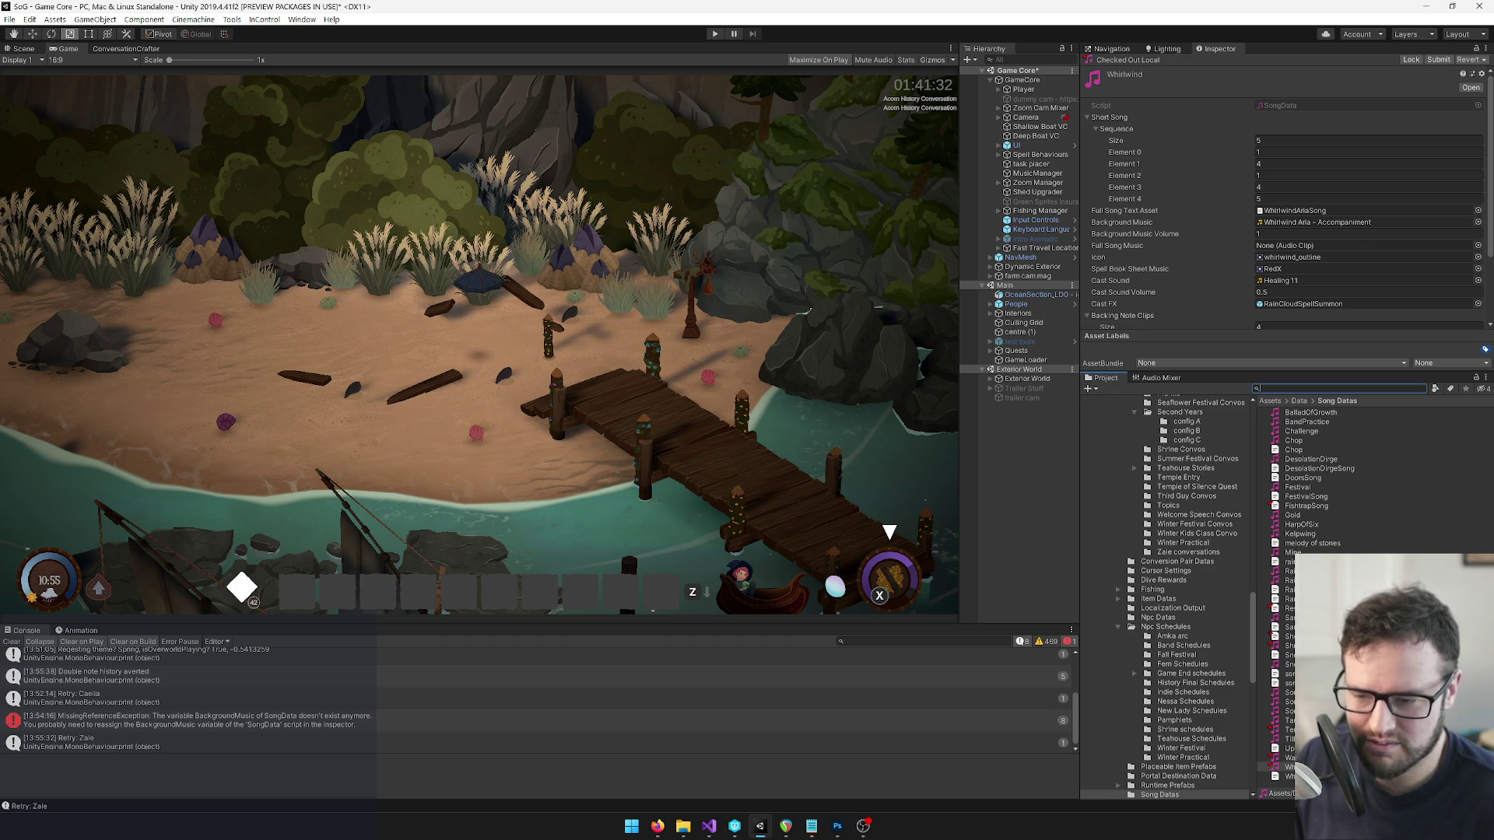
Locate ShrineRepair's background music and preview the Restoration Round accompaniment clip.
{"action": "left_click", "coordinate": [664, 399]}
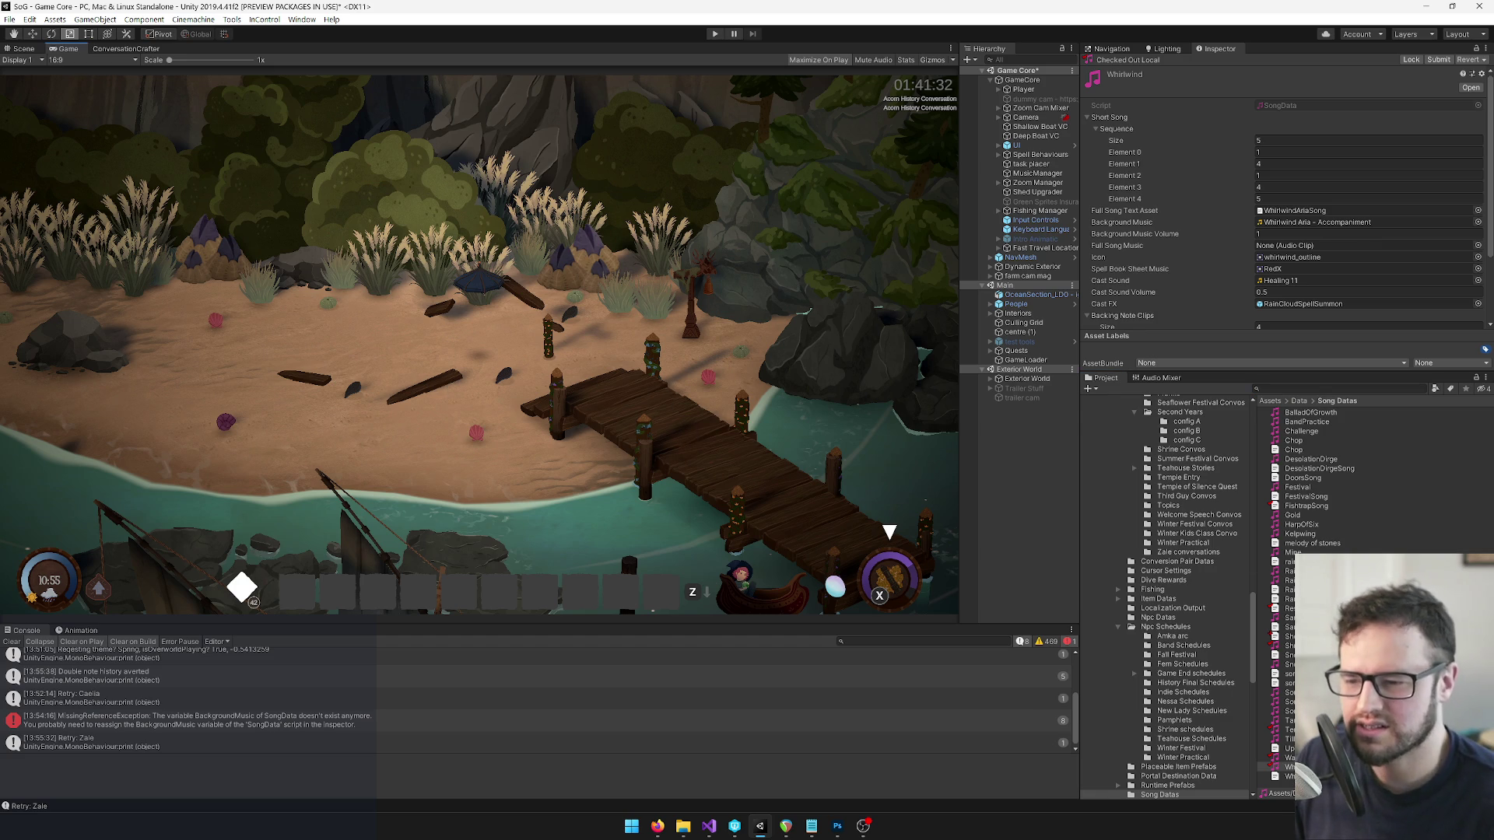
{"action": "left_click", "coordinate": [1282, 617]}
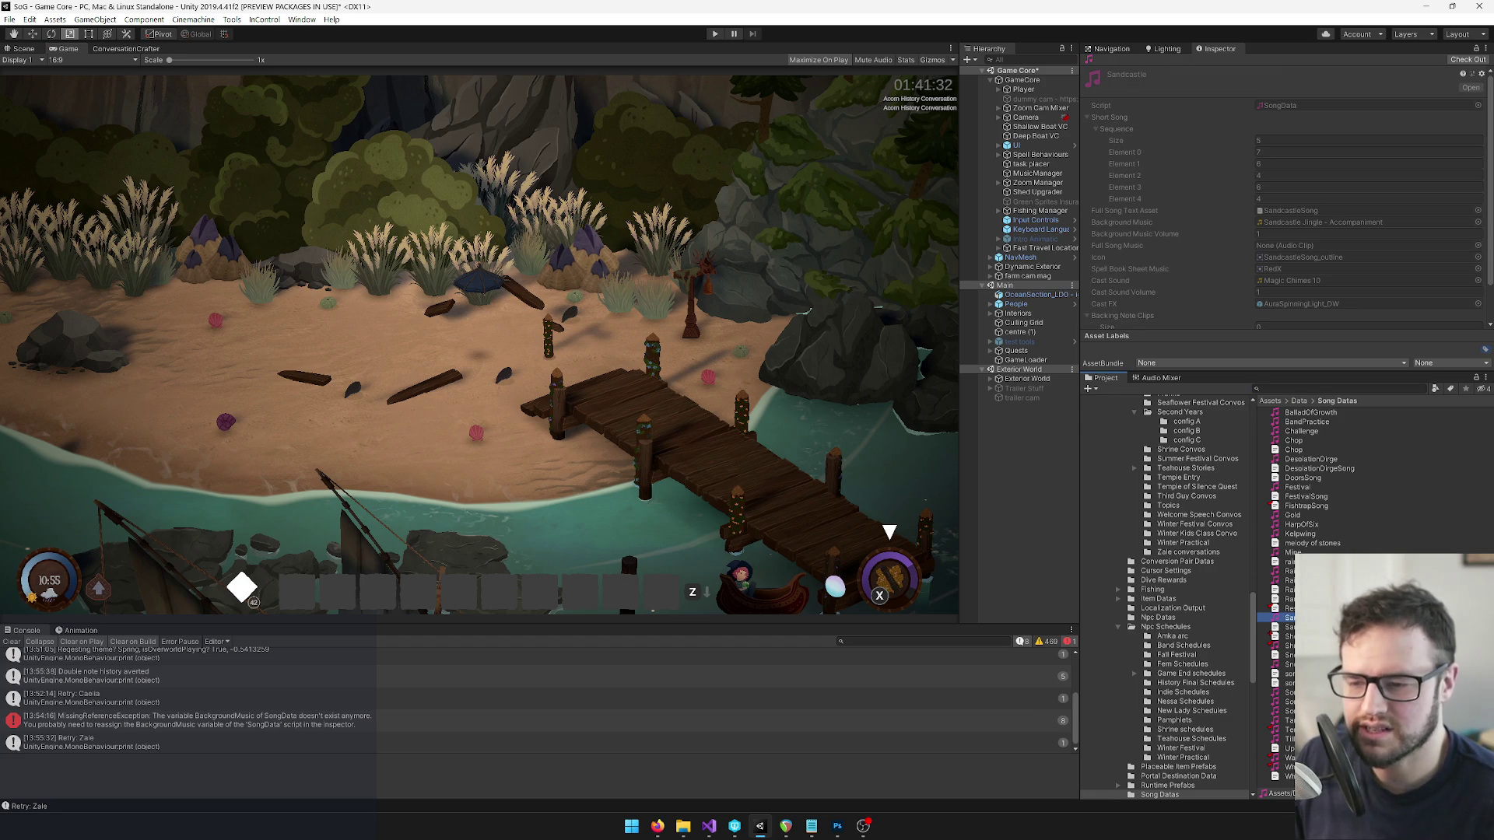
{"action": "left_click", "coordinate": [1282, 645]}
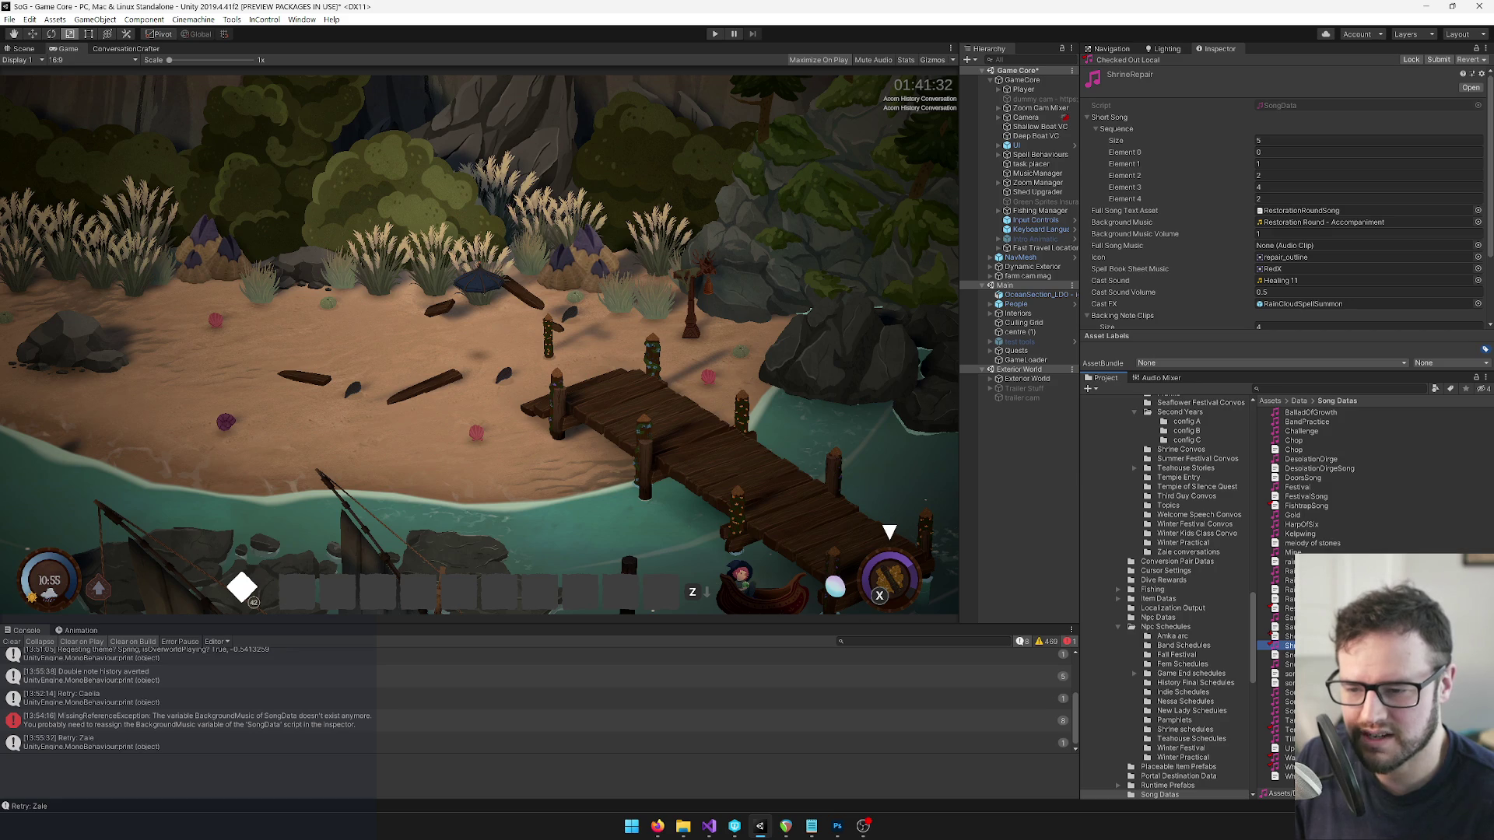
{"action": "left_click", "coordinate": [1338, 222]}
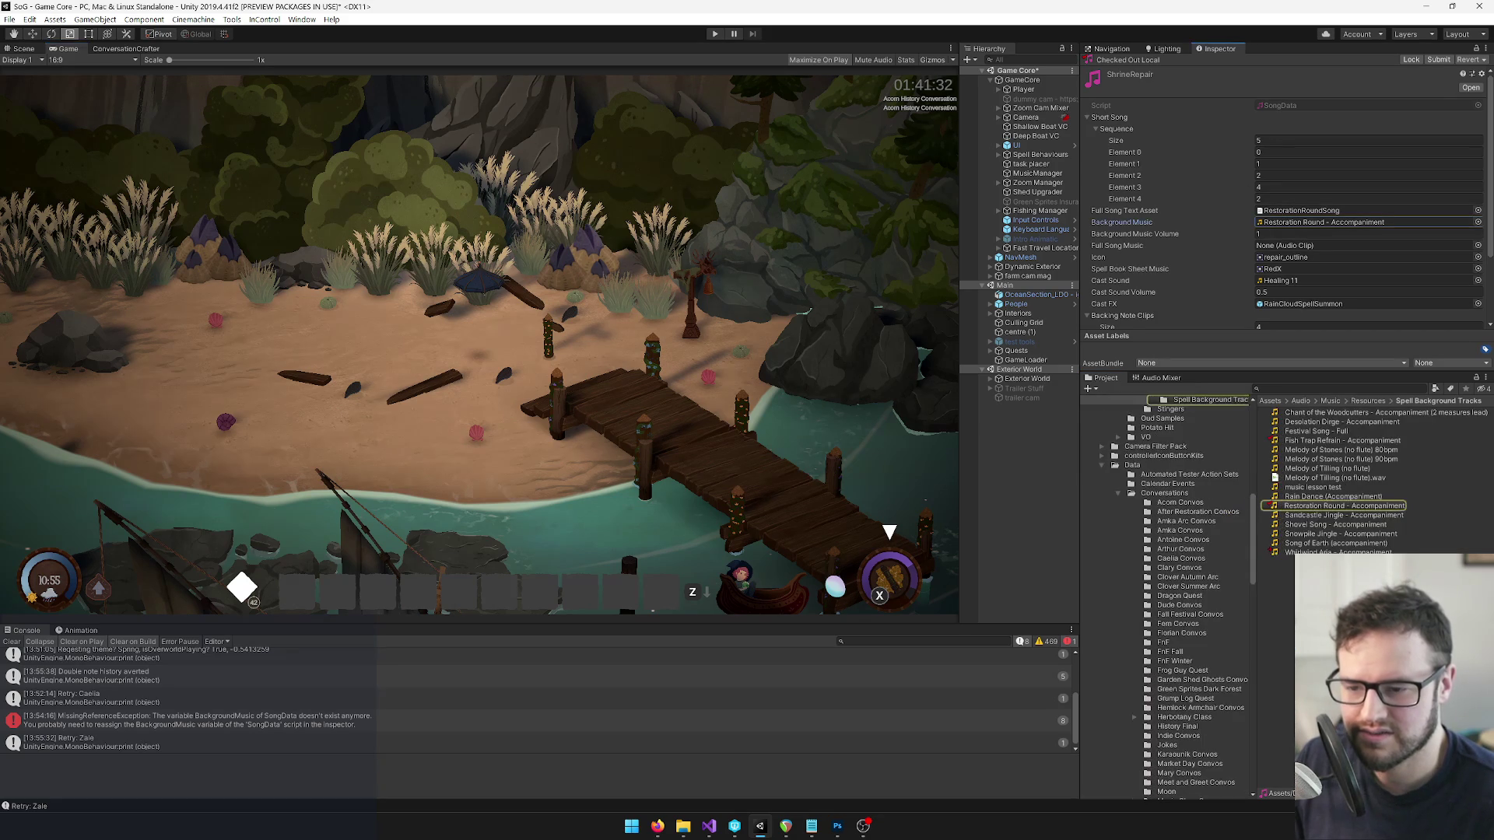
{"action": "left_click", "coordinate": [1309, 507]}
{"action": "left_click", "coordinate": [1446, 273]}
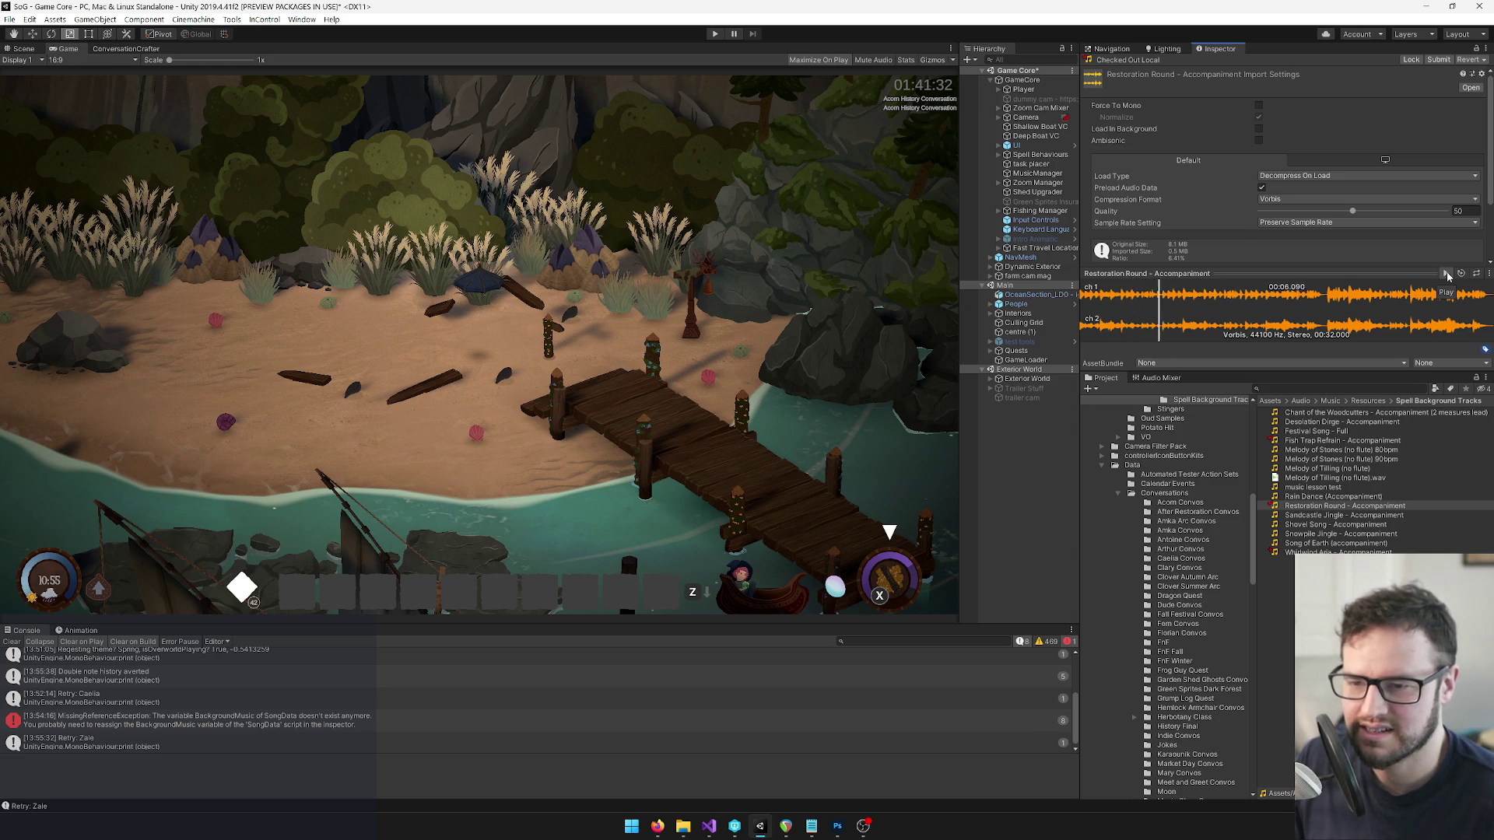
{"action": "left_click", "coordinate": [1446, 272]}
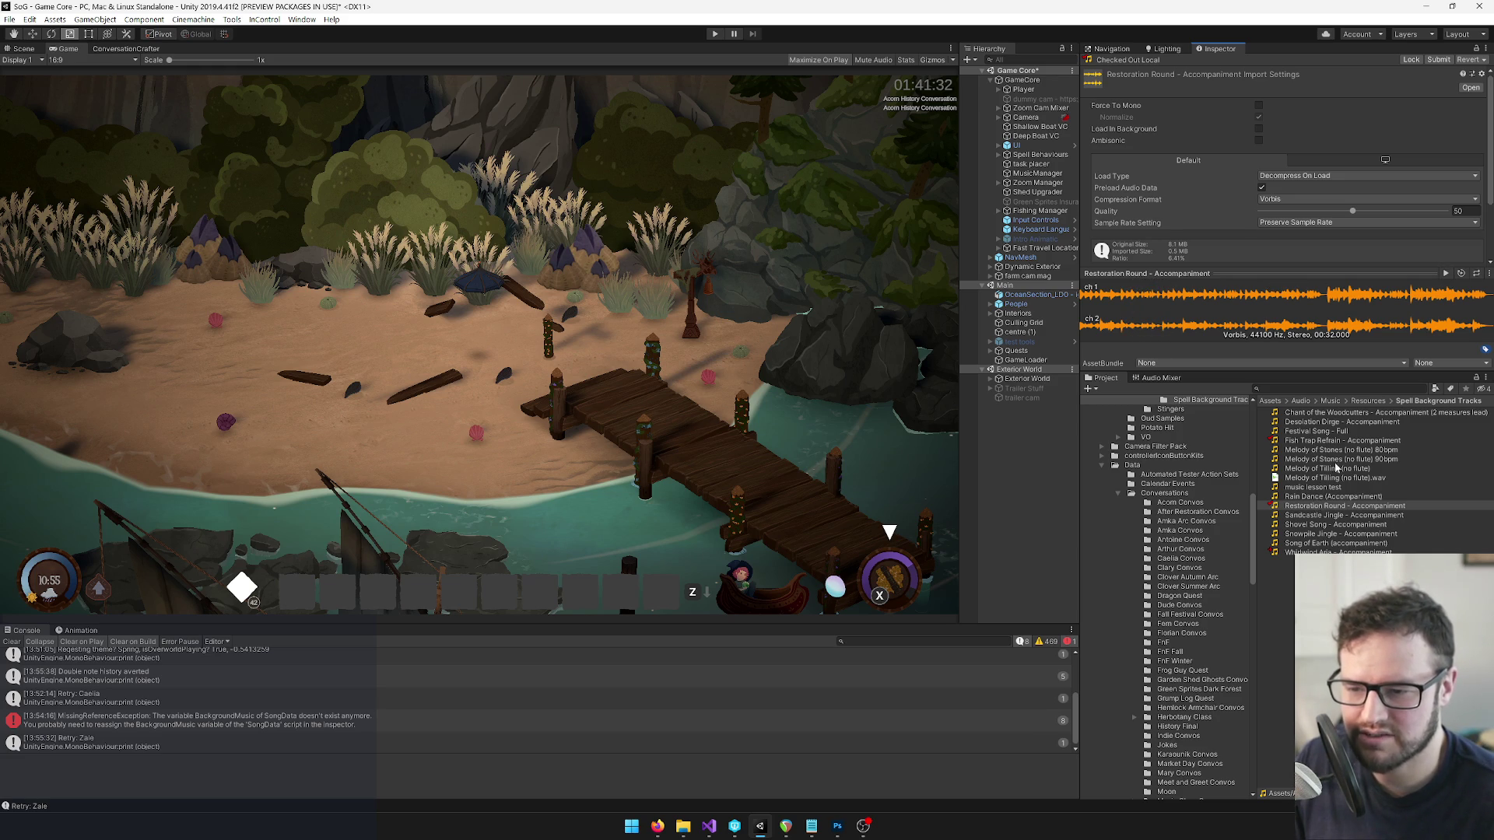
{"action": "left_click", "coordinate": [1337, 507]}
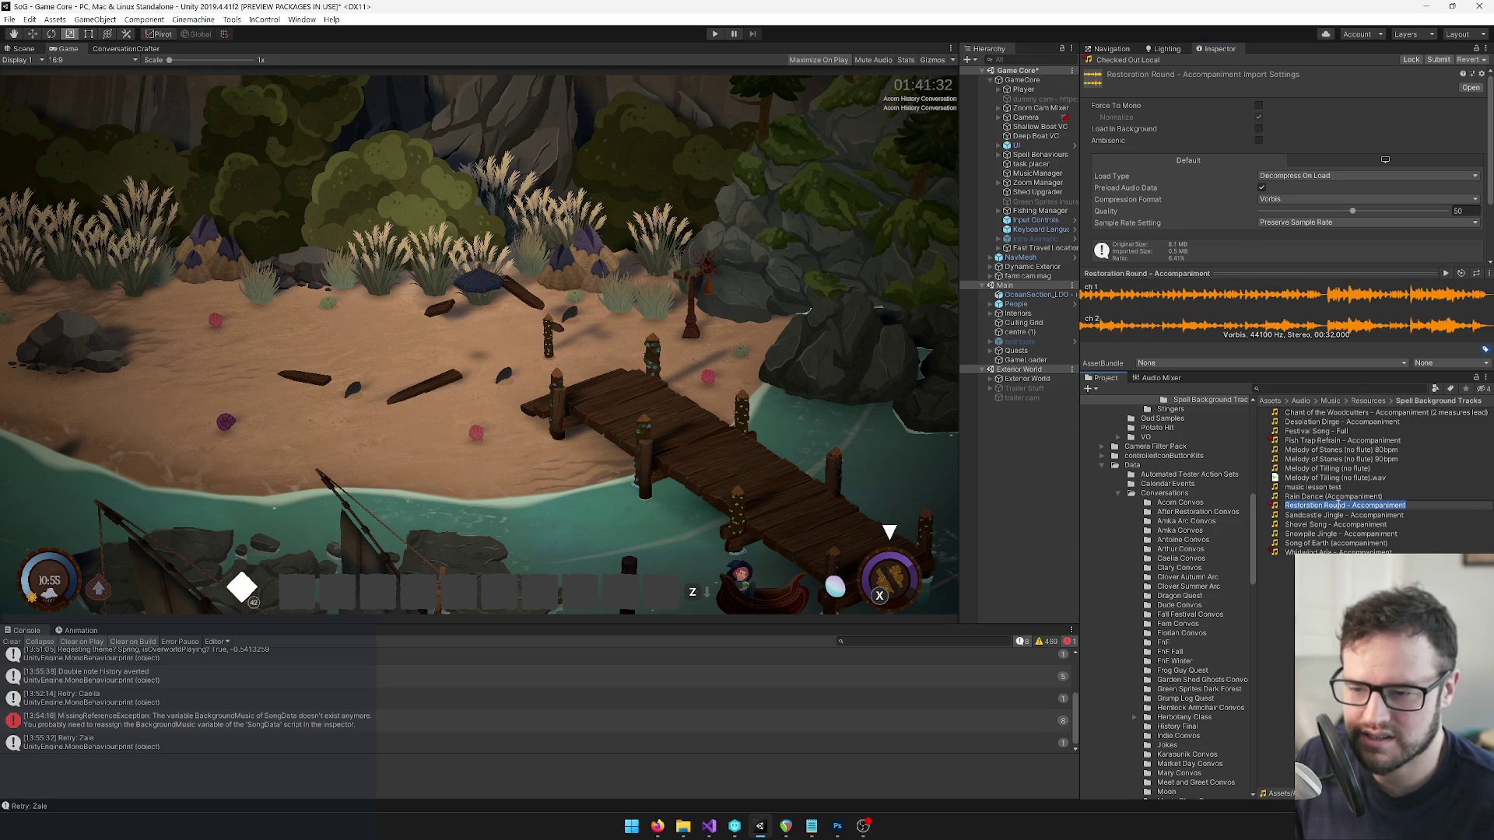
Preview the Shovel Song accompaniment, then bring up the Shovel Song flute MIDI in REAPER.
{"action": "left_click", "coordinate": [1325, 526]}
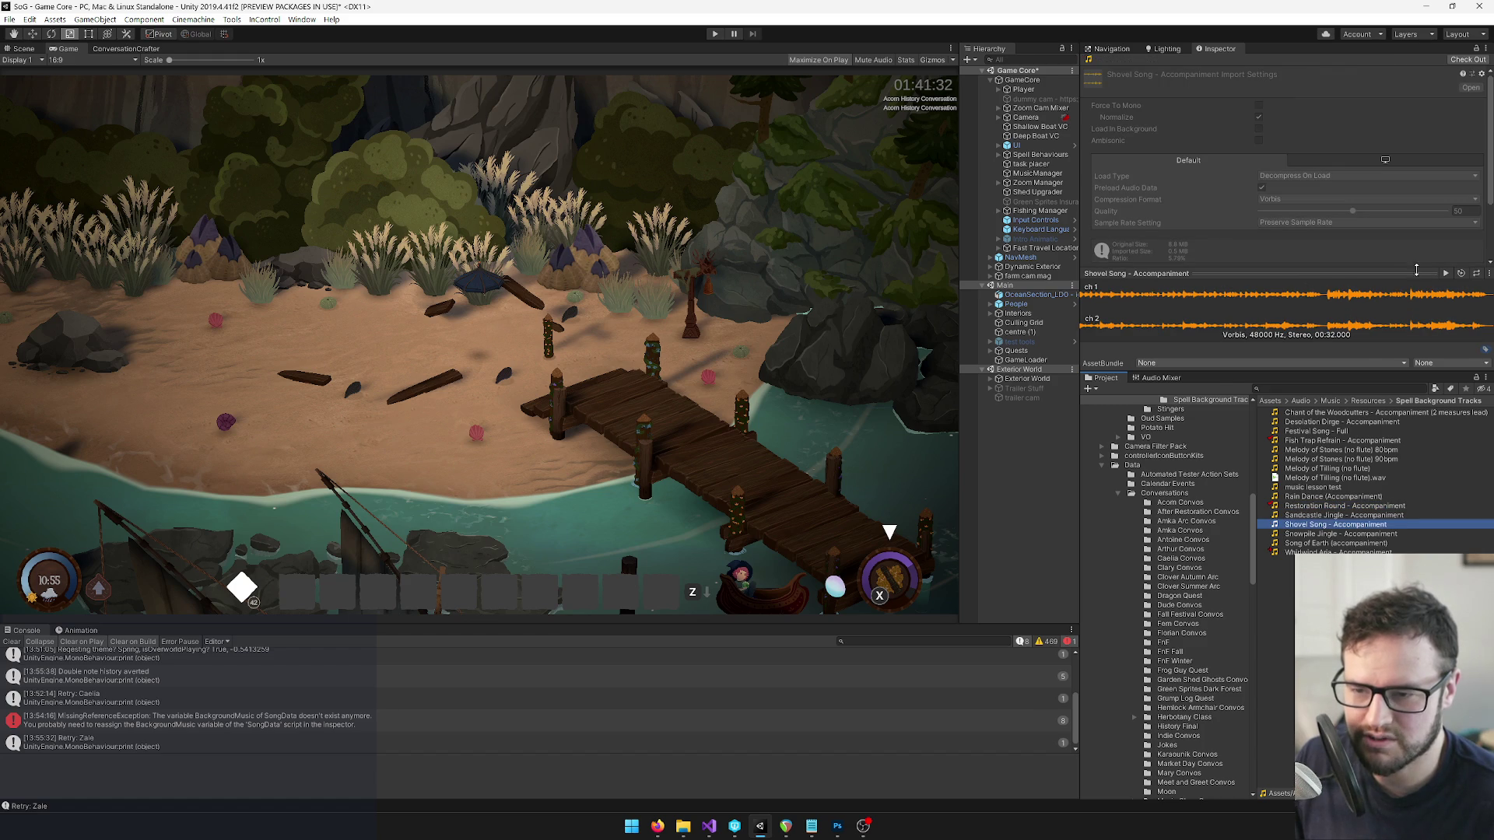
{"action": "left_click", "coordinate": [1446, 274]}
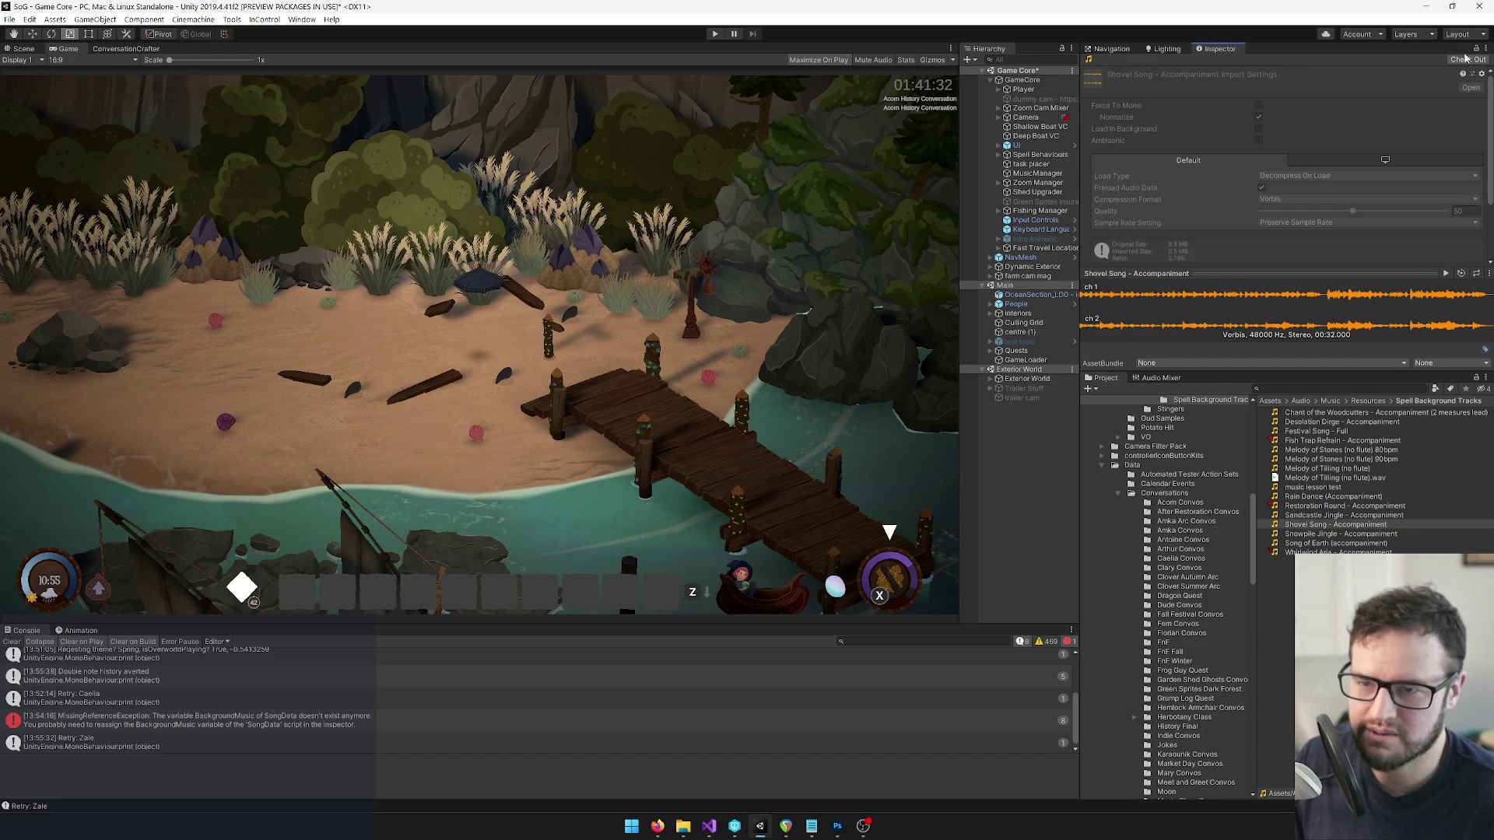
{"action": "left_click", "coordinate": [1315, 526]}
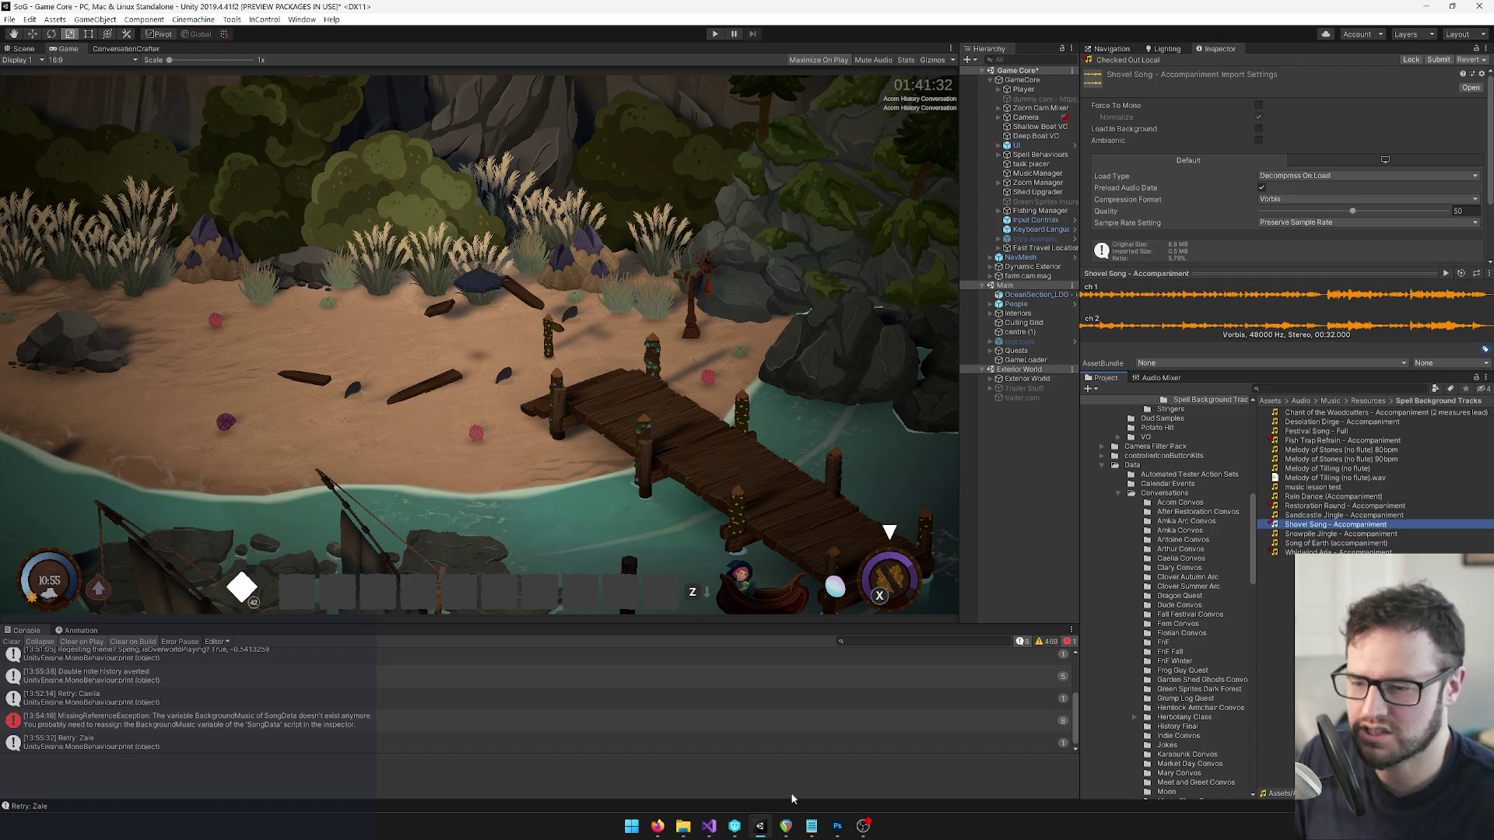
{"action": "left_click", "coordinate": [786, 826]}
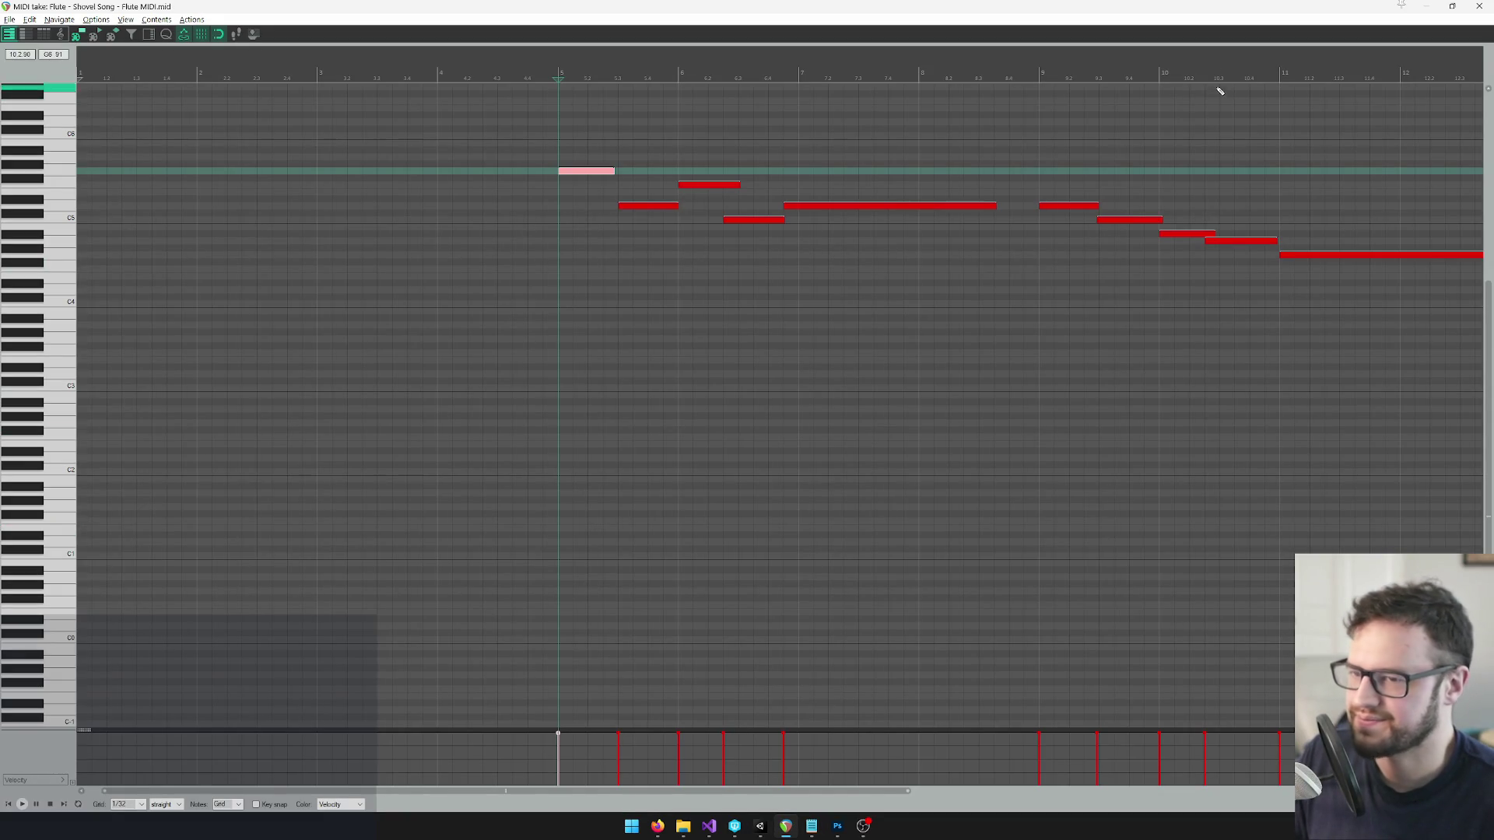